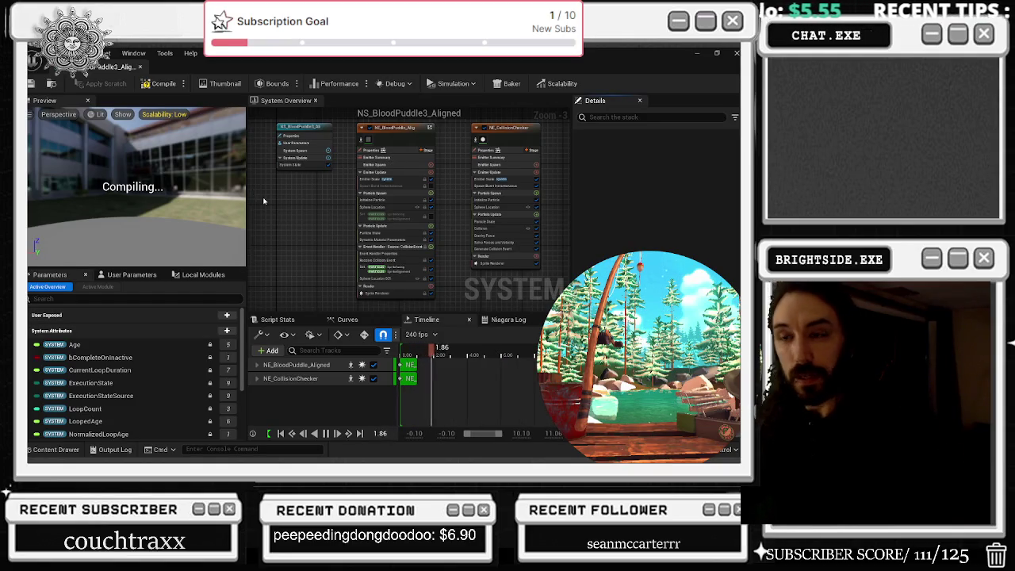
Step: Close the Hooked on Phonics tab in Edge, keeping Desi Beats, and return to the Niagara editor
key(alt+Tab)
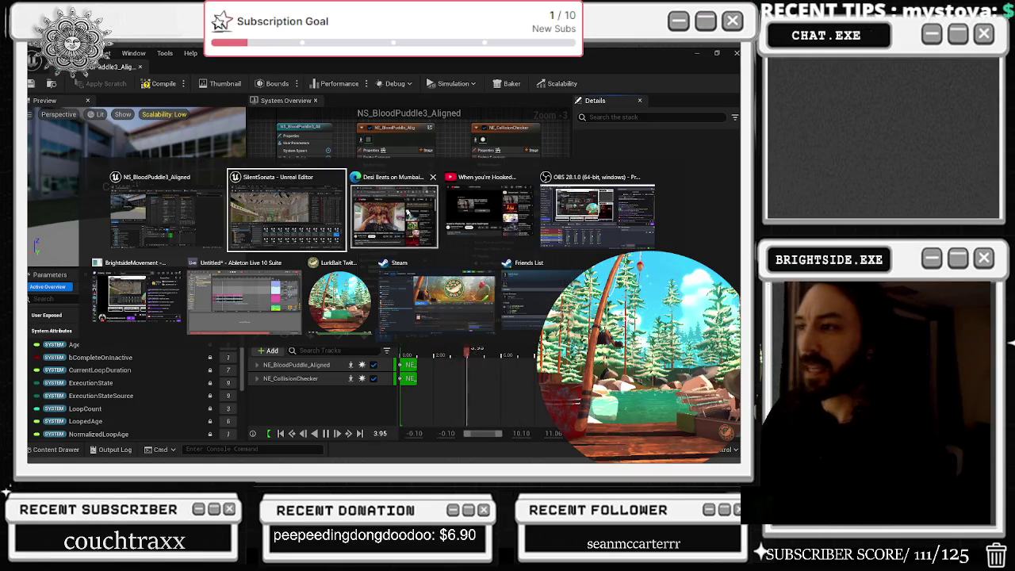
click(406, 213)
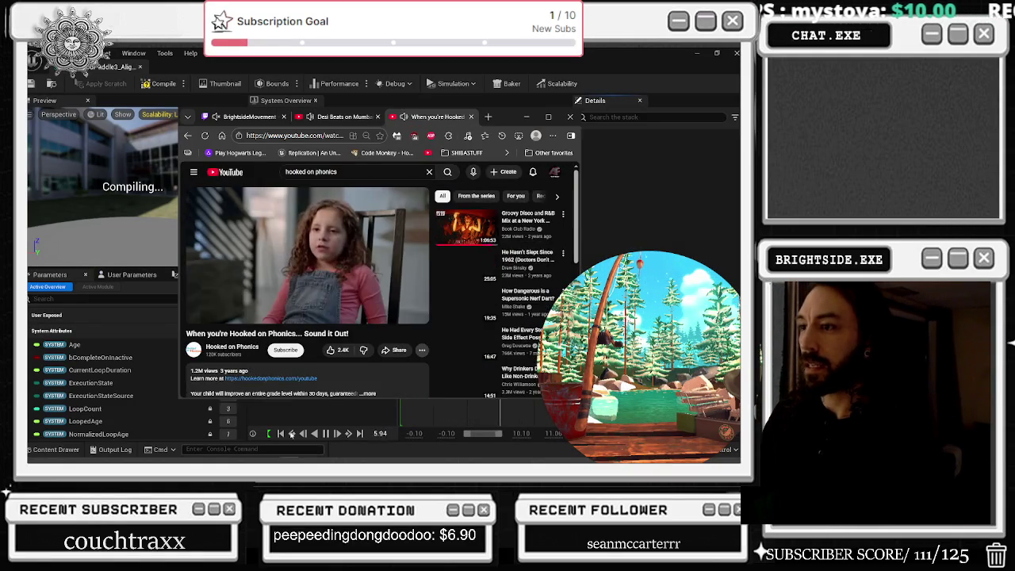
key(ctrl+w)
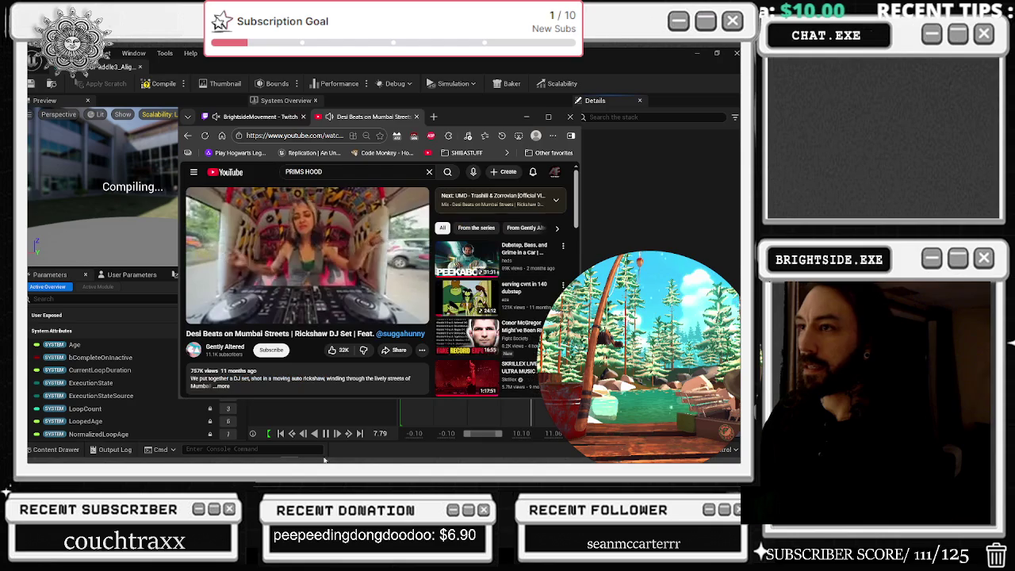
click(323, 460)
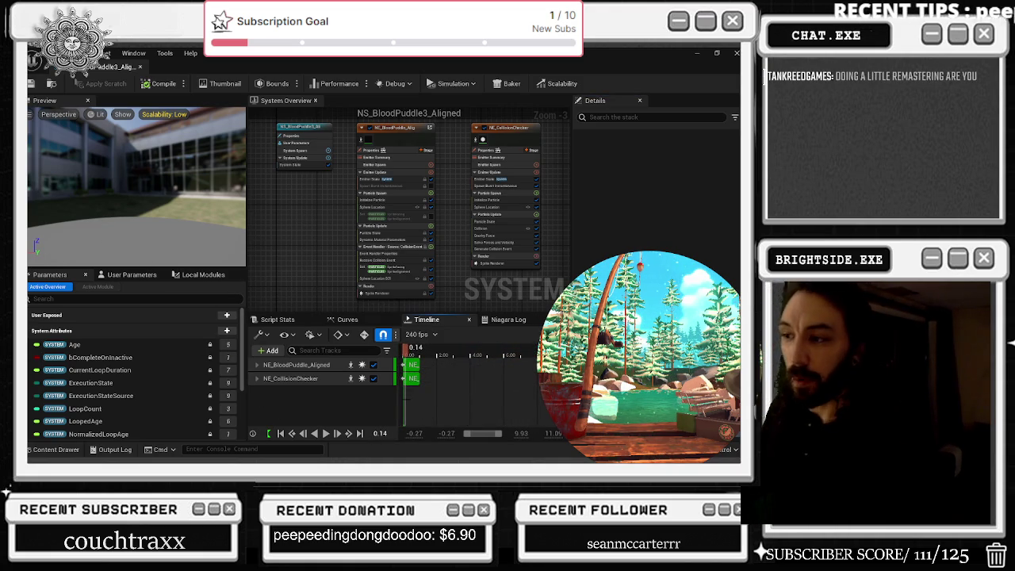
Step: Tilt the preview camera down, pause NS_BloodPuddle3_Aligned at 4.75 and compile the system
drag(125, 230, 127, 187)
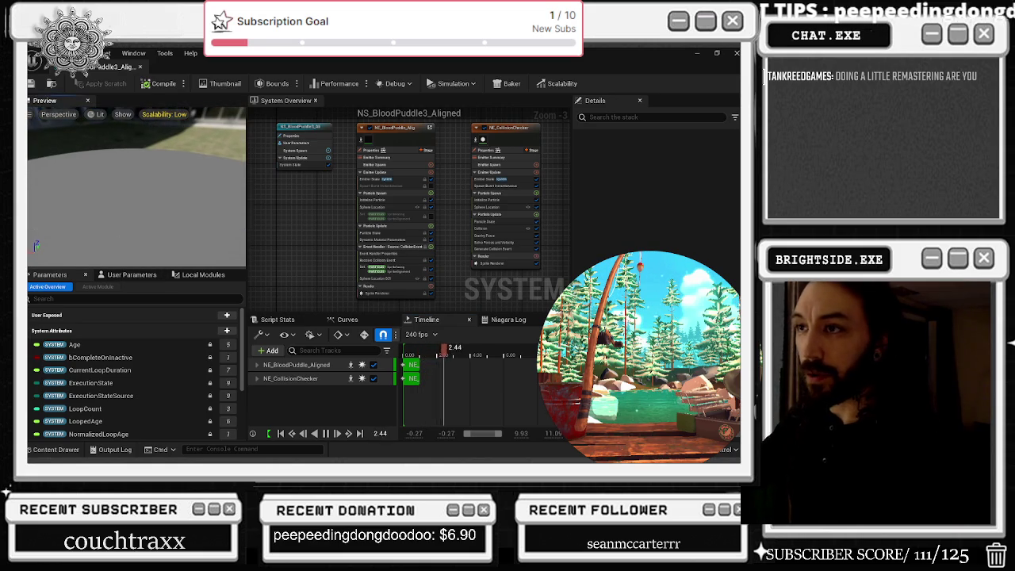
click(325, 433)
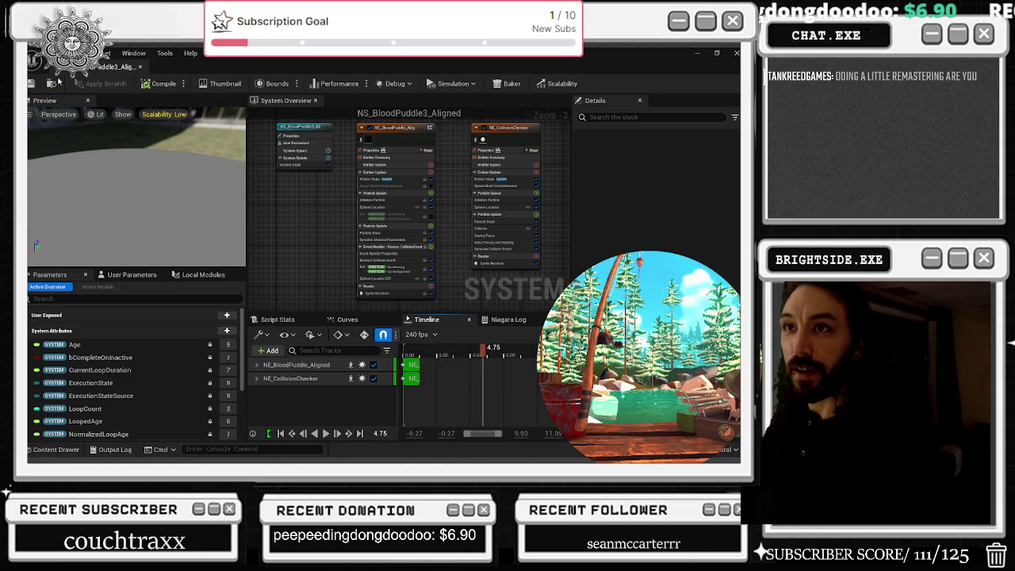
click(151, 83)
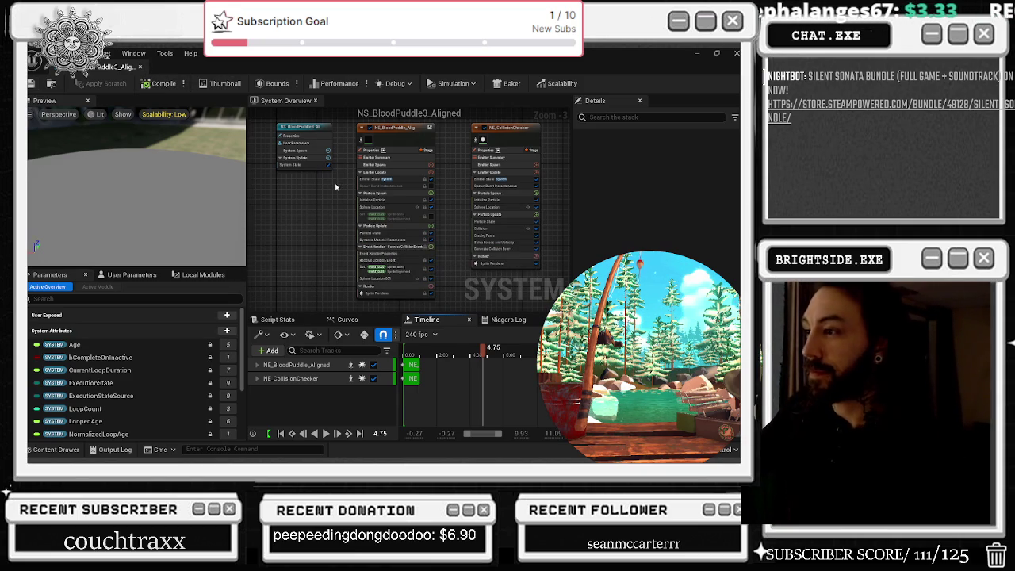
Step: Switch to bp_BULLET's Event Graph and remove a mistakenly added Spawn Emitter Attached node
click(140, 68)
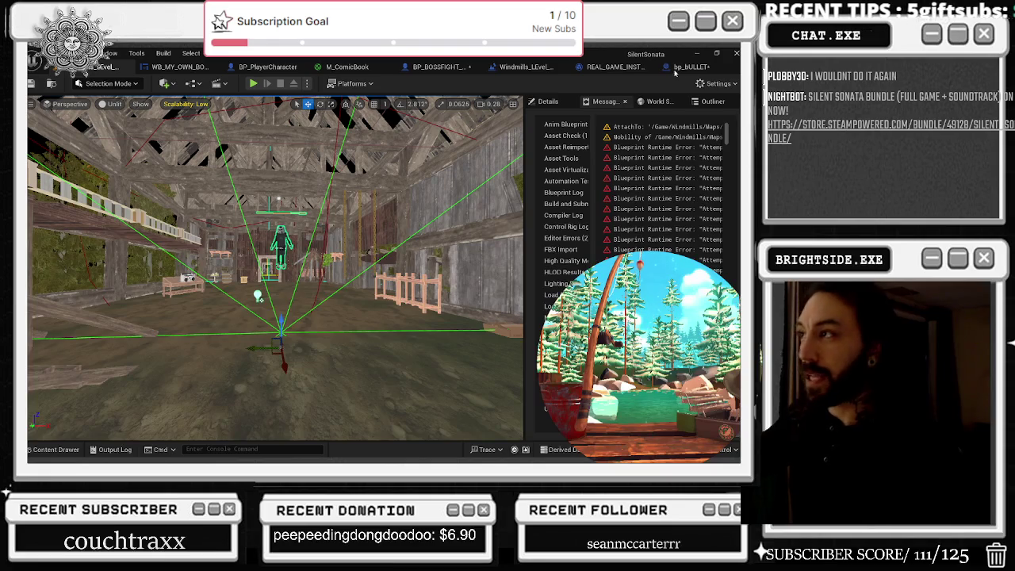
click(680, 68)
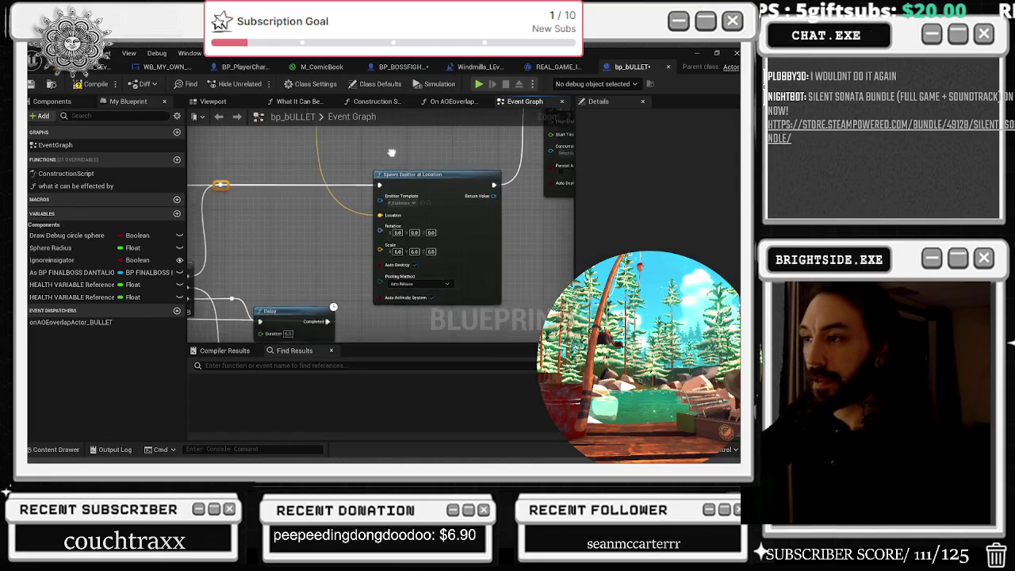
right_click(466, 264)
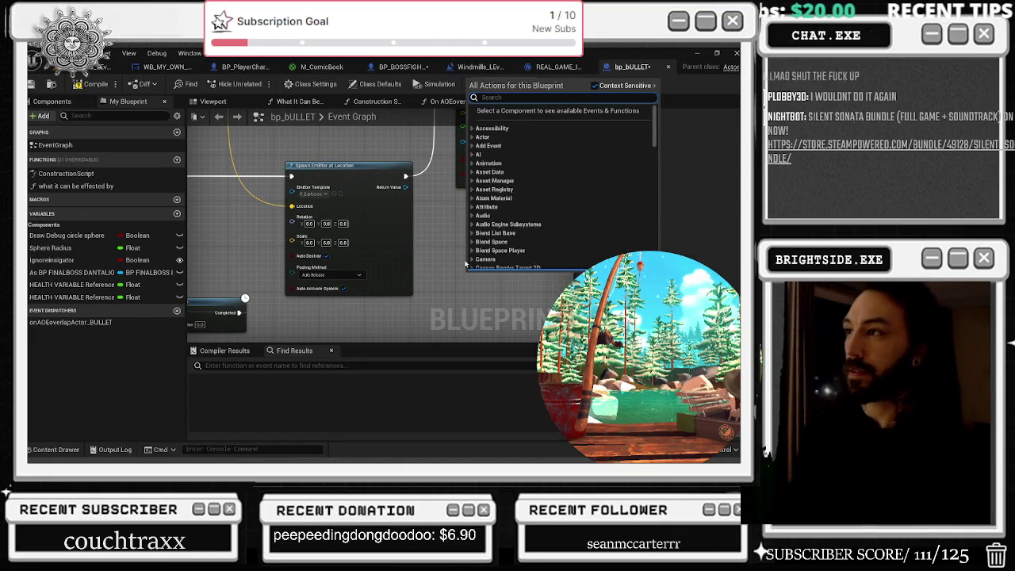
text(spawn emitter)
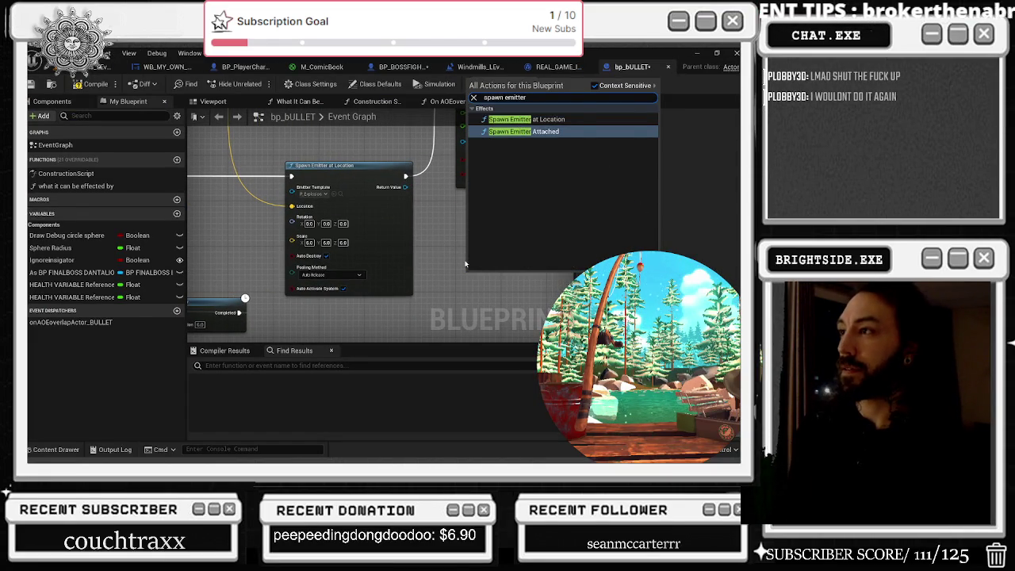
key(Return)
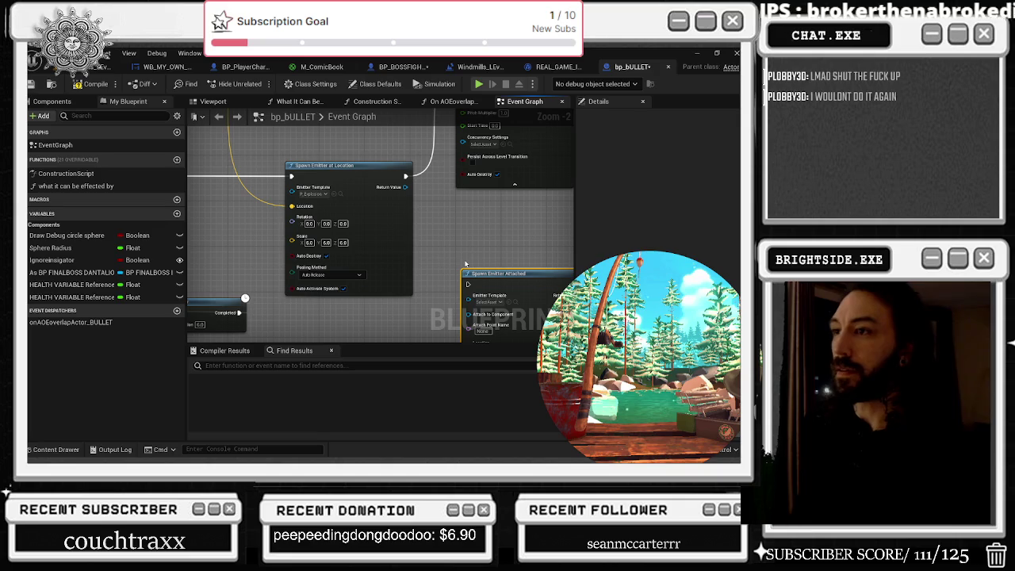
key(Delete)
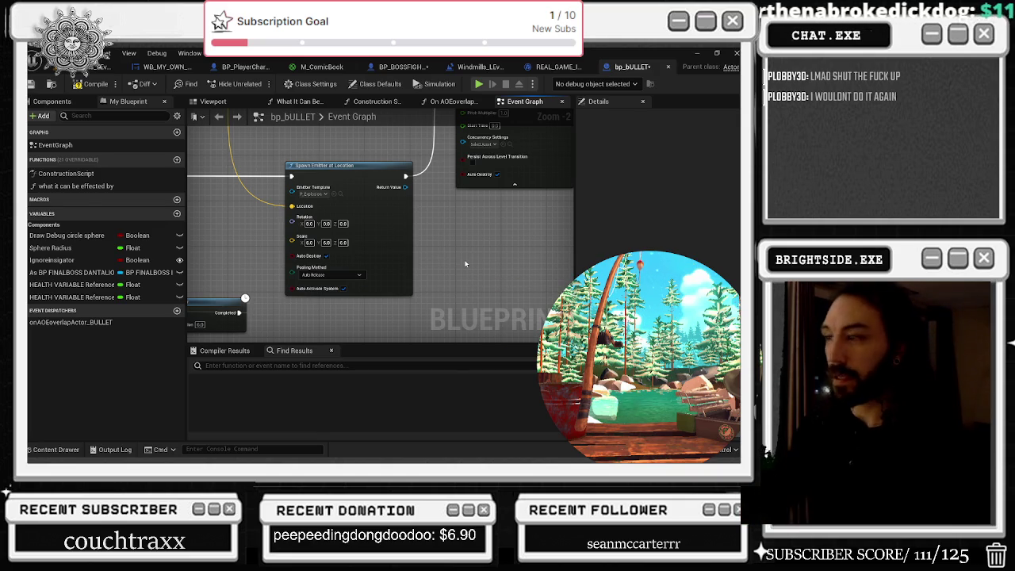
Step: Add a Spawn System at Location node beside Spawn Emitter at Location and move the Location wire onto it
right_click(466, 264)
text(spawn)
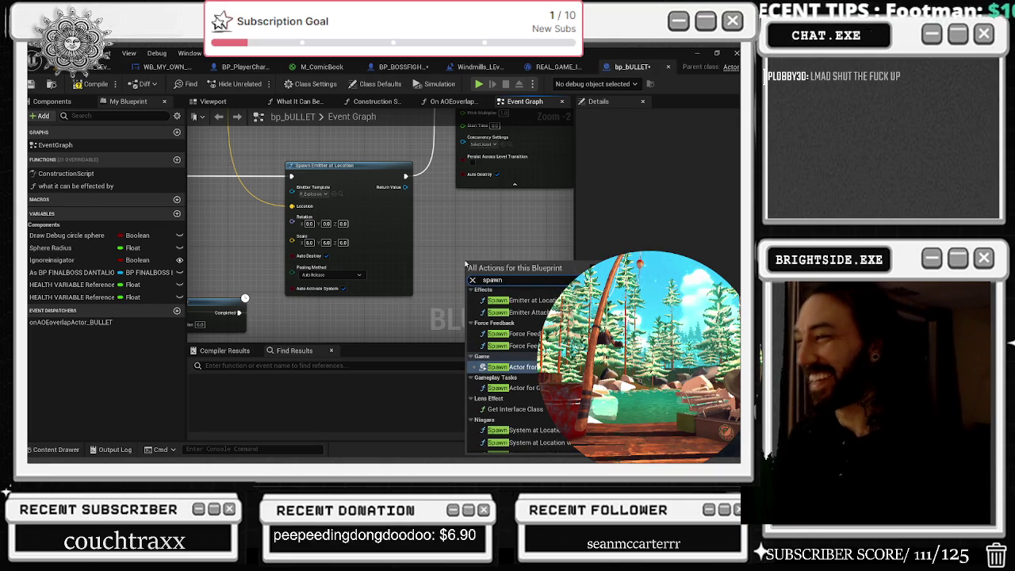
text( system)
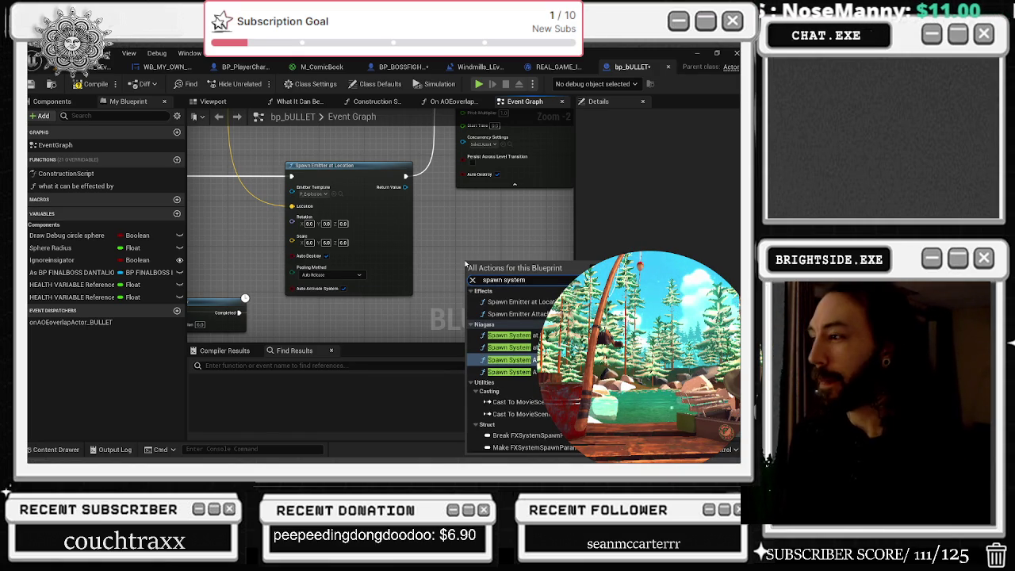
key(Up)
key(Up)
key(Return)
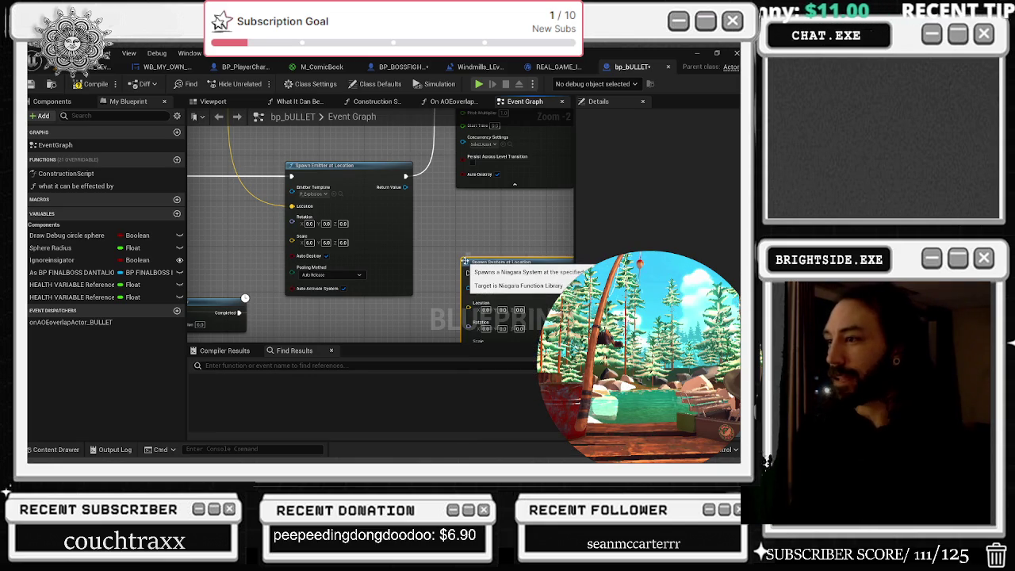
drag(465, 260, 445, 197)
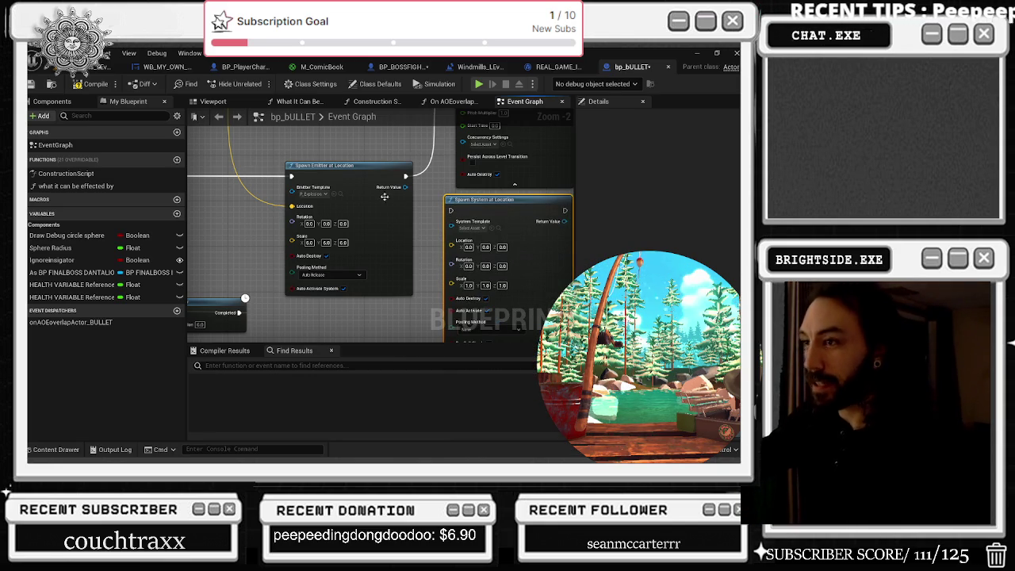
drag(299, 210, 451, 241)
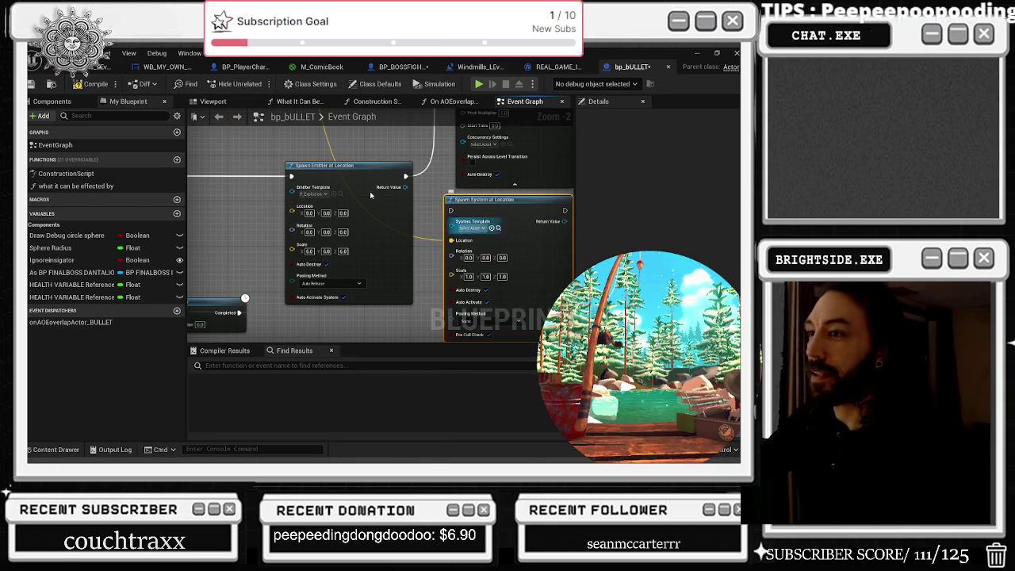
Step: Check the template and Pooling Method options, then route the incoming execution wire into Spawn System at Location
click(338, 195)
click(430, 180)
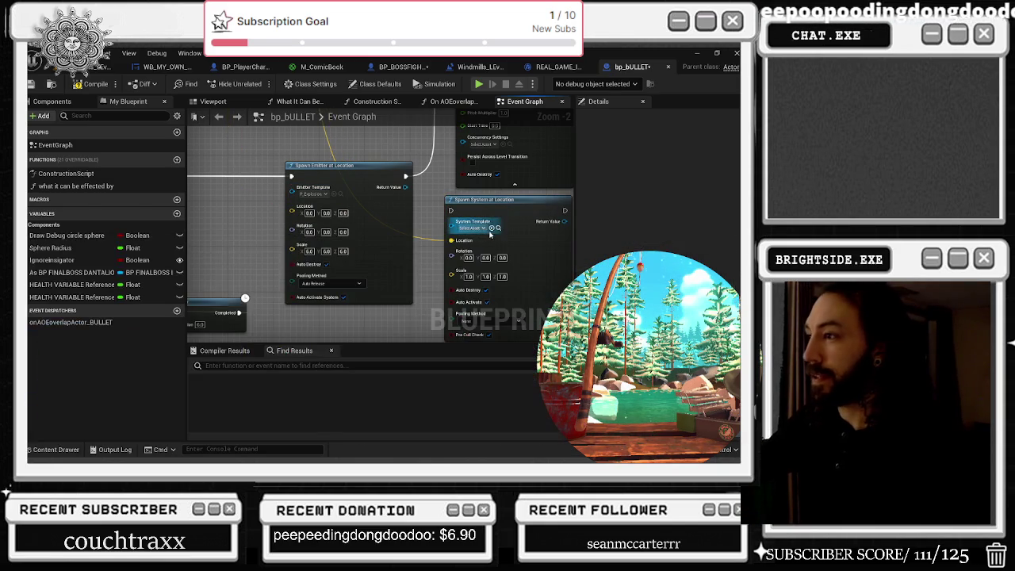
right_click(422, 230)
scroll(423, 230, down, 1)
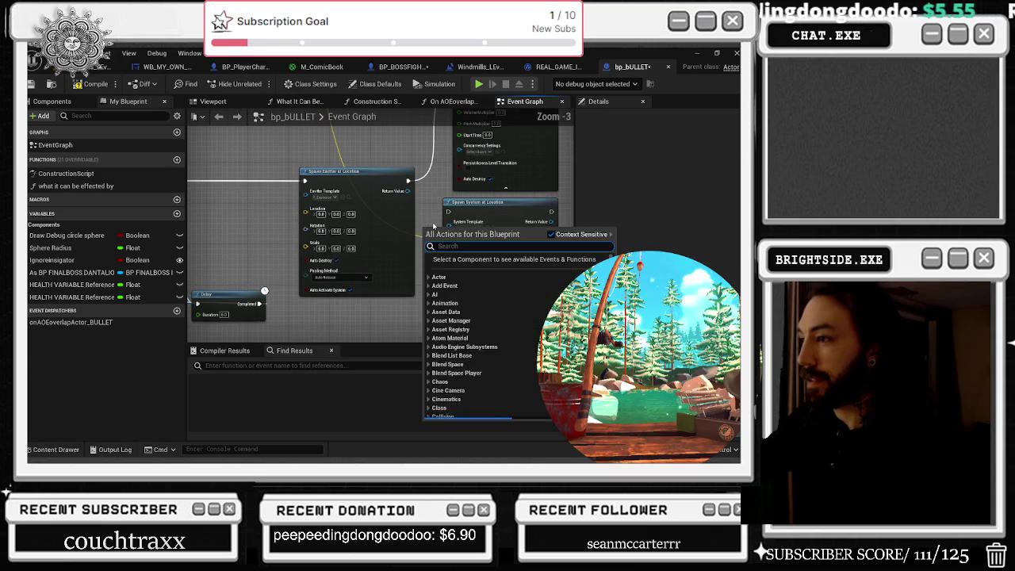
key(Escape)
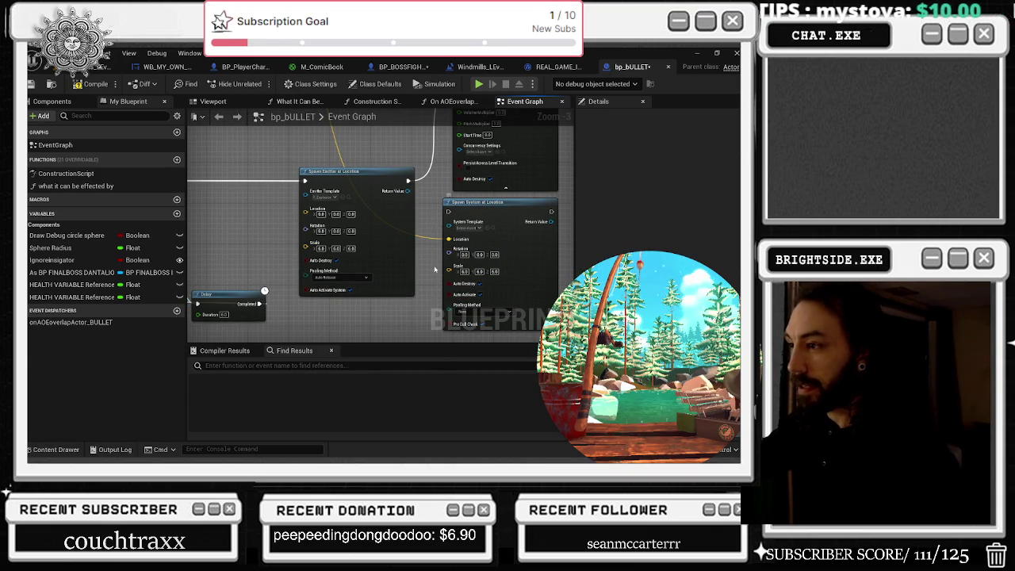
click(480, 308)
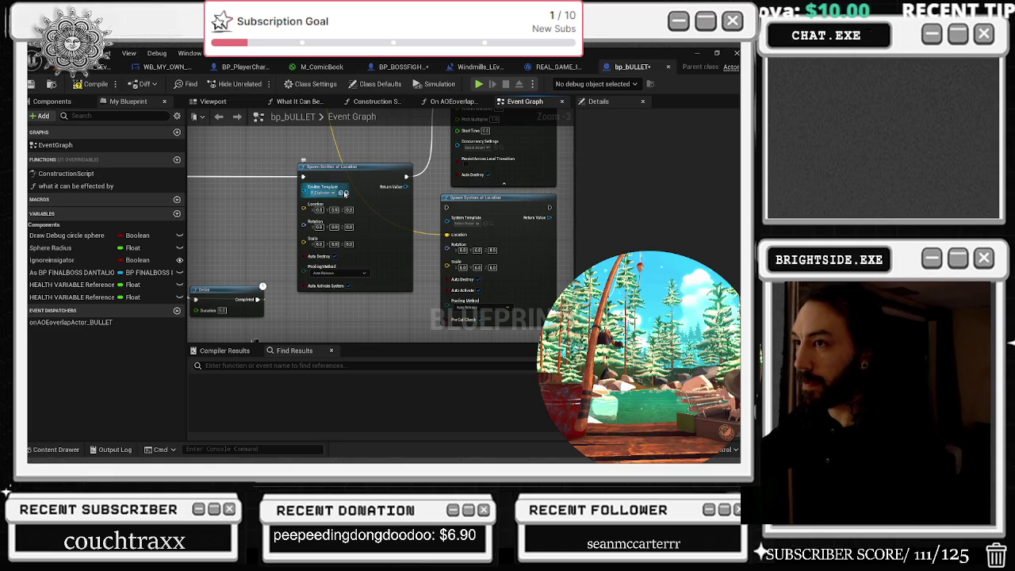
drag(303, 176, 448, 206)
drag(406, 176, 528, 212)
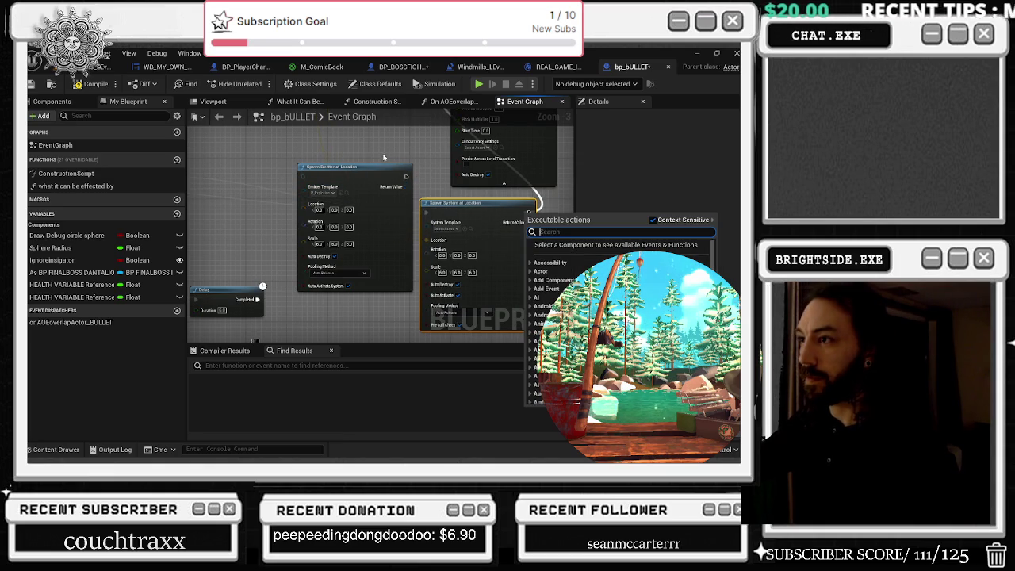
Step: Replace the old Spawn Emitter at Location node with Spawn System at Location in its spot
click(514, 204)
key(ctrl+z)
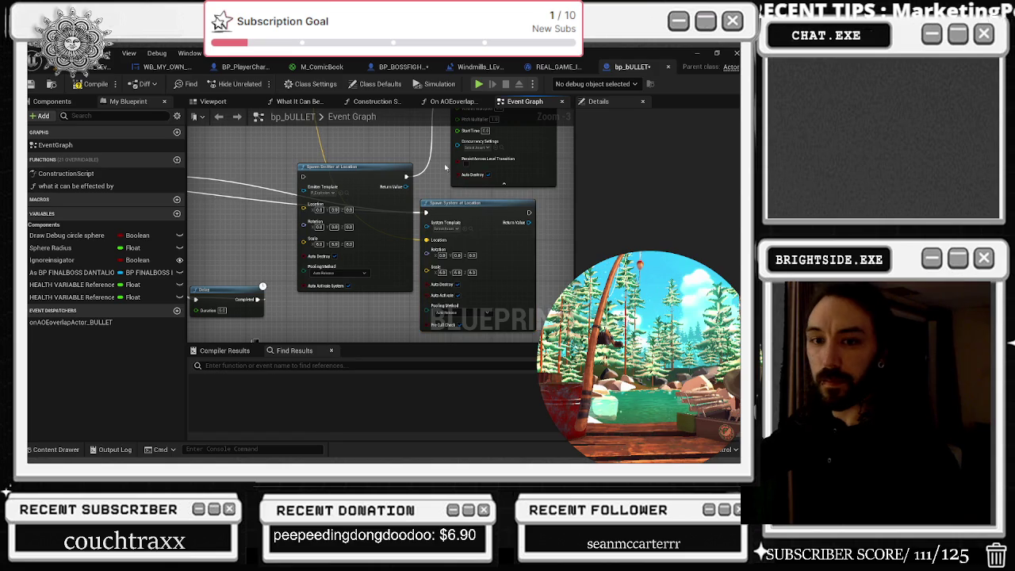
mouse_move(407, 173)
mouse_down()
mouse_move(564, 218)
mouse_move(529, 214)
mouse_up()
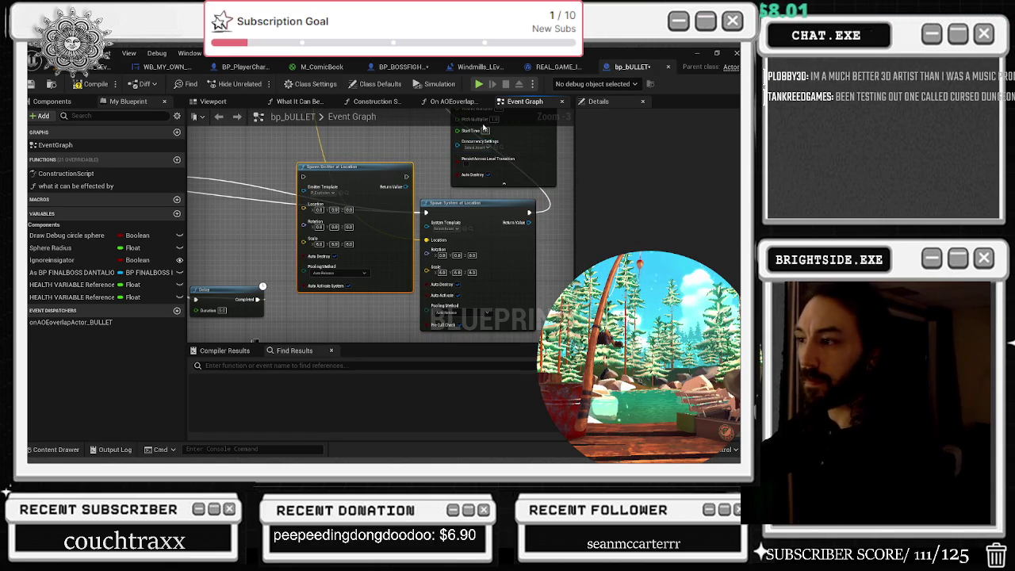
key(Delete)
mouse_move(475, 210)
mouse_down()
mouse_move(337, 157)
mouse_move(341, 149)
mouse_up()
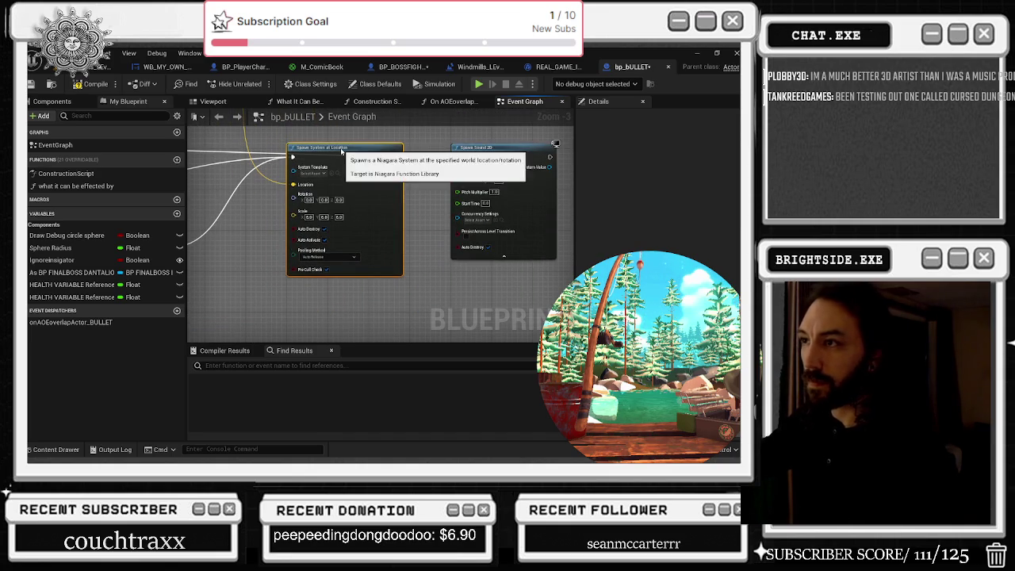
Step: Zoom in and position the Spawn System at Location node just below the Spawn Sound 2D node
scroll(366, 190, down, 3)
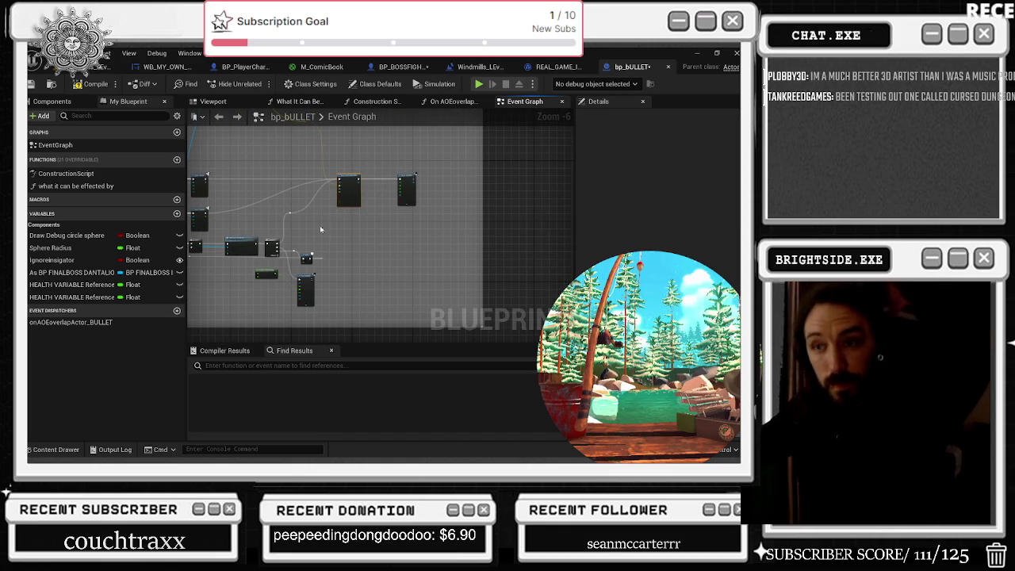
scroll(341, 190, up, 4)
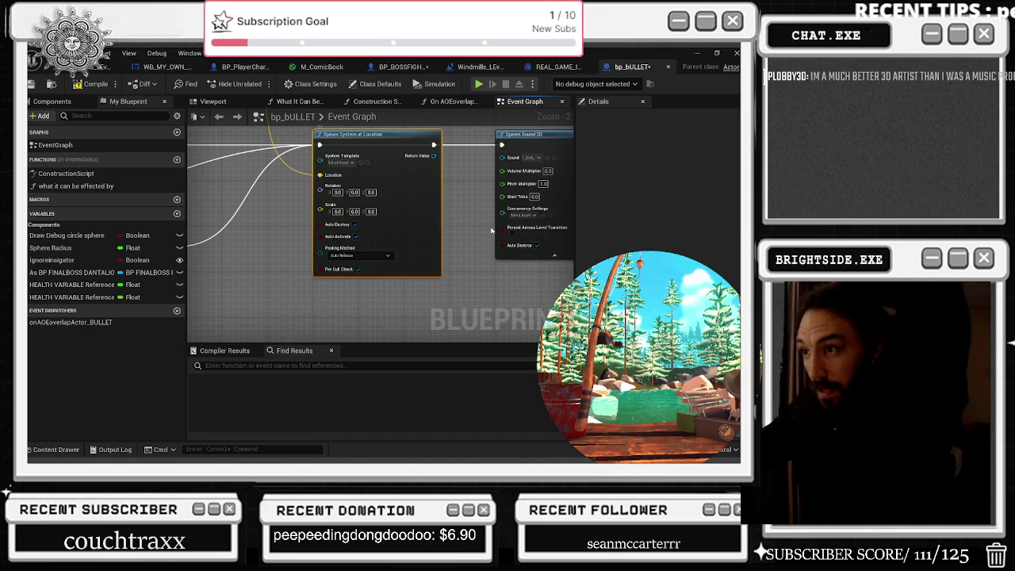
drag(491, 231, 432, 256)
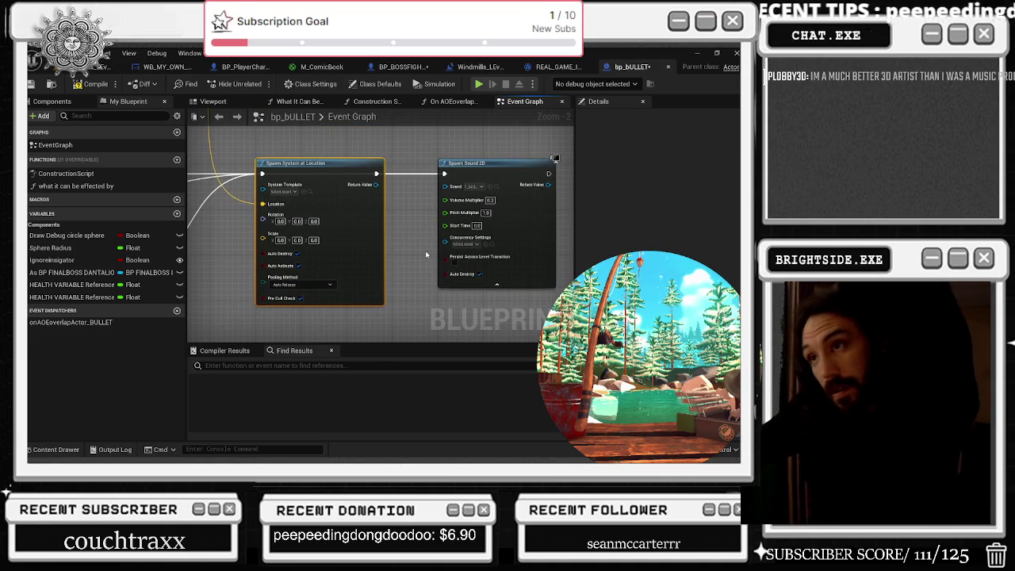
scroll(450, 256, down, 2)
scroll(449, 256, down, 1)
drag(408, 229, 408, 279)
scroll(421, 253, up, 3)
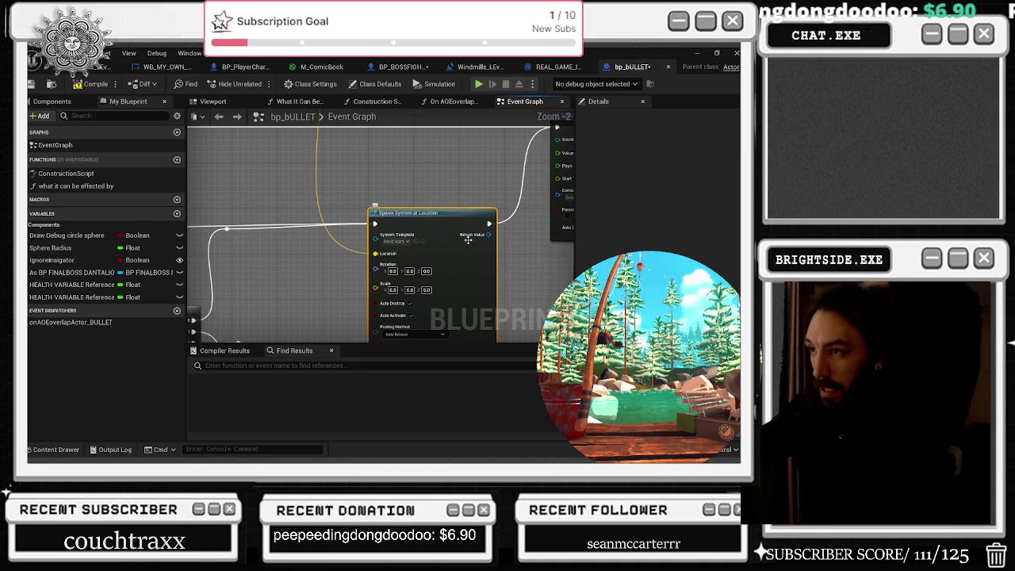
drag(427, 222, 427, 228)
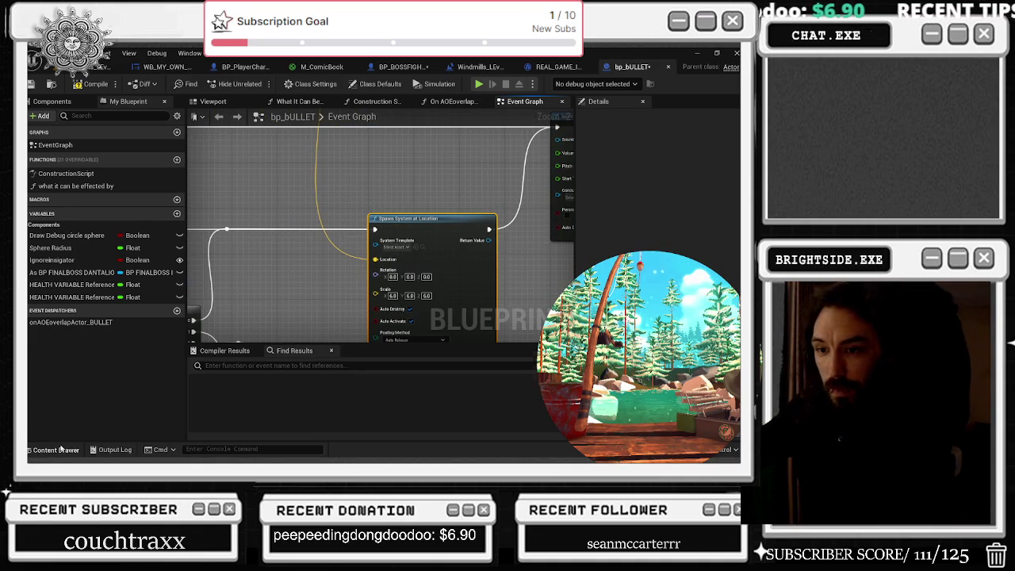
Step: Filter the Content Drawer to Niagara Systems and set NS_VacuumDevastation as the System Template
click(52, 449)
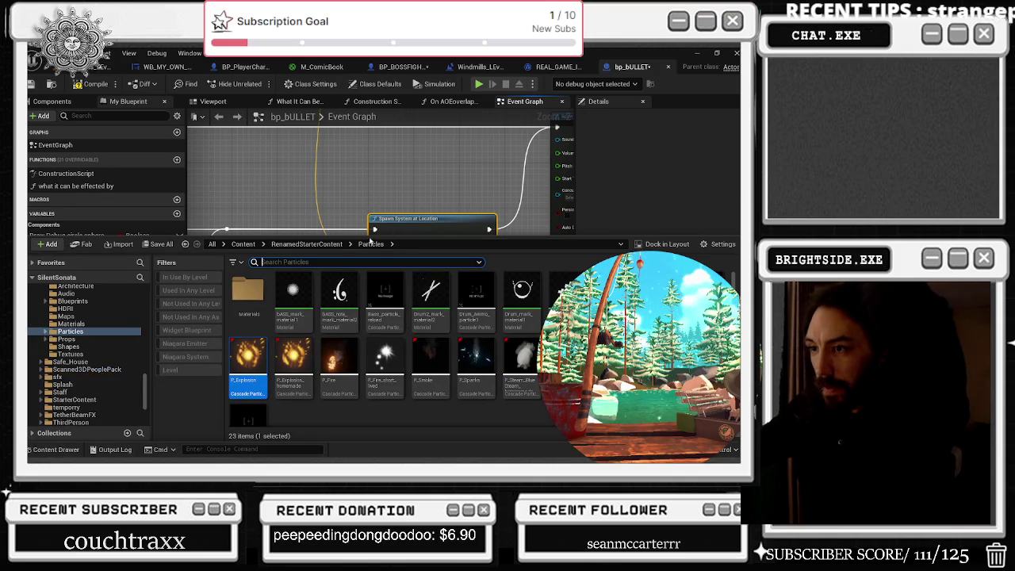
click(173, 358)
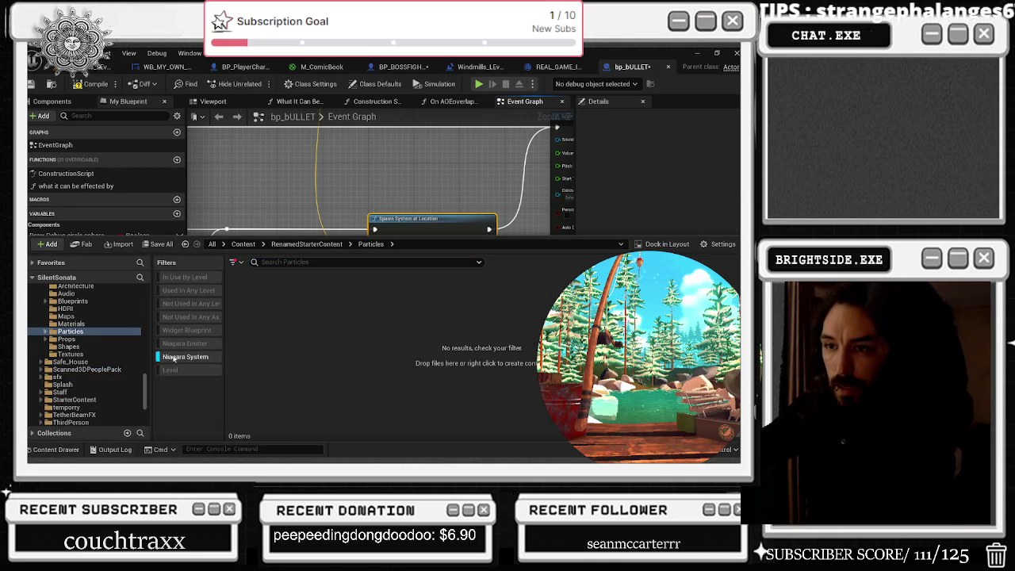
drag(146, 392, 145, 313)
click(72, 290)
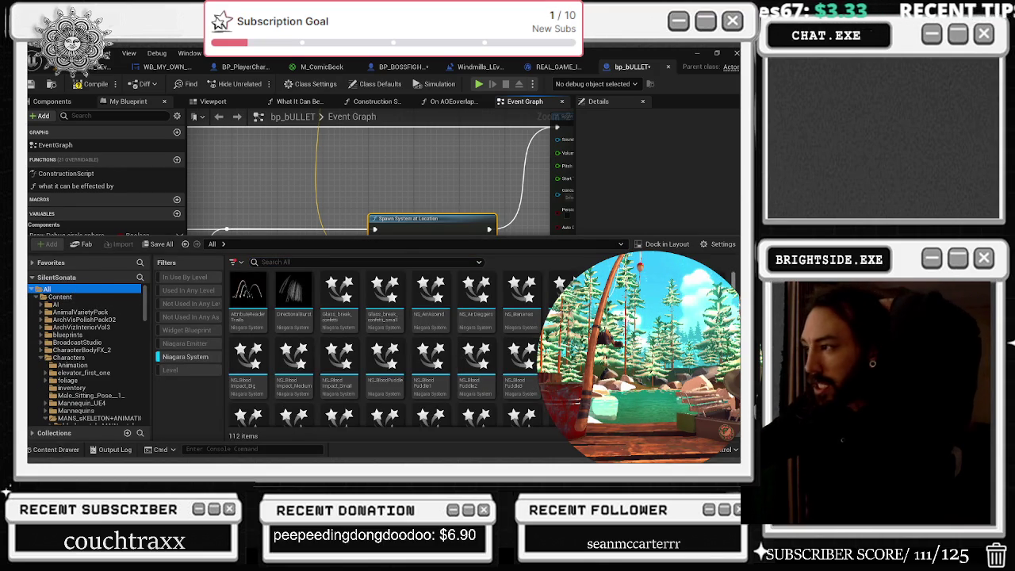
scroll(380, 348, down, 10)
click(293, 317)
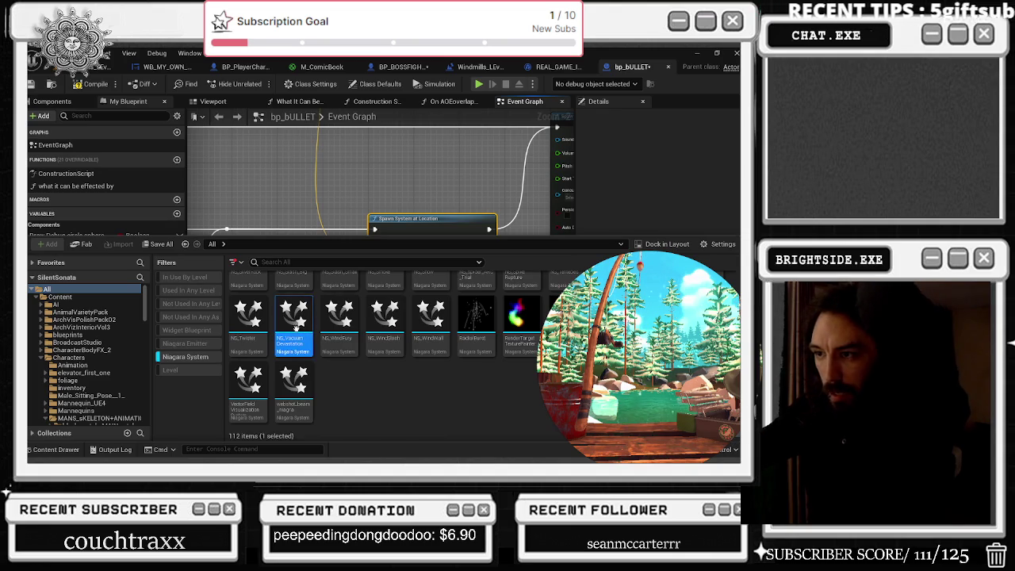
click(393, 154)
click(416, 246)
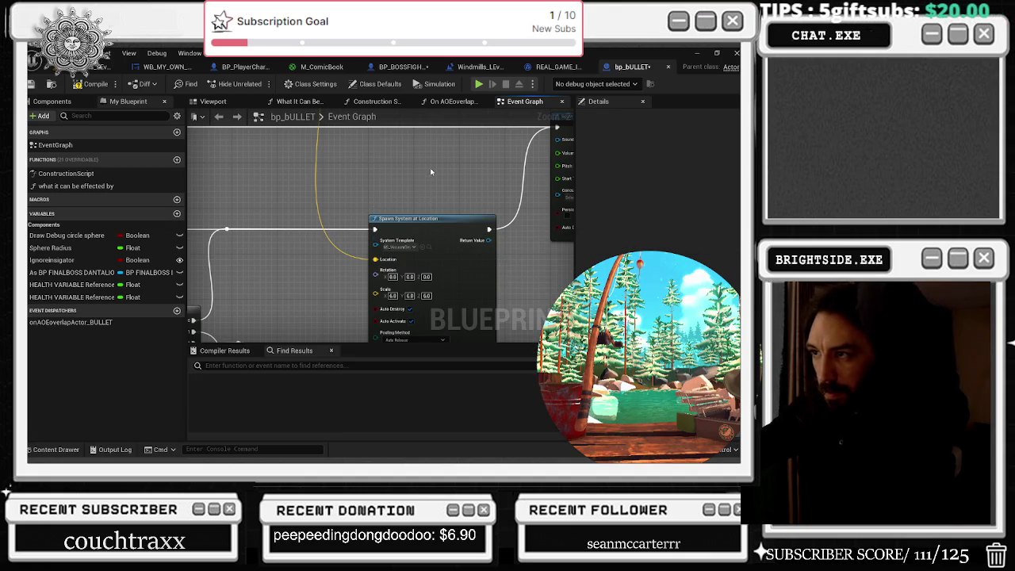
Step: Save bp_BULLET and switch back to the barn level
drag(417, 149, 398, 111)
key(ctrl+shift+s)
key(Return)
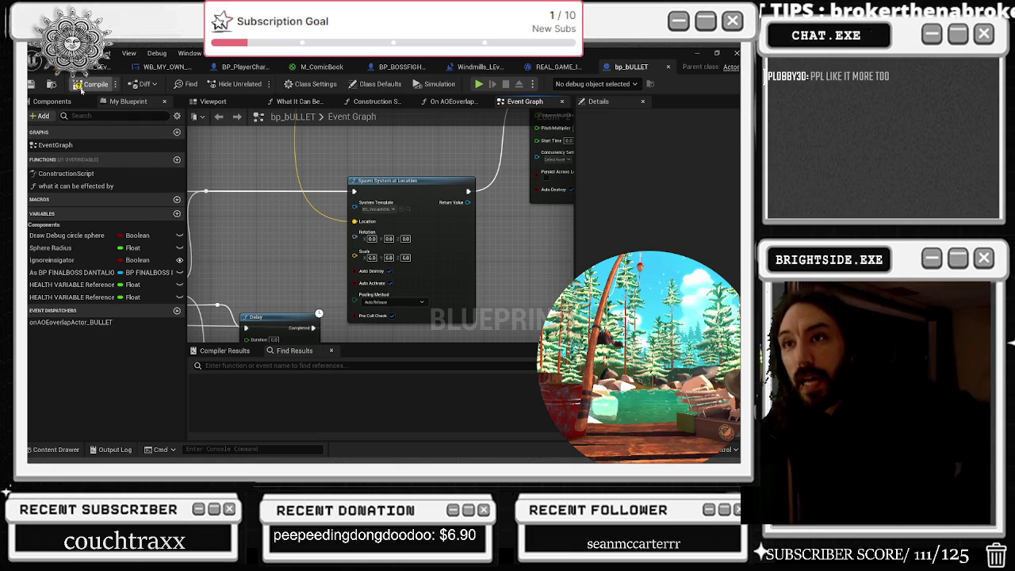
click(111, 67)
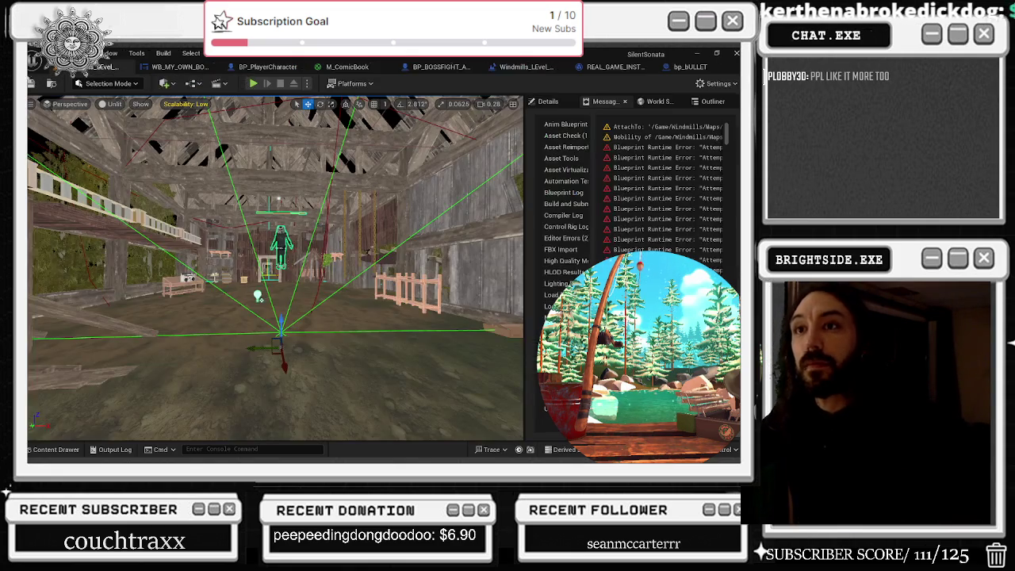
Step: Save the barn level, start Play in Editor, and walk through the red doorway into the theater
click(29, 84)
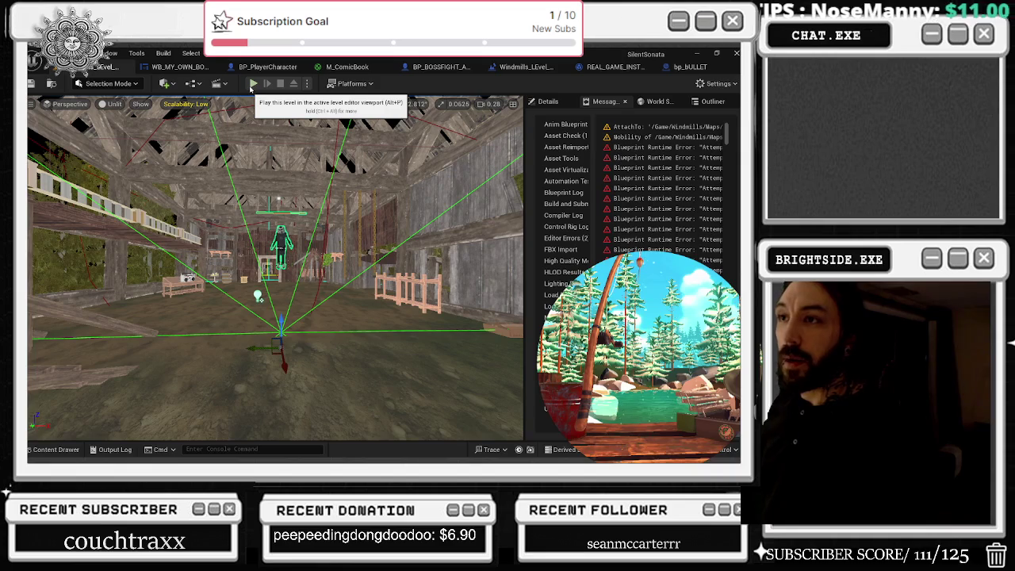
key(alt+p)
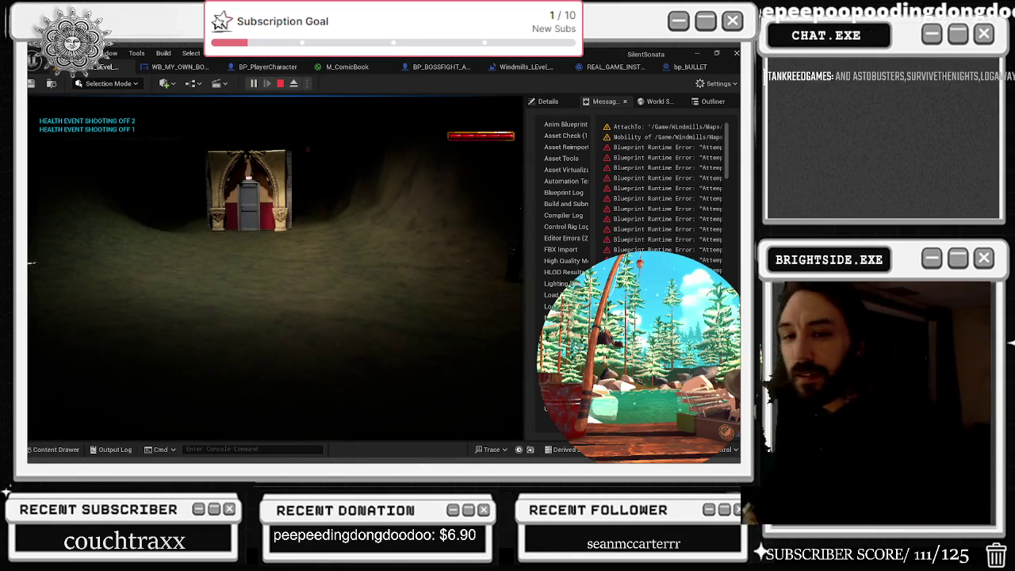
key(w)
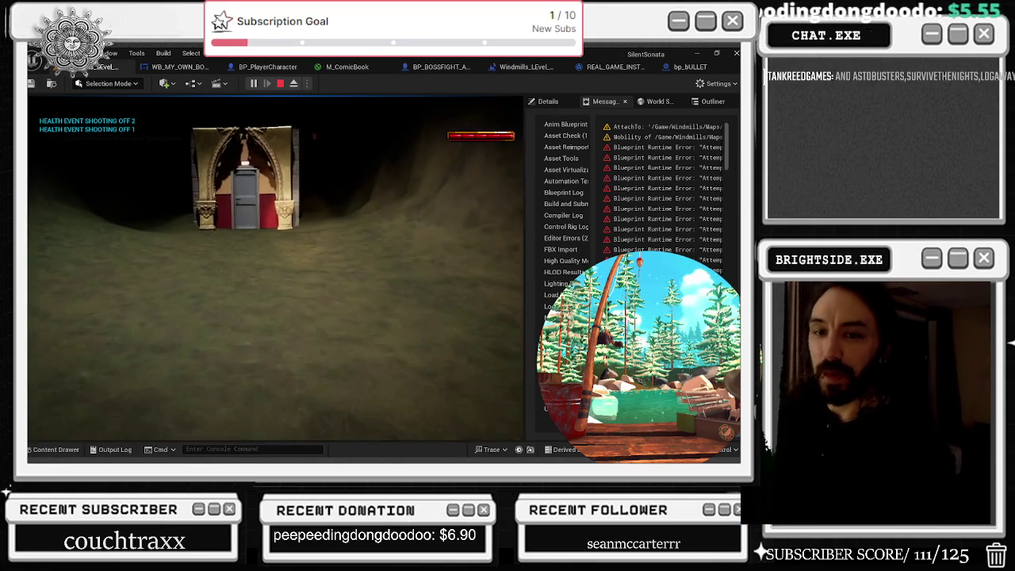
key(w)
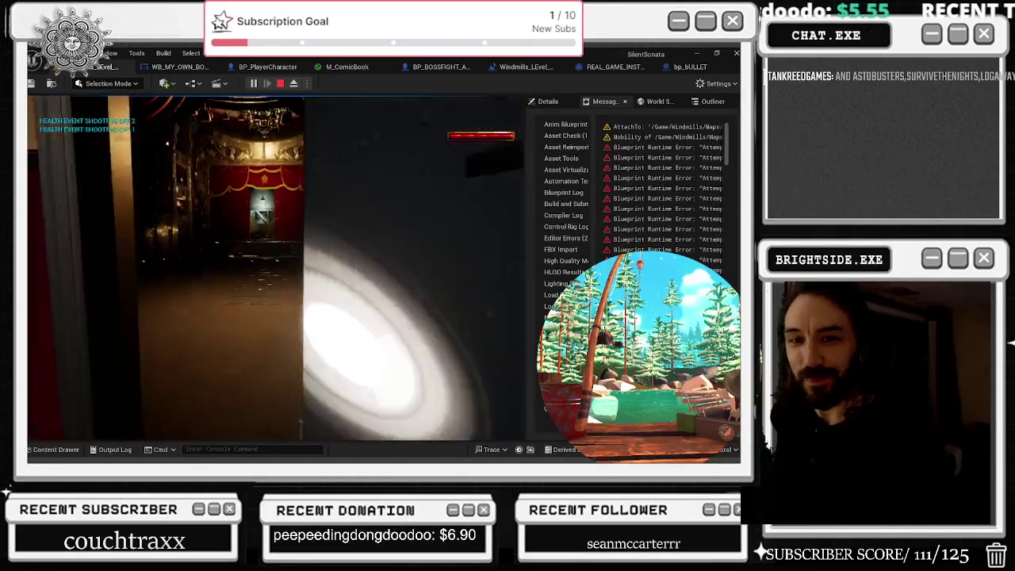
key(w)
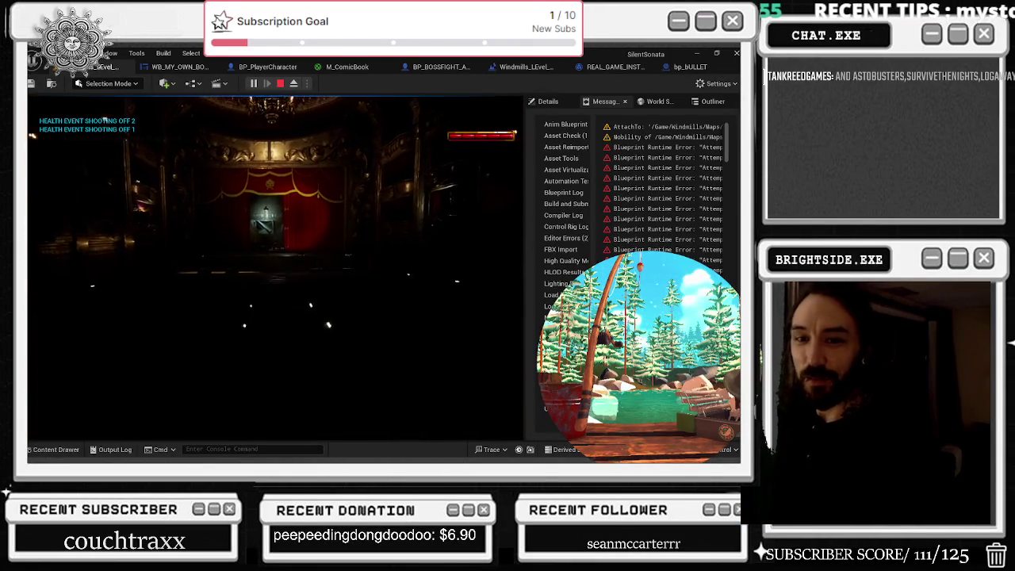
key(w)
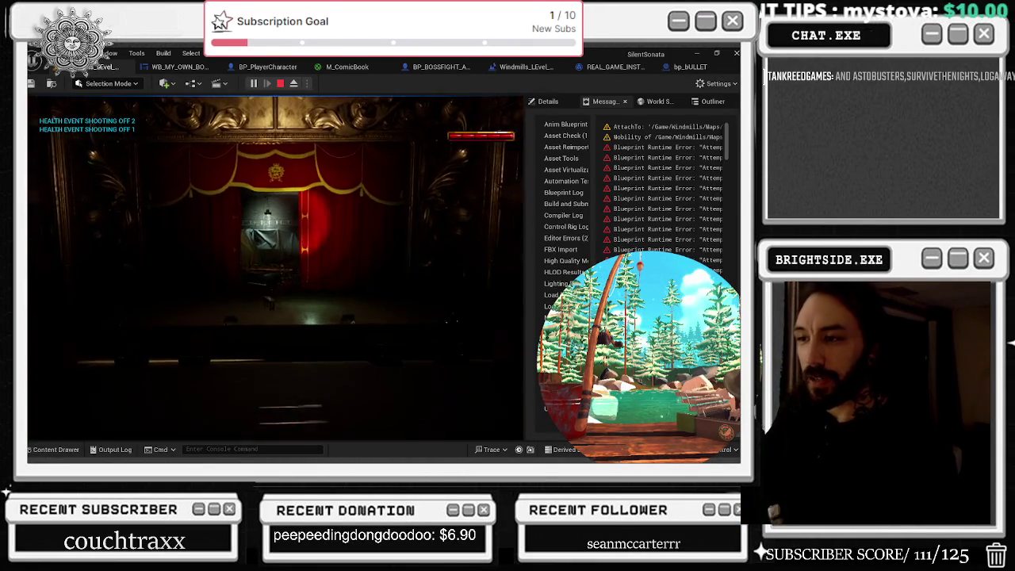
Step: Cross the theater stage and the next rooms into the dark chapel, then end the play session
key(w)
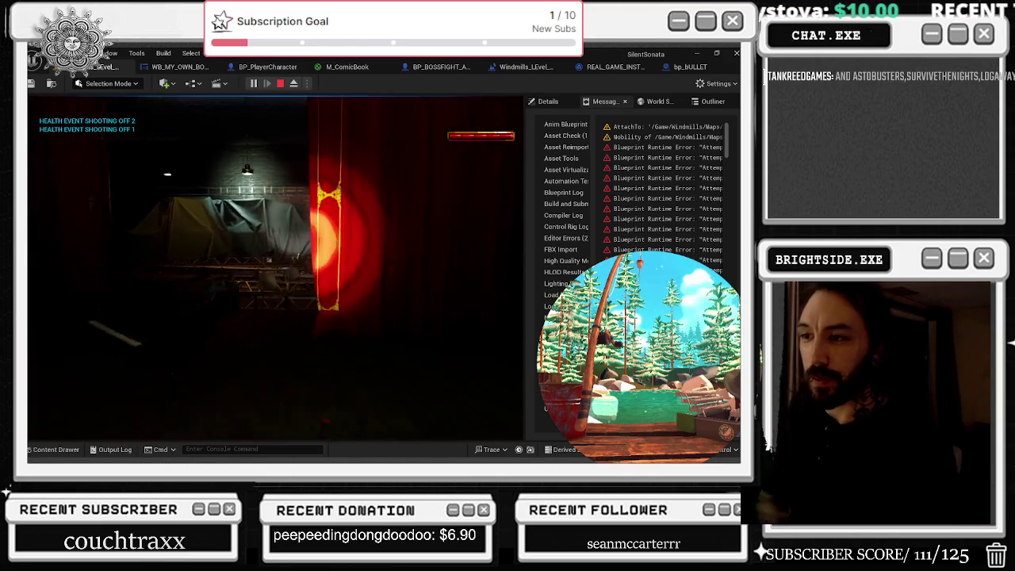
key(w)
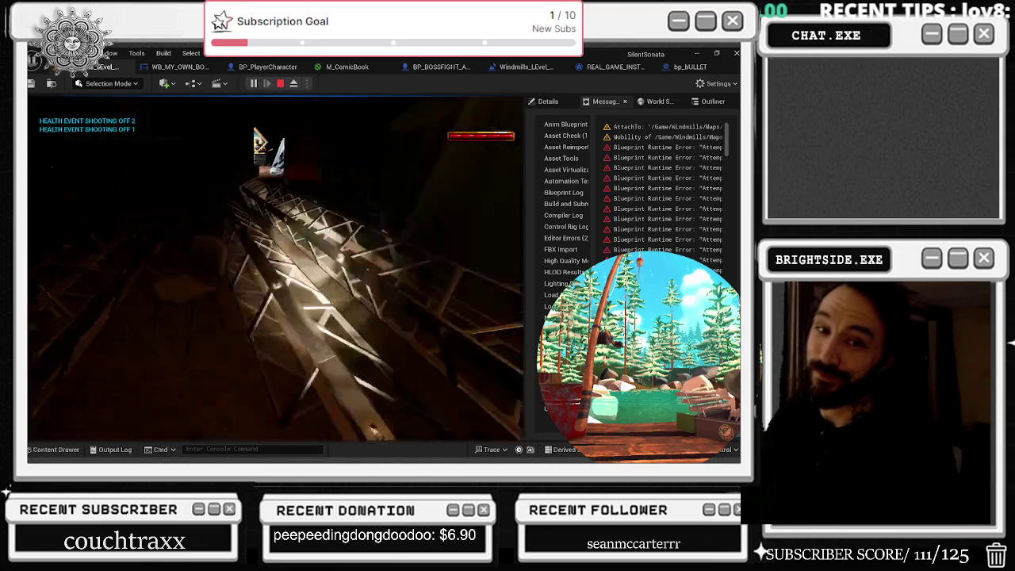
key(w)
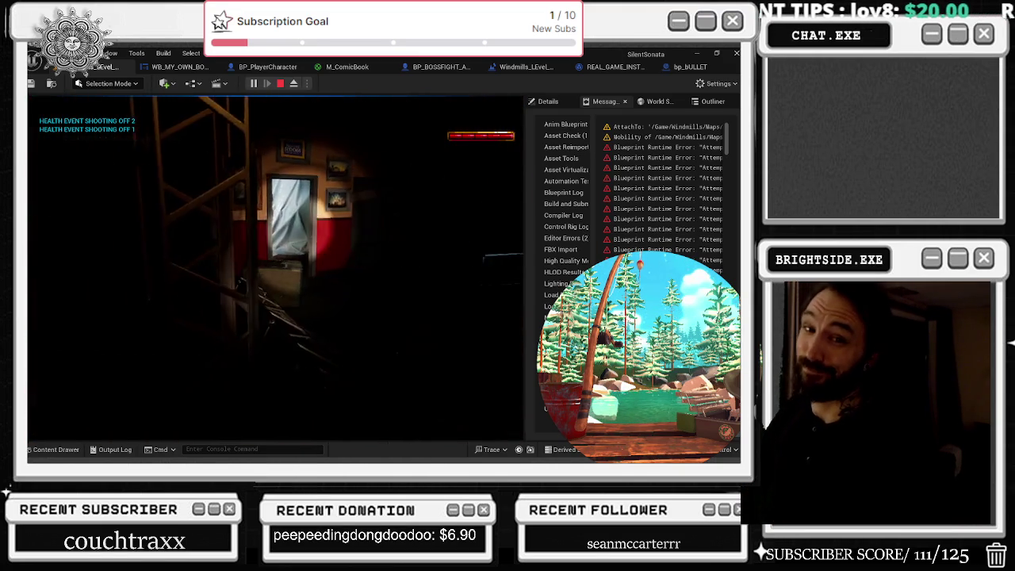
key(w)
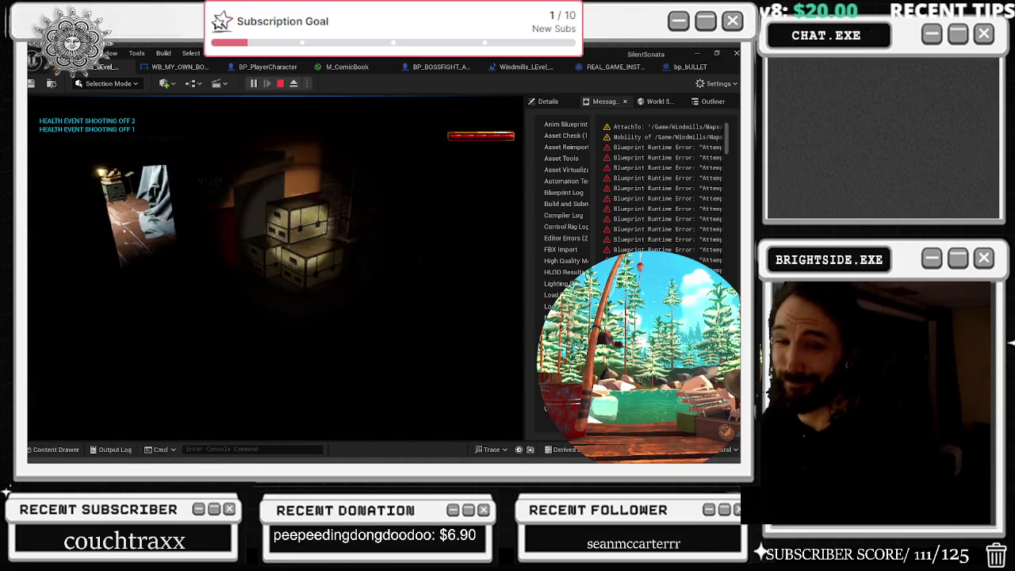
key(w)
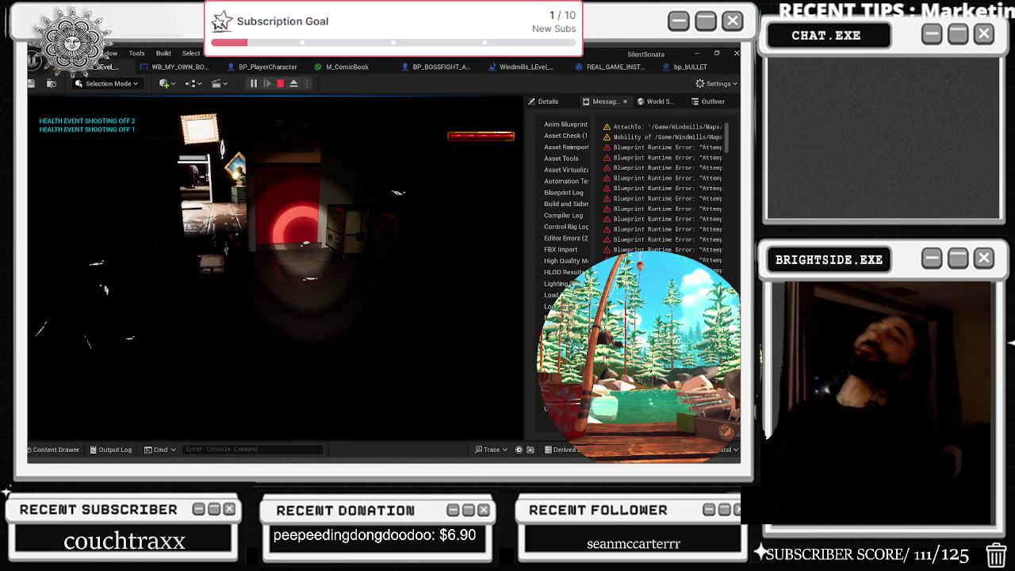
key(w)
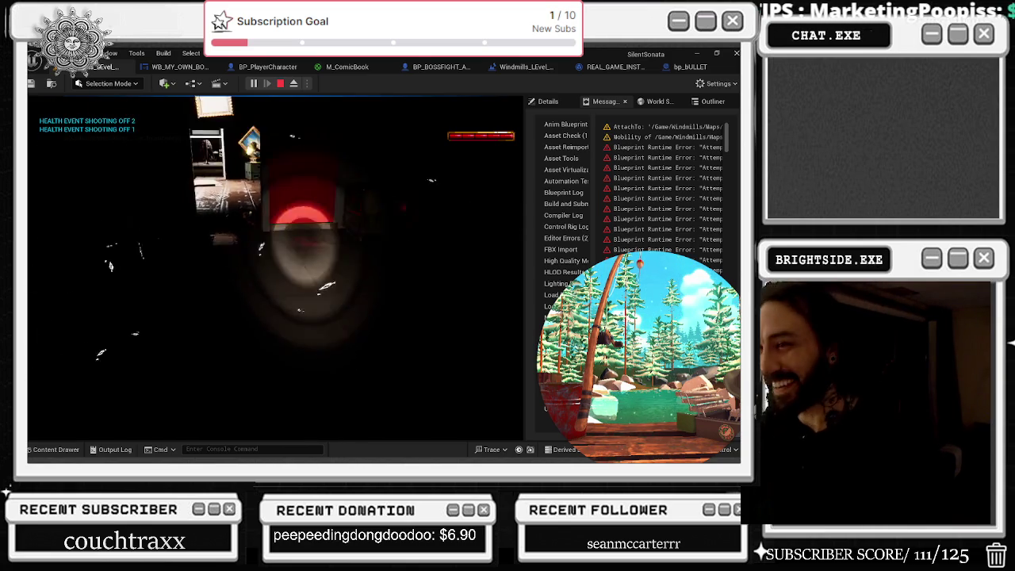
key(w)
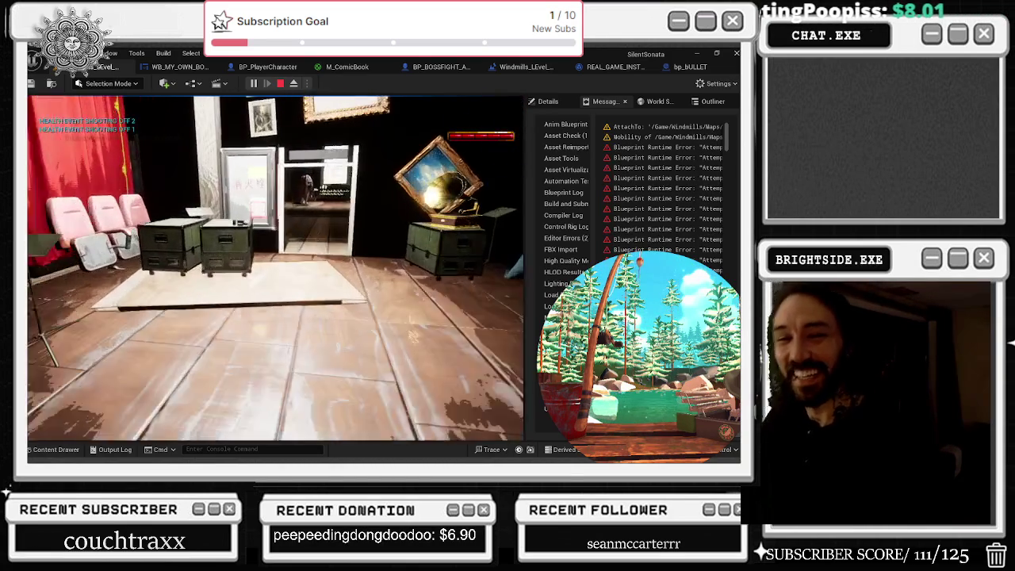
key(w)
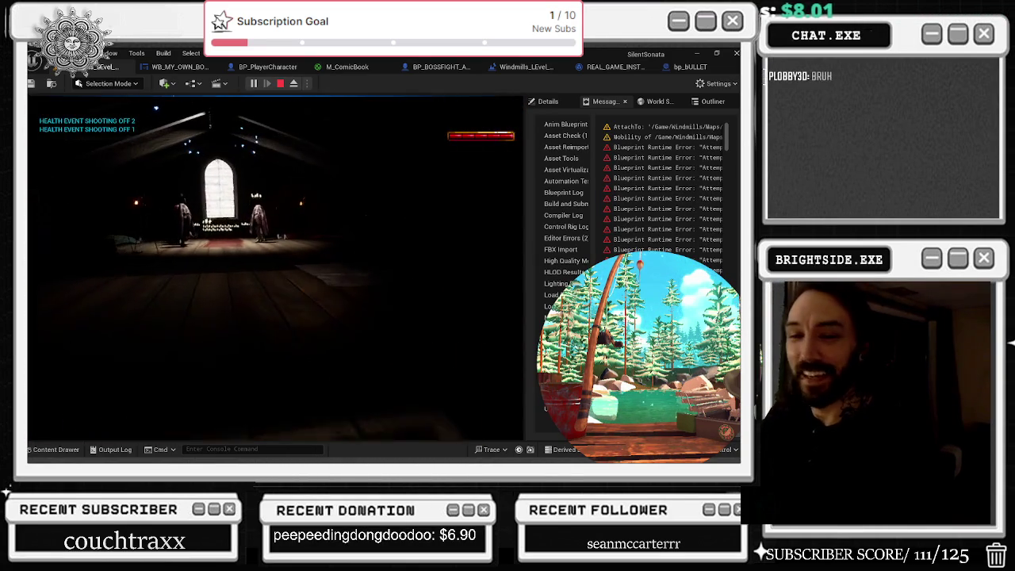
key(XF86AudioPlay)
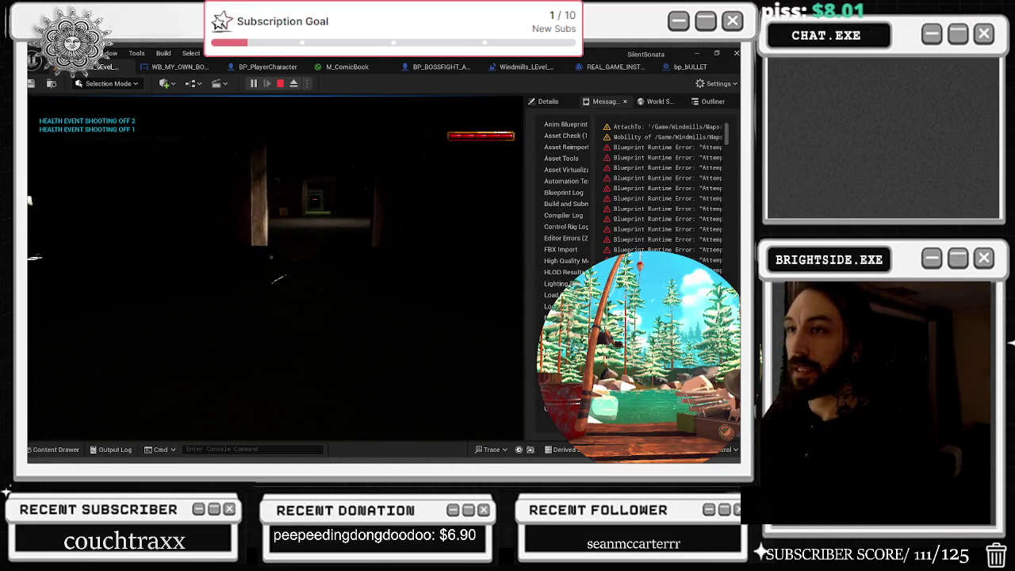
key(Escape)
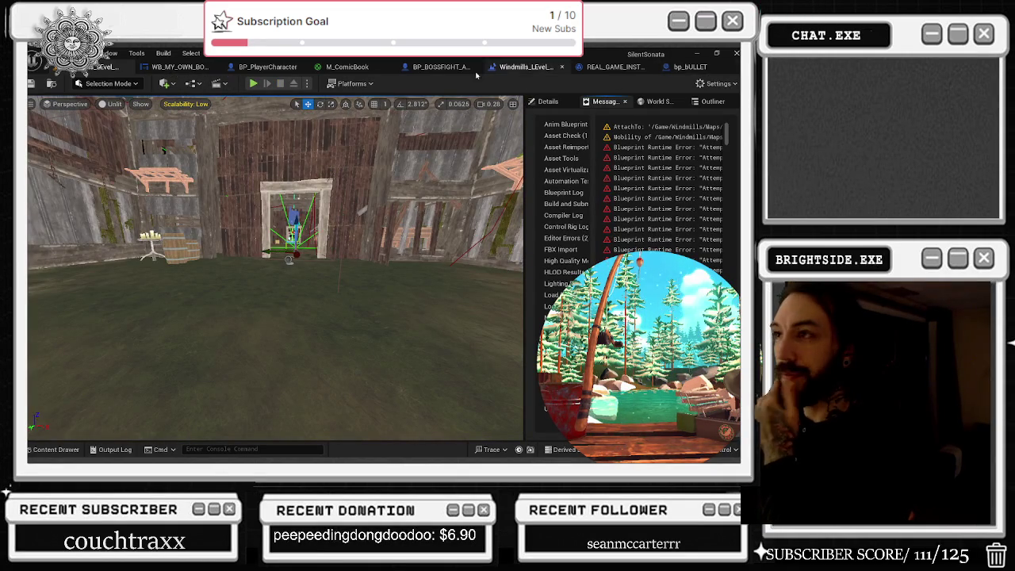
Step: In bp_bULLET's Event Graph, straighten and reposition the Spawn System at Location node
click(690, 67)
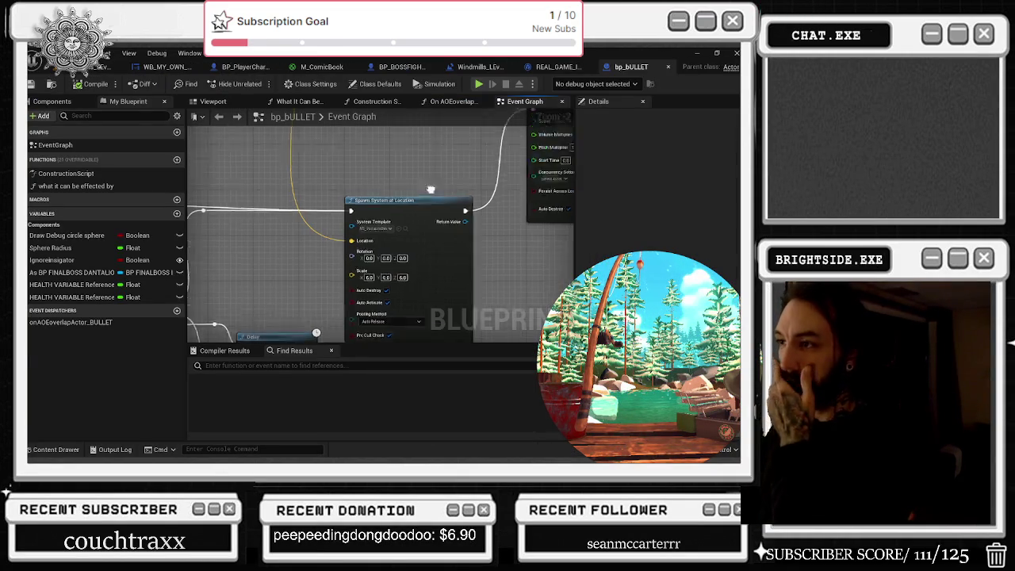
scroll(376, 117, down, 2)
scroll(379, 171, down, 3)
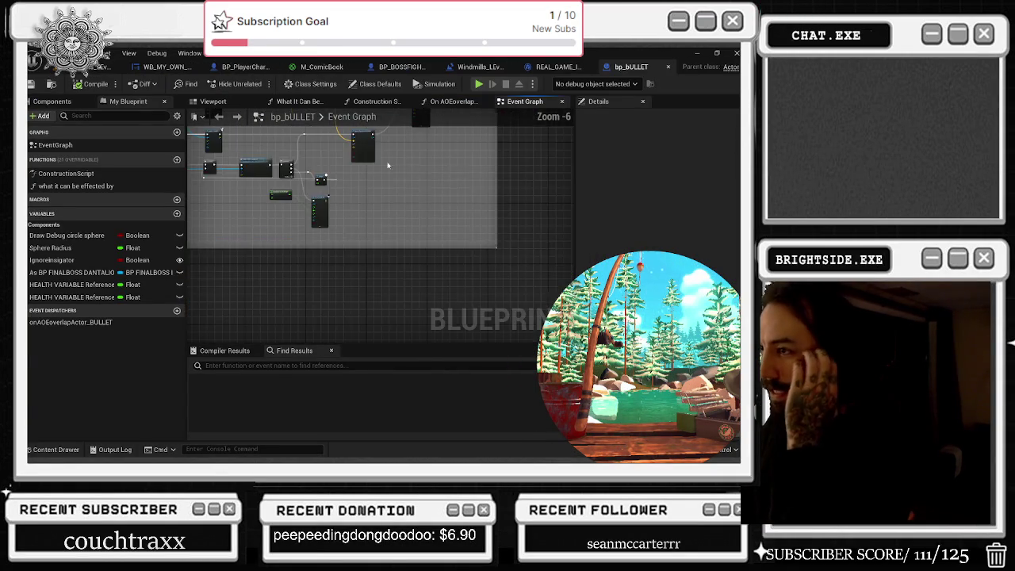
scroll(373, 183, up, 3)
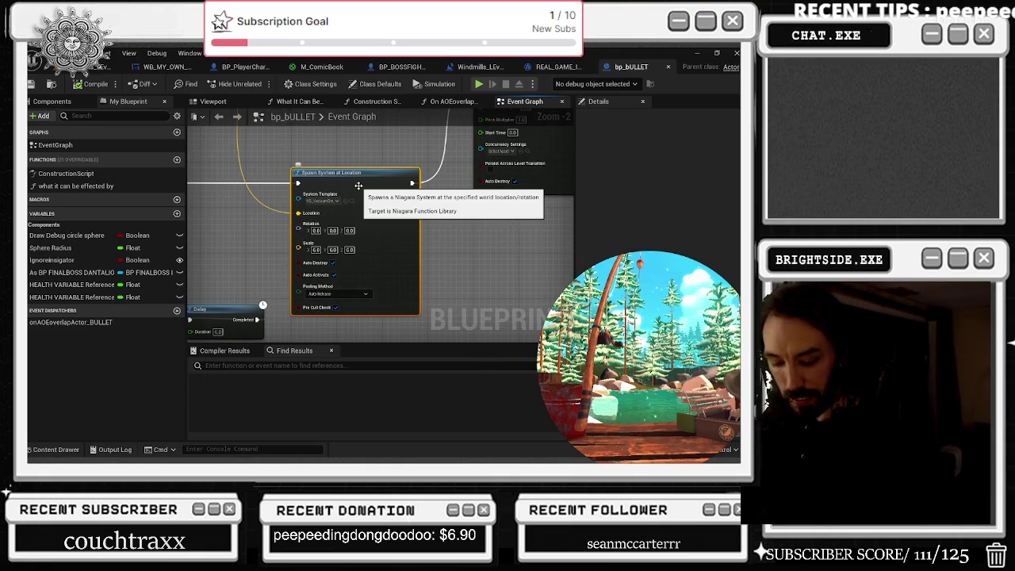
scroll(413, 258, down, 3)
key(q)
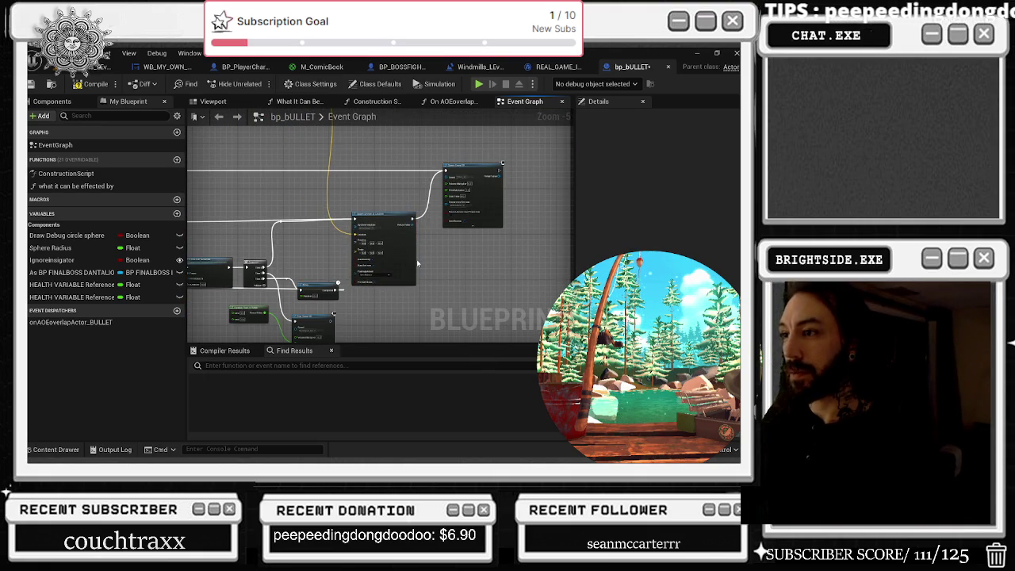
mouse_move(385, 198)
mouse_down()
mouse_move(476, 261)
mouse_move(412, 262)
mouse_move(512, 262)
mouse_up()
scroll(391, 234, up, 4)
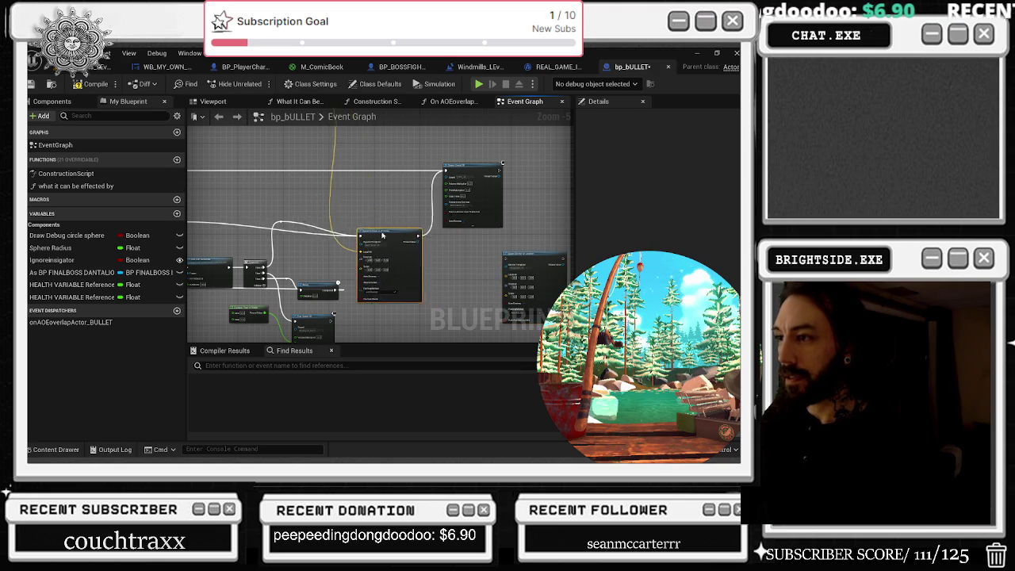
click(397, 231)
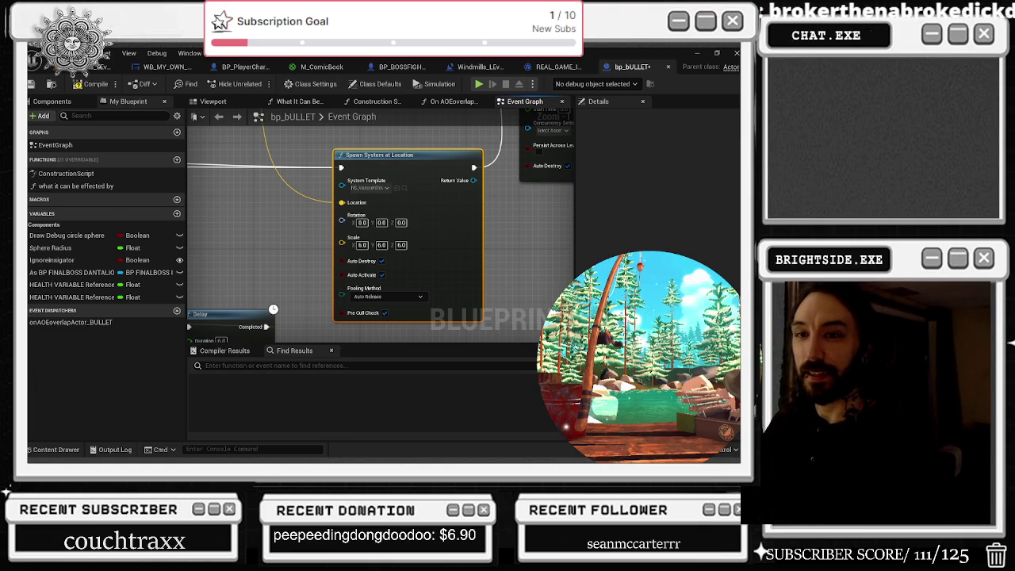
drag(413, 157, 405, 150)
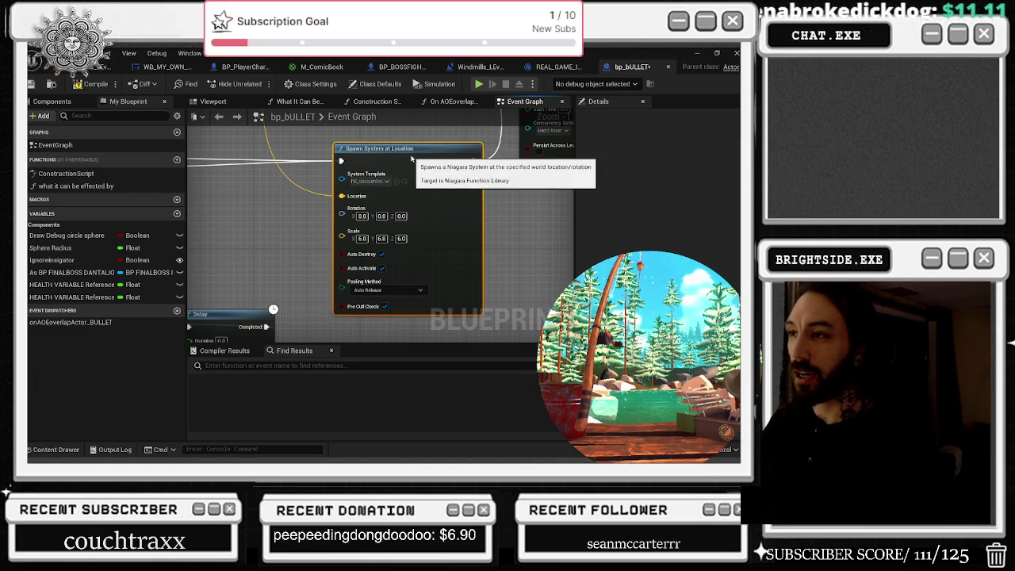
Step: Collapse the Spawn Sound 2D node's advanced pins so only its Sound input shows
scroll(267, 230, down, 2)
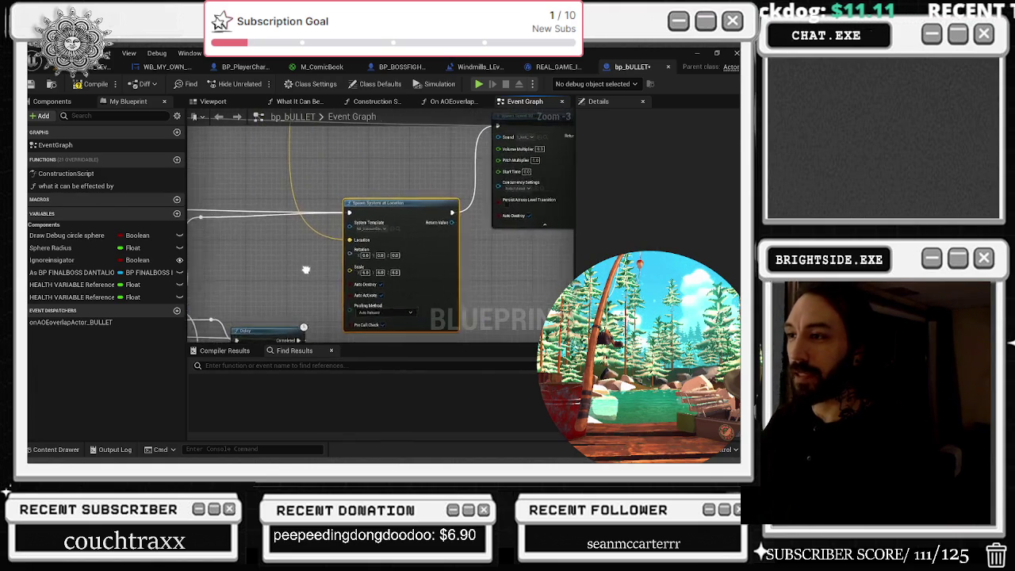
drag(347, 213, 280, 222)
click(419, 169)
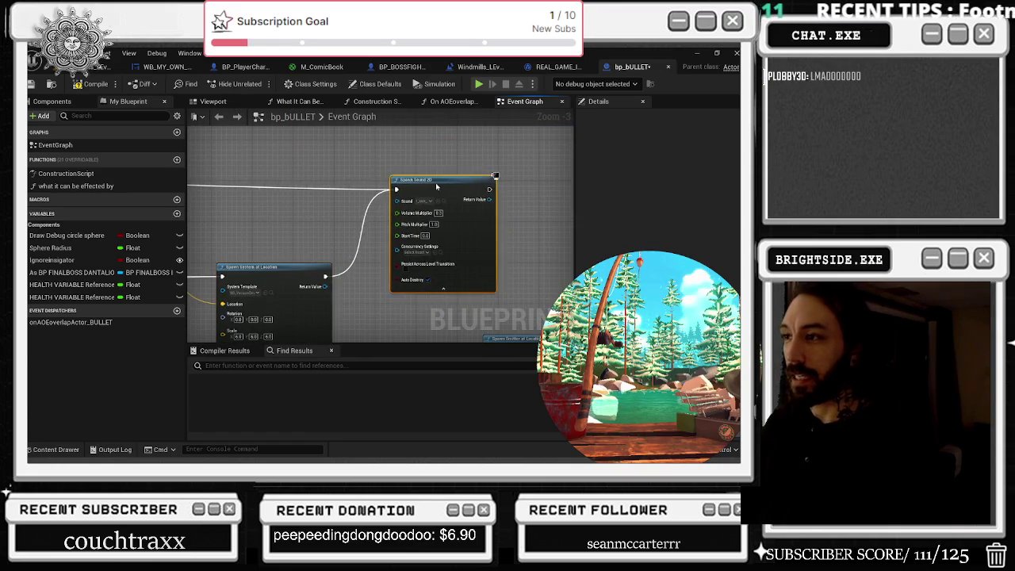
click(452, 275)
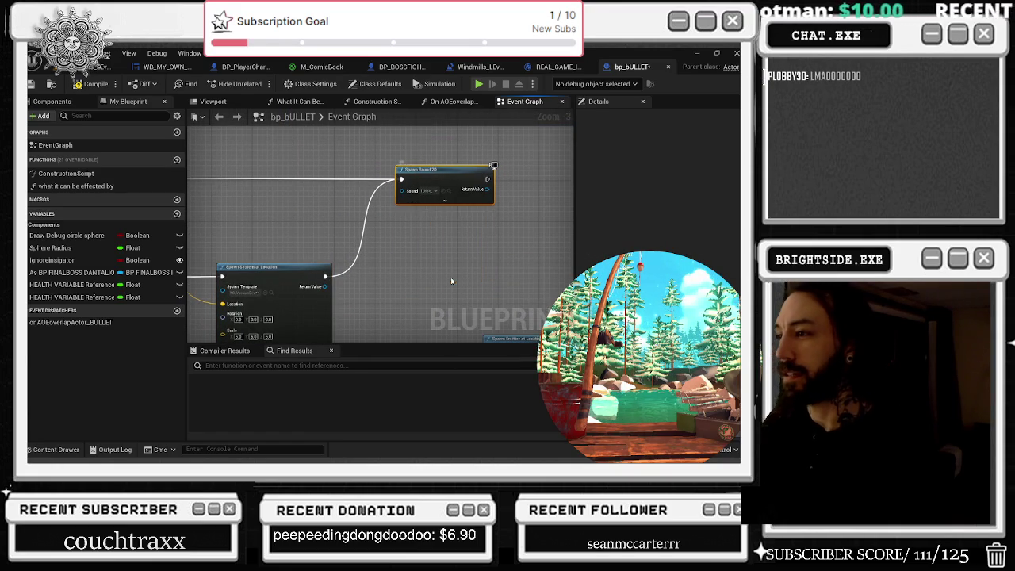
drag(356, 215, 396, 252)
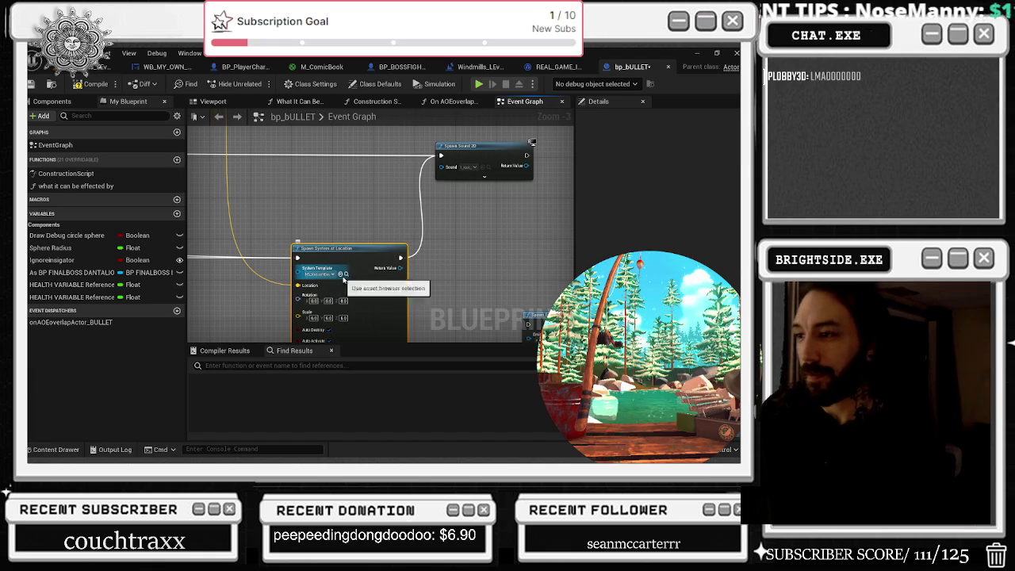
Step: Browse the MagicSpells folder, add a Spawn Emitter at Location node, and minimize the editor
click(346, 274)
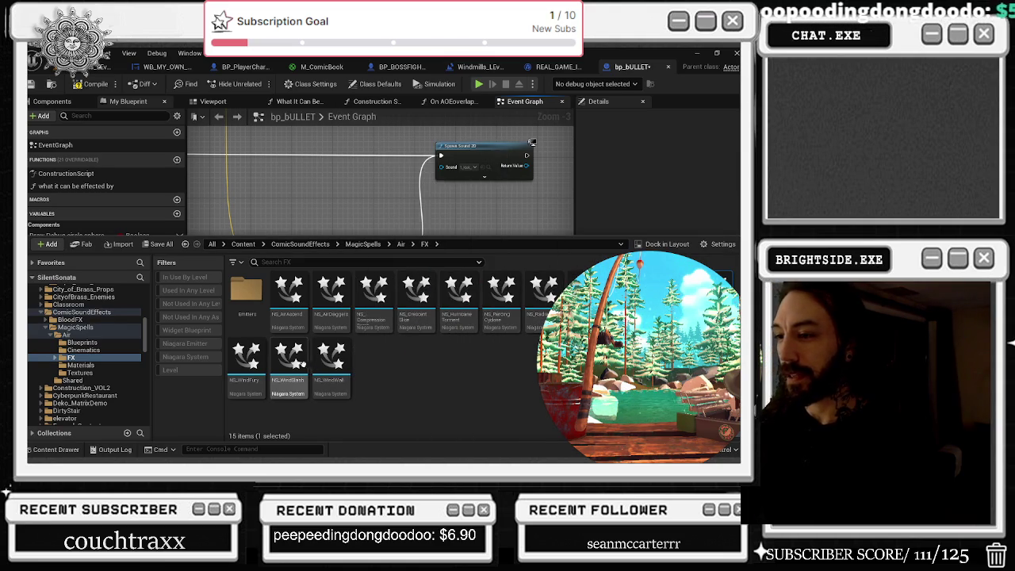
click(92, 328)
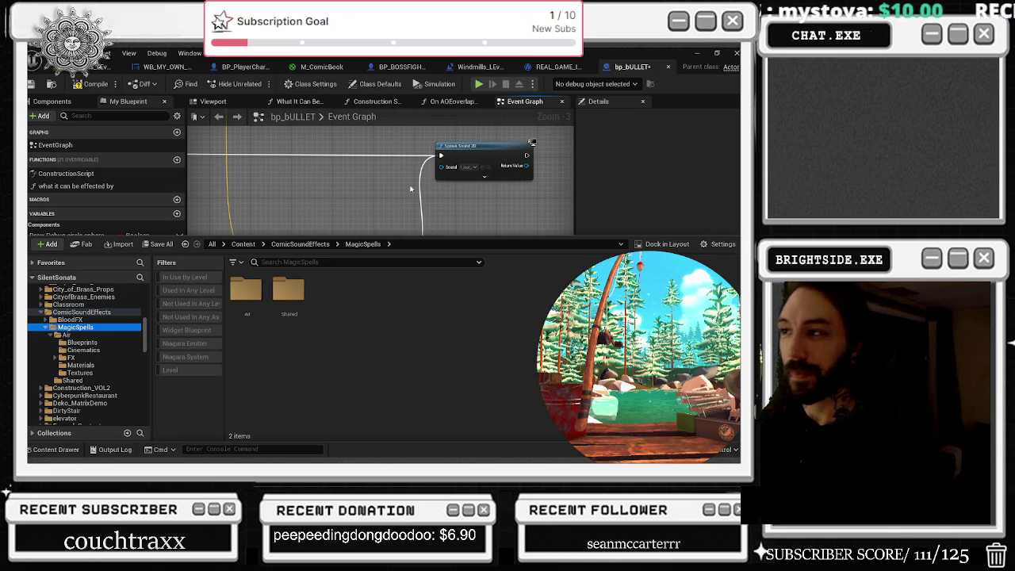
click(325, 193)
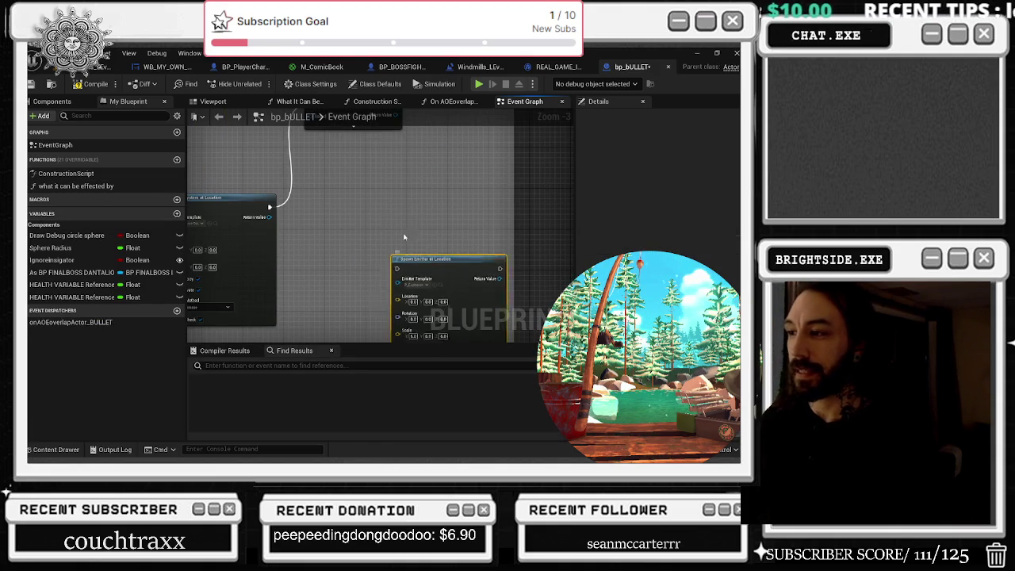
drag(441, 288, 401, 238)
key(ctrl+space)
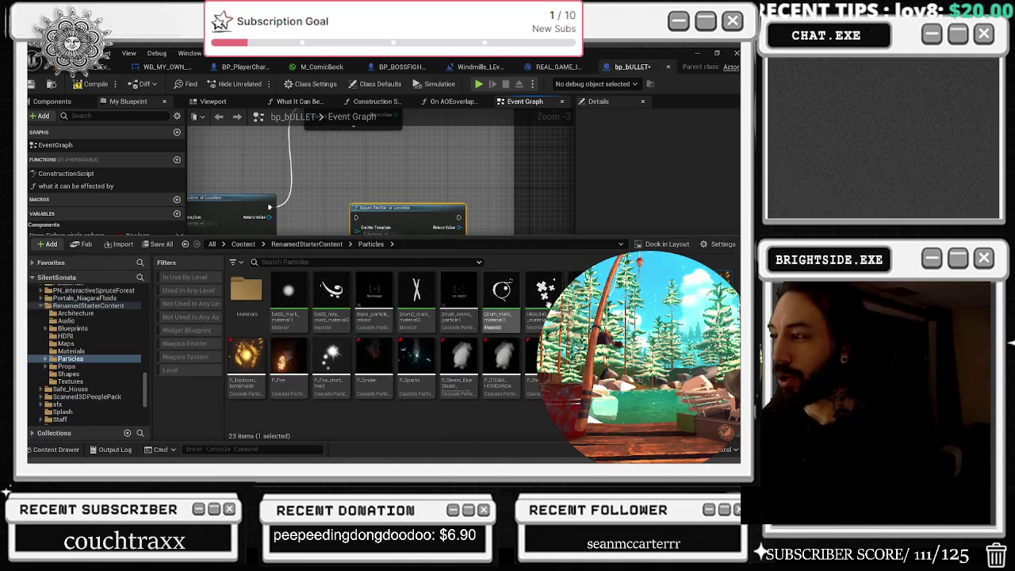
click(697, 55)
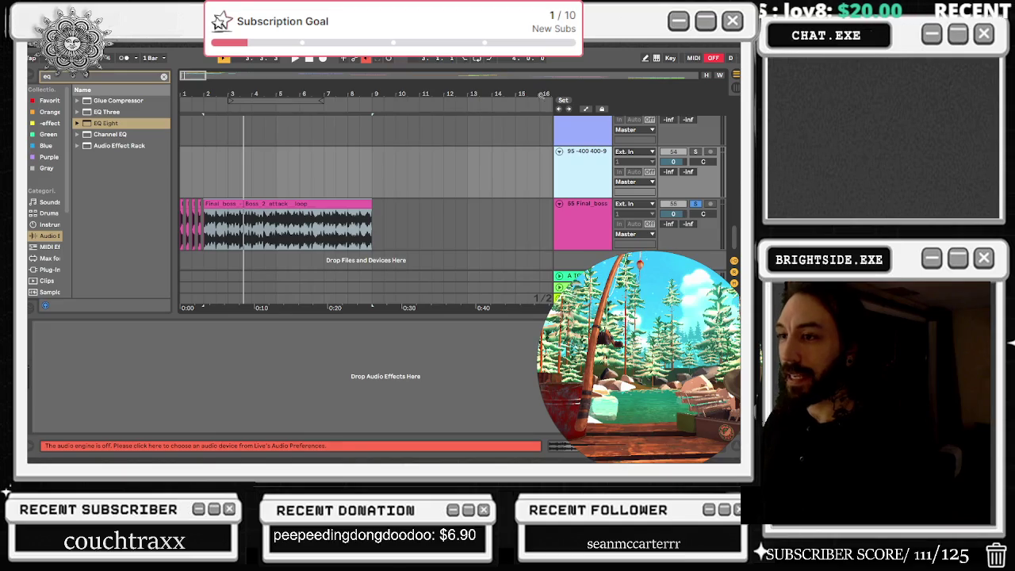
Step: End the Ableton Live 10 Suite process from Windows Task Manager
click(492, 170)
key(alt+Tab)
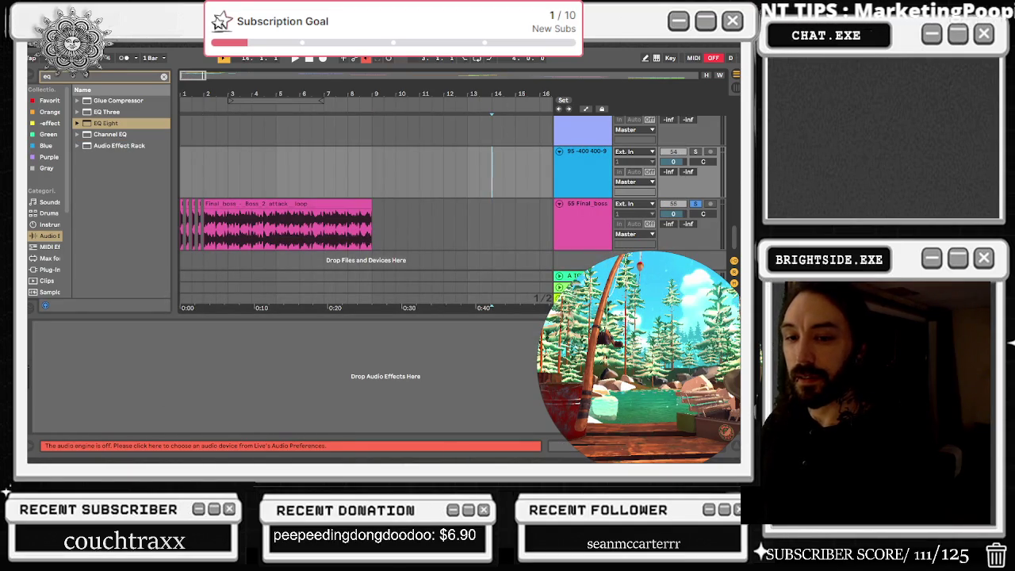
key(ctrl+shift+Escape)
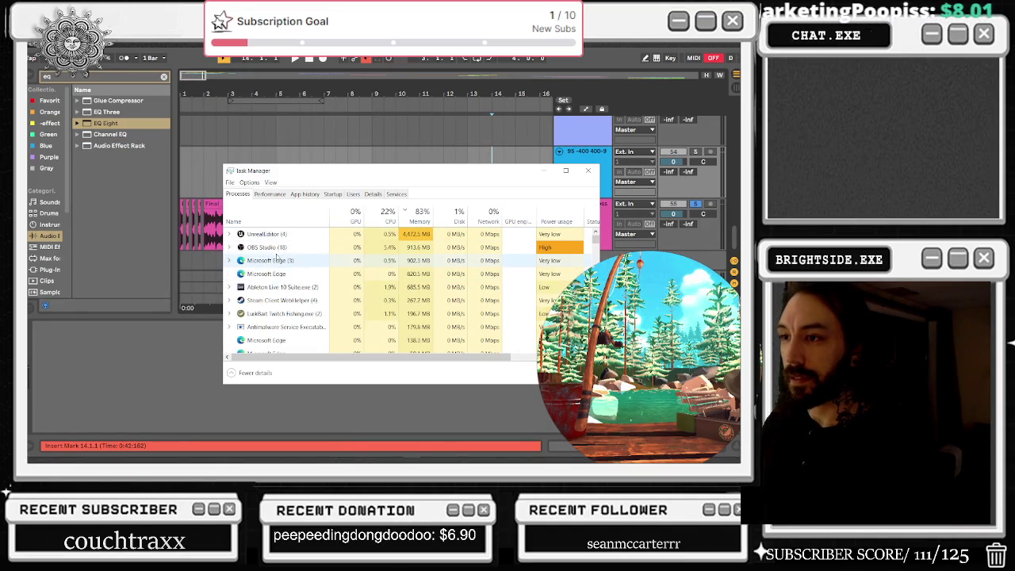
click(279, 287)
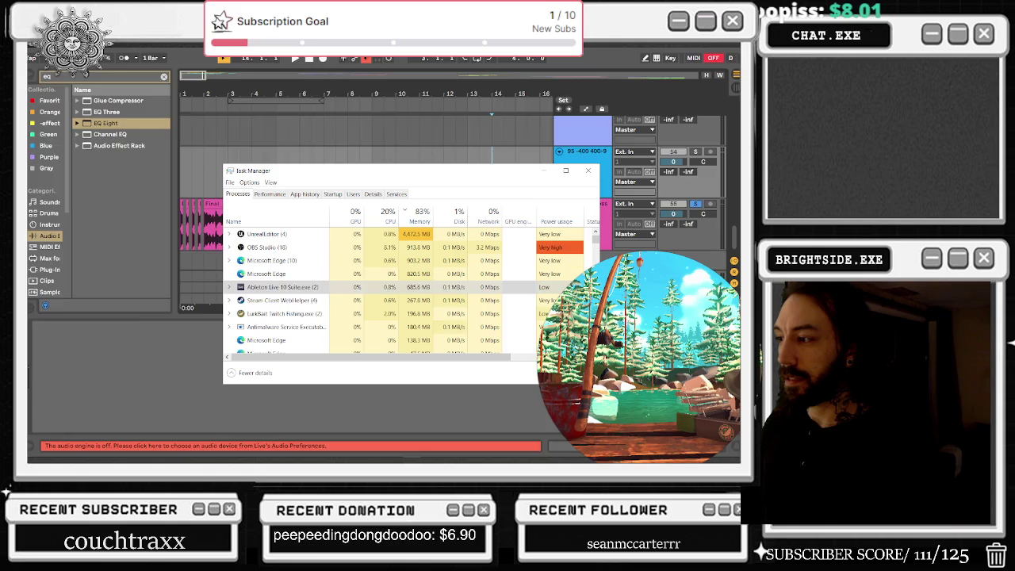
key(Delete)
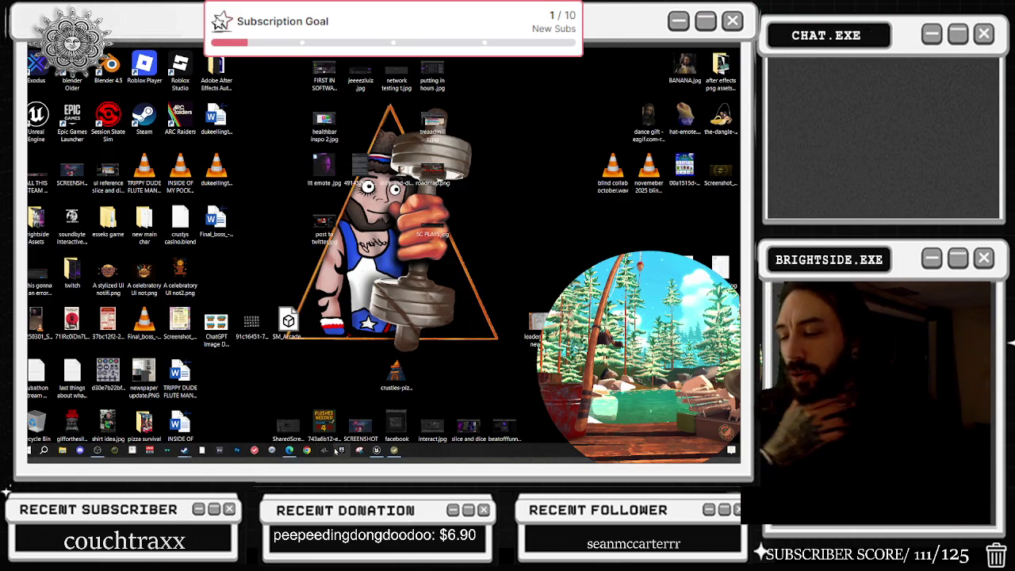
Step: Launch the Epic Games Launcher, open Fab, and browse the featured seller's product page
click(336, 450)
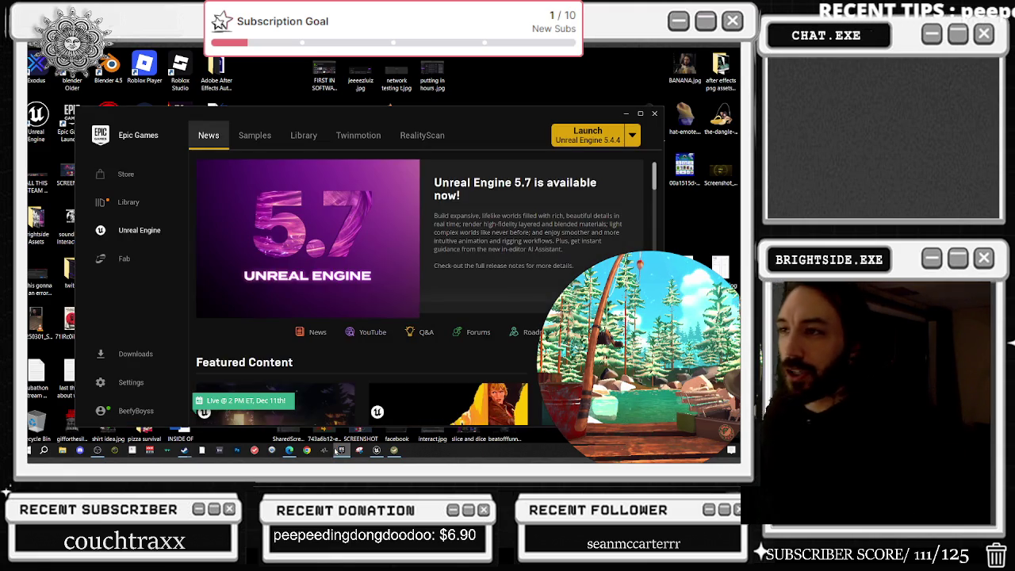
click(654, 114)
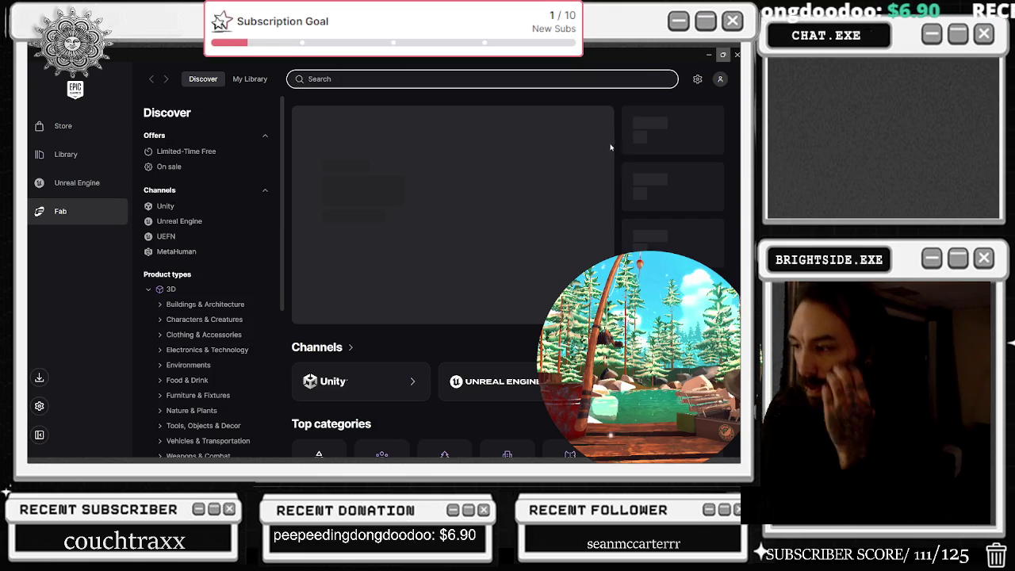
scroll(590, 190, down, 3)
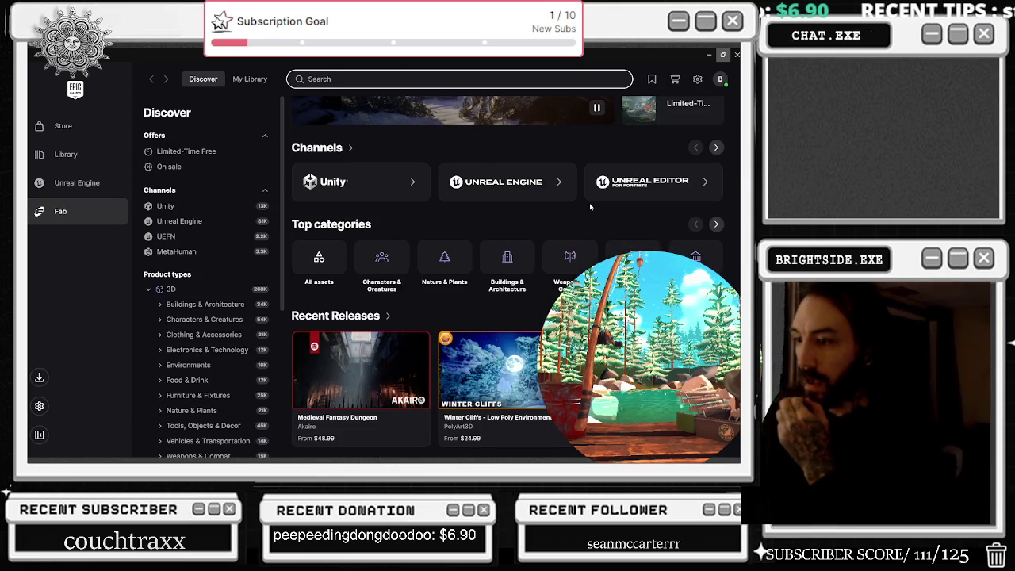
scroll(578, 218, down, 2)
scroll(568, 229, down, 1)
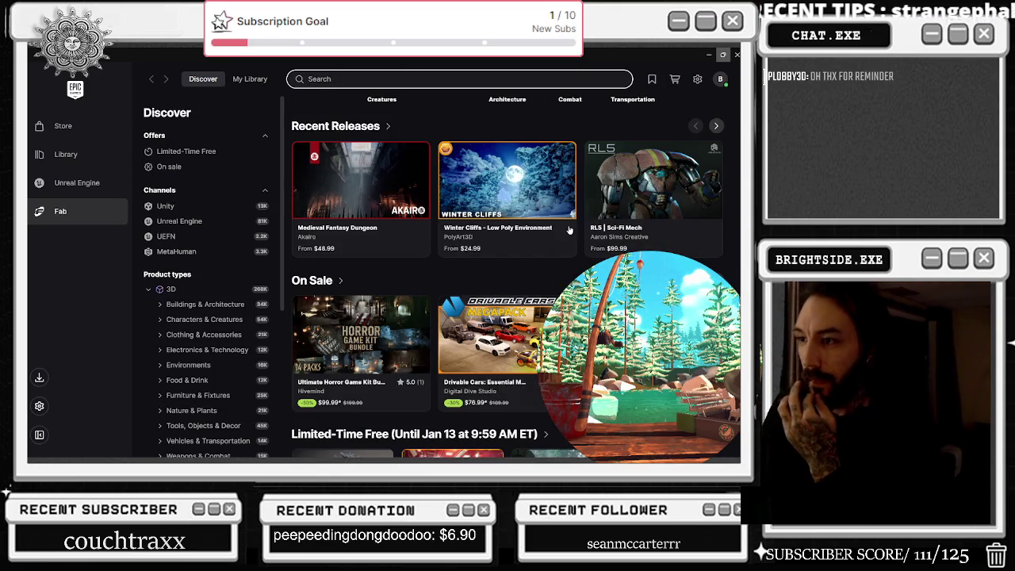
scroll(566, 232, down, 2)
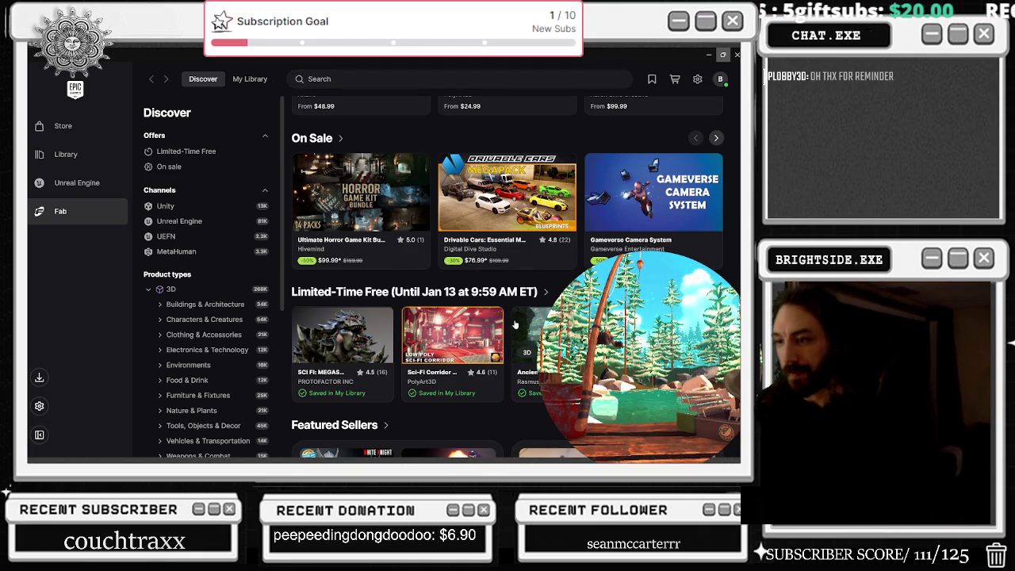
scroll(524, 352, down, 2)
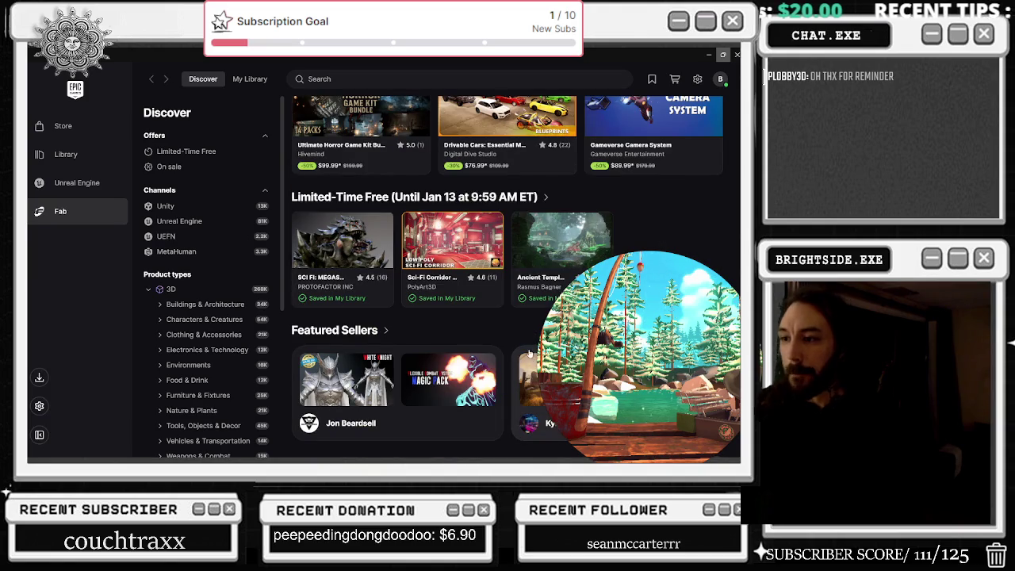
click(454, 368)
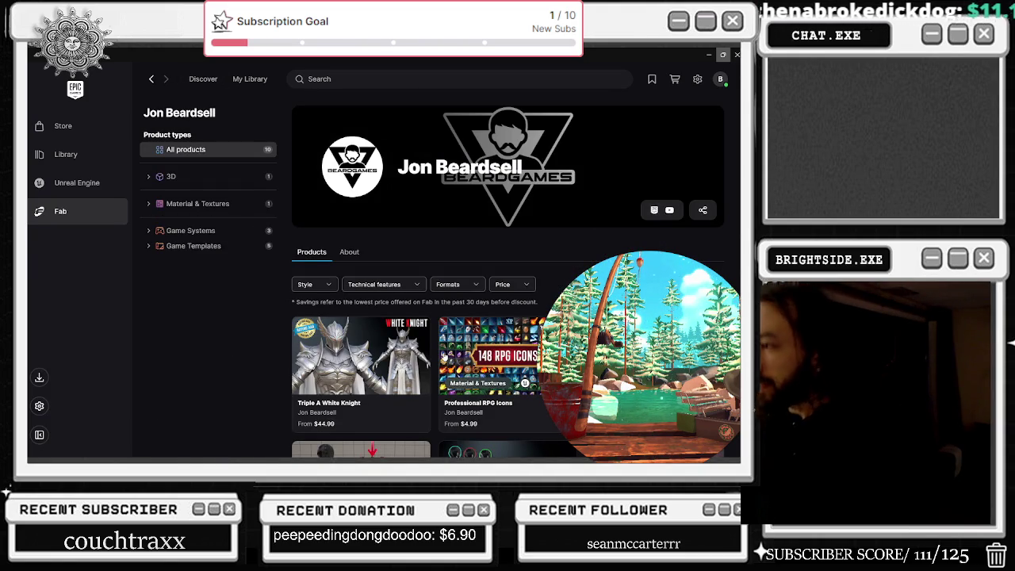
scroll(457, 355, down, 1)
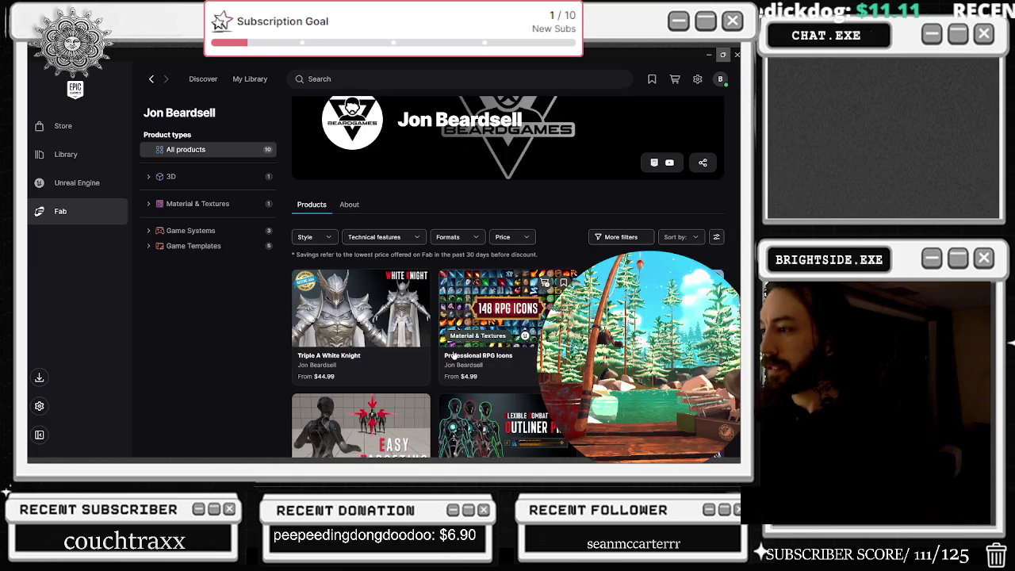
scroll(391, 296, down, 1)
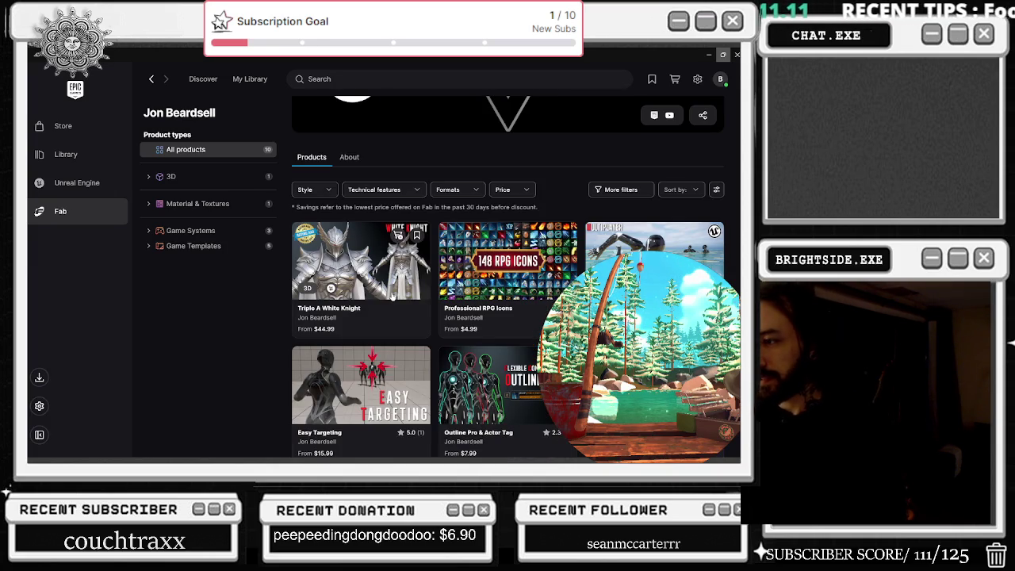
scroll(392, 295, down, 2)
scroll(394, 296, down, 1)
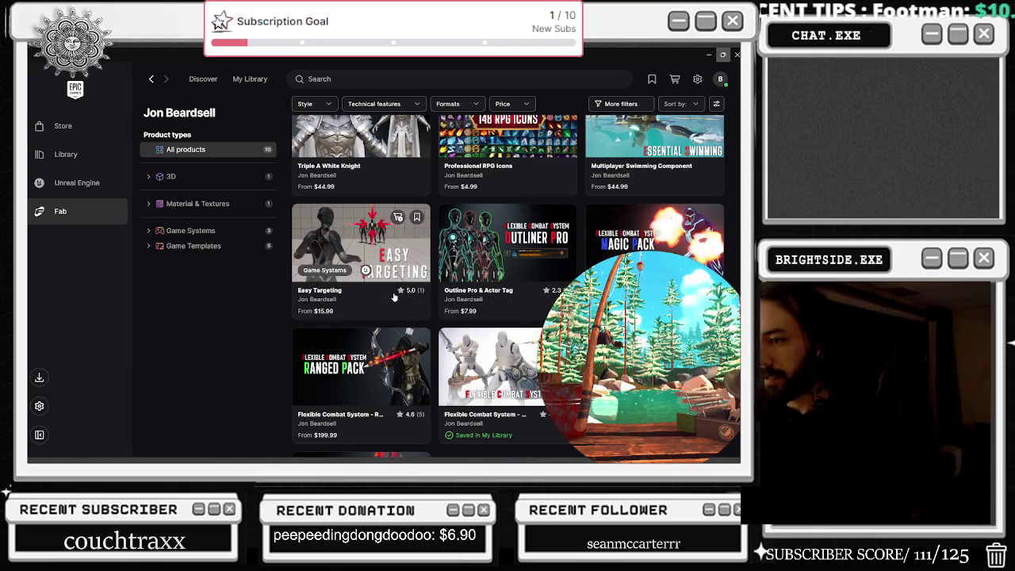
scroll(396, 294, down, 3)
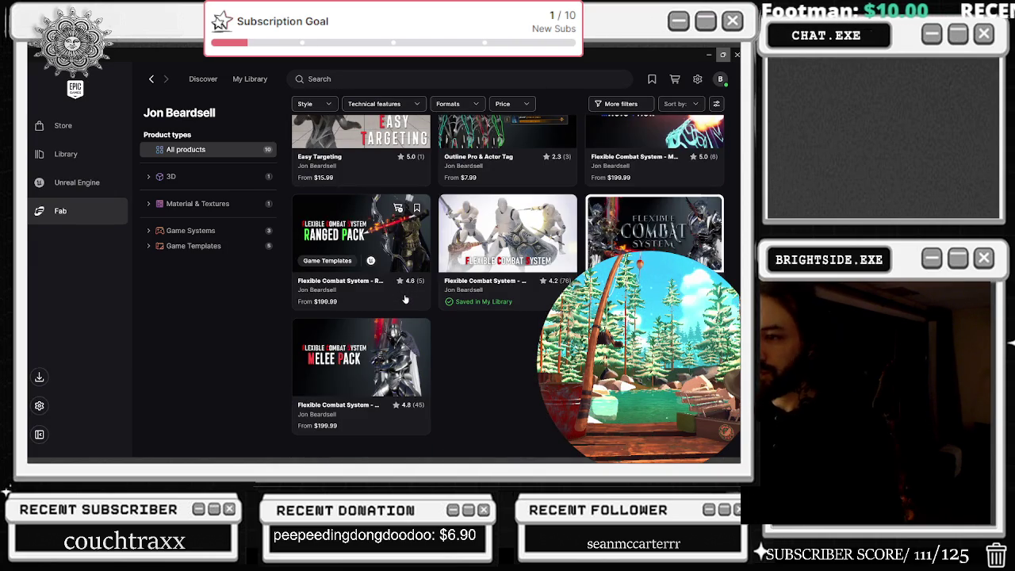
scroll(409, 286, up, 5)
scroll(412, 287, down, 5)
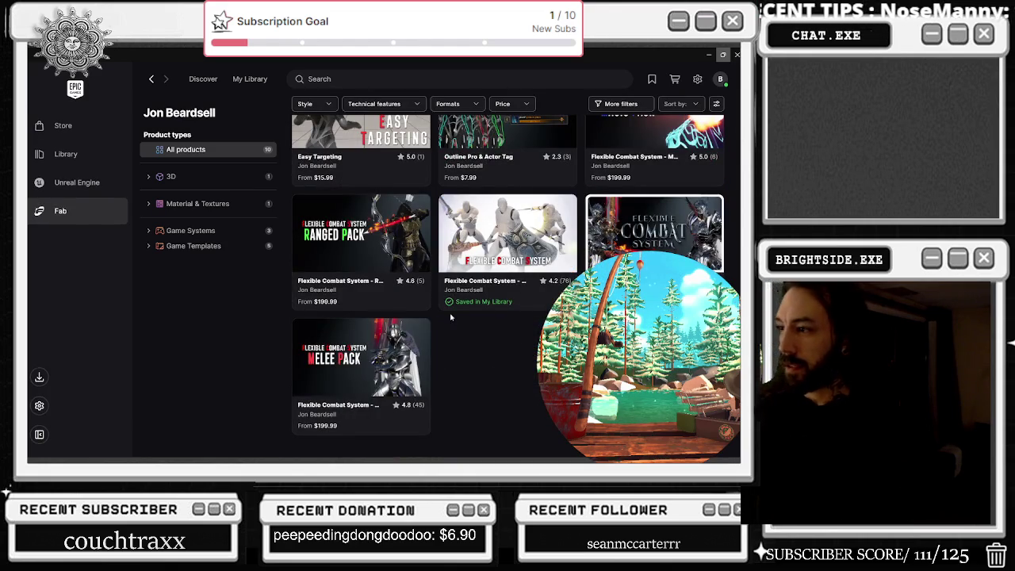
scroll(451, 317, up, 3)
scroll(519, 371, down, 1)
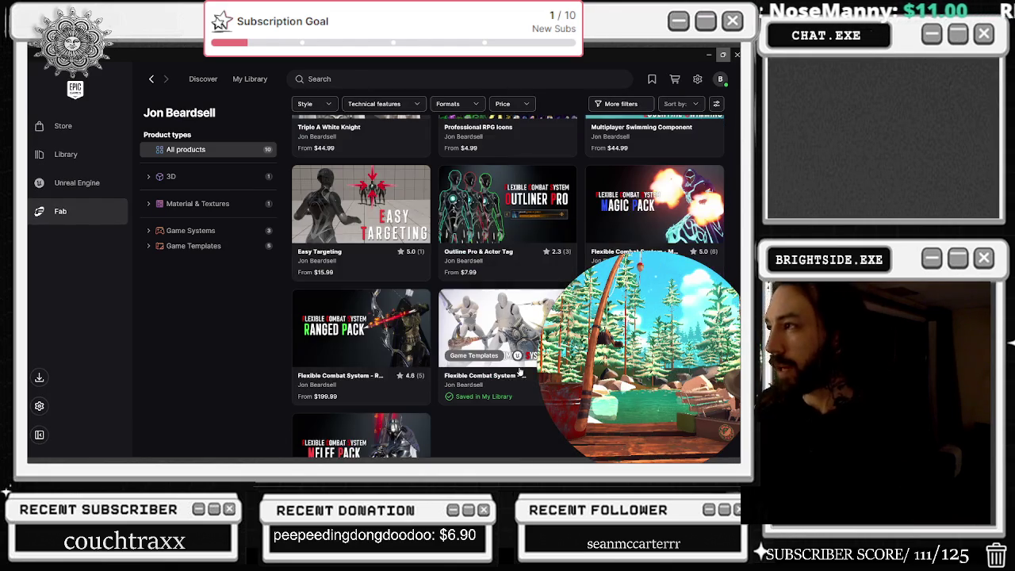
scroll(654, 238, up, 2)
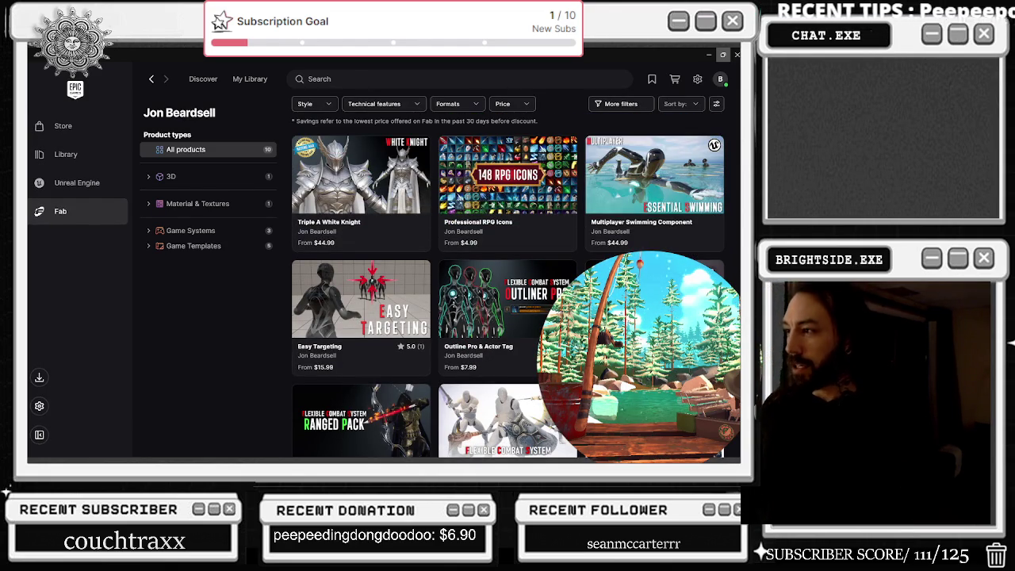
Step: Page through the Flexible Combat System magic pack's images to Multiple Playstyles, then close it
click(654, 301)
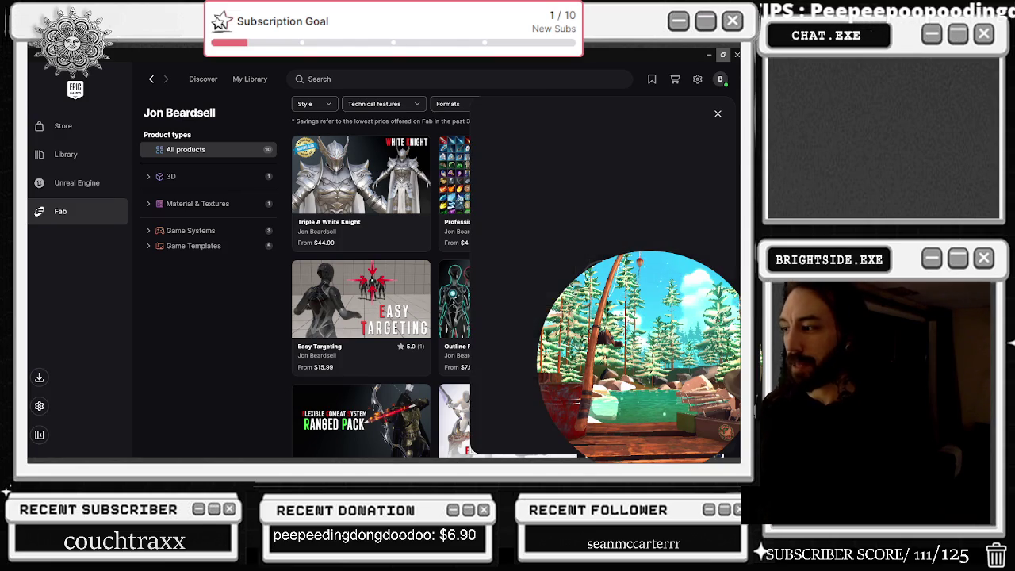
click(717, 201)
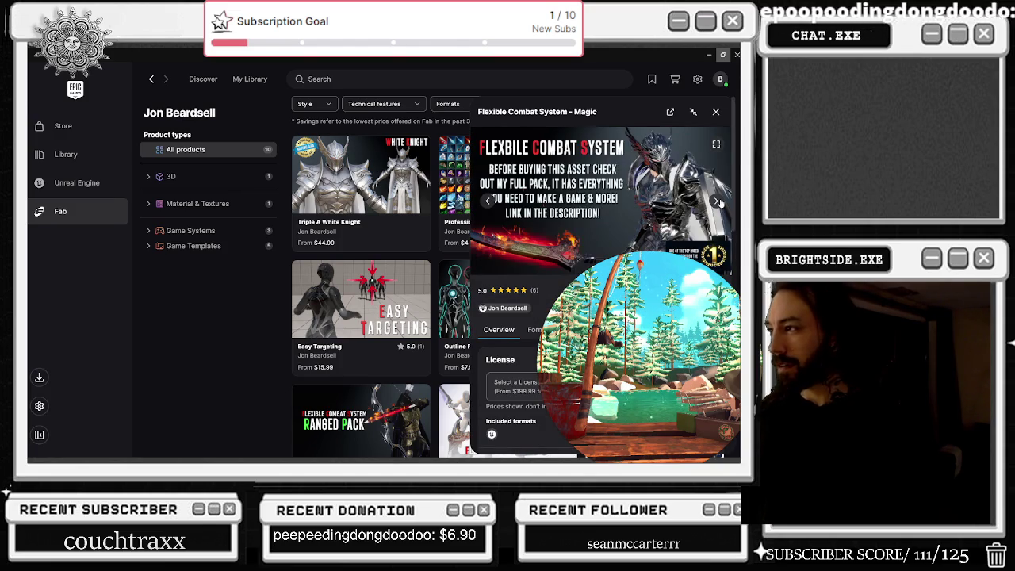
click(718, 202)
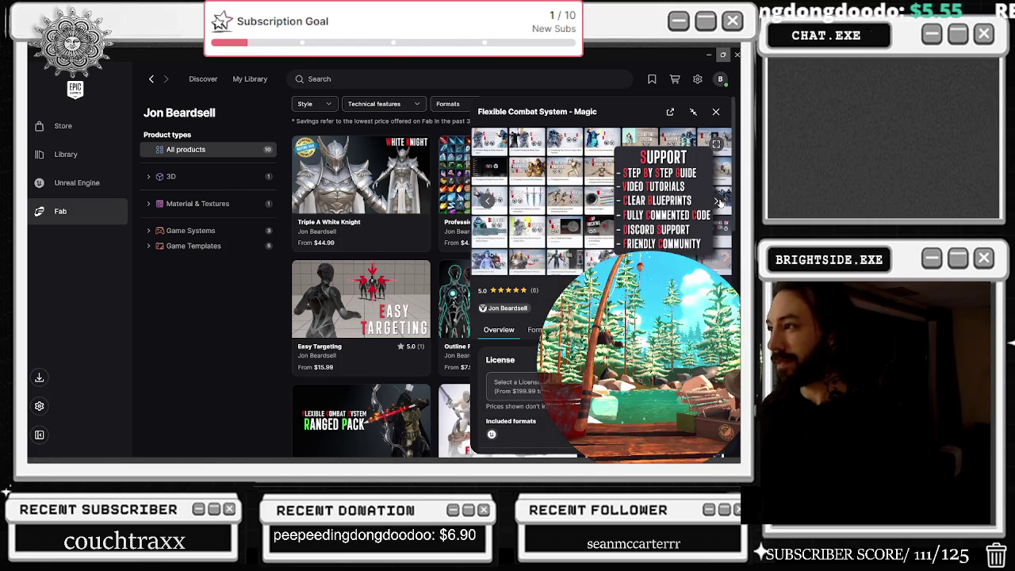
click(717, 201)
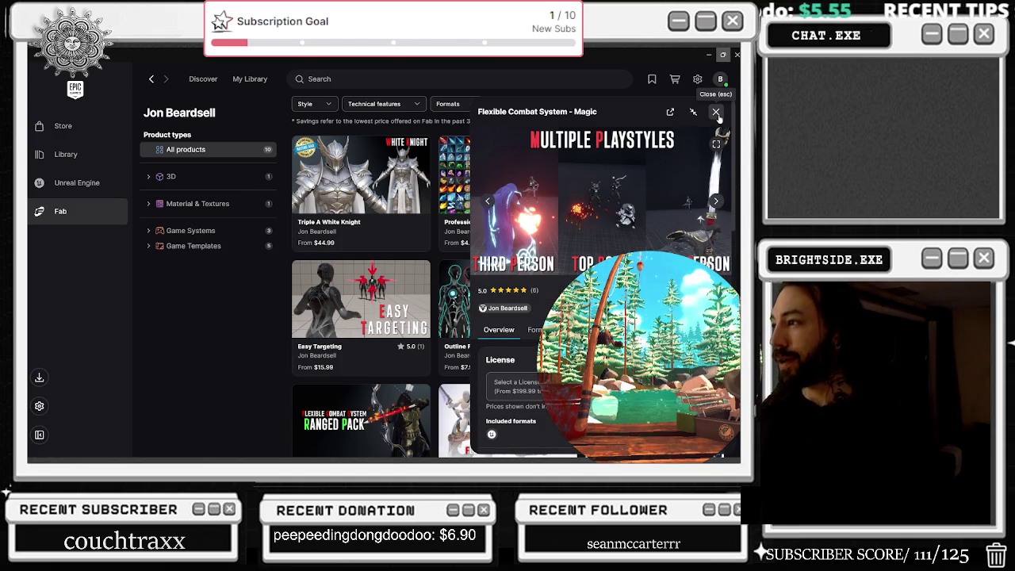
click(716, 112)
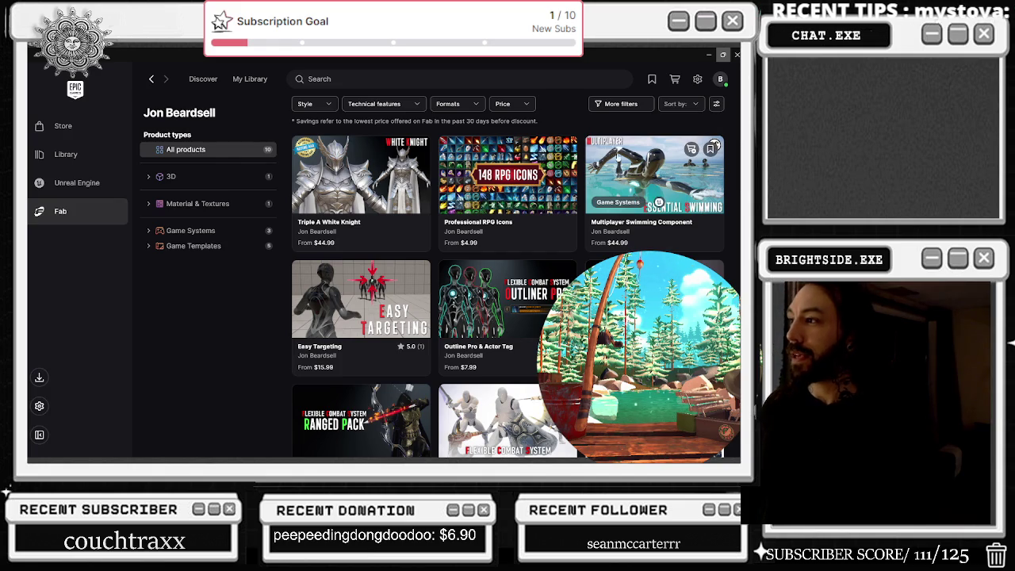
Step: Browse the Multiplayer Swimming Component's image gallery, then close its details
scroll(688, 199, up, 1)
click(692, 208)
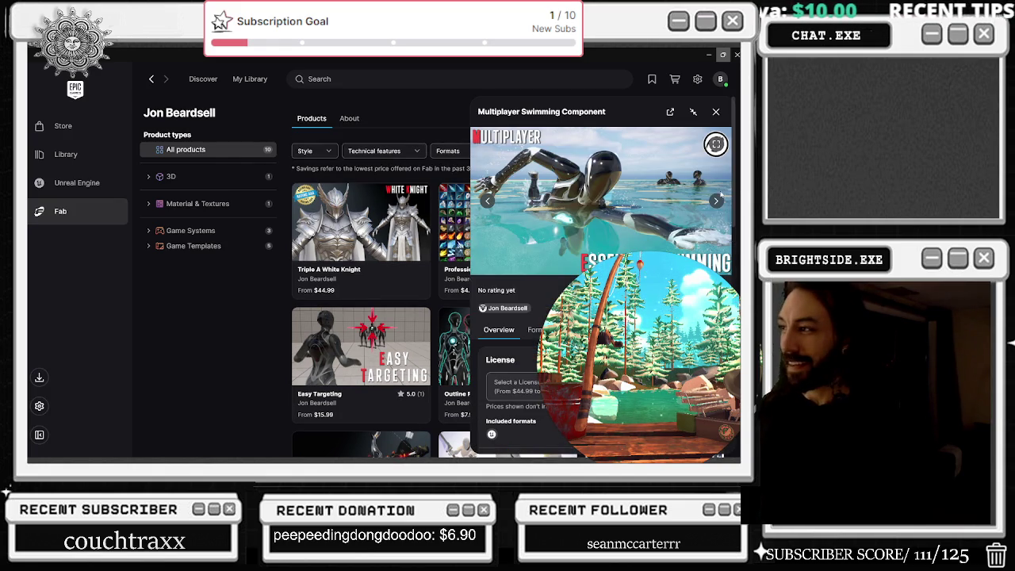
click(716, 202)
click(717, 202)
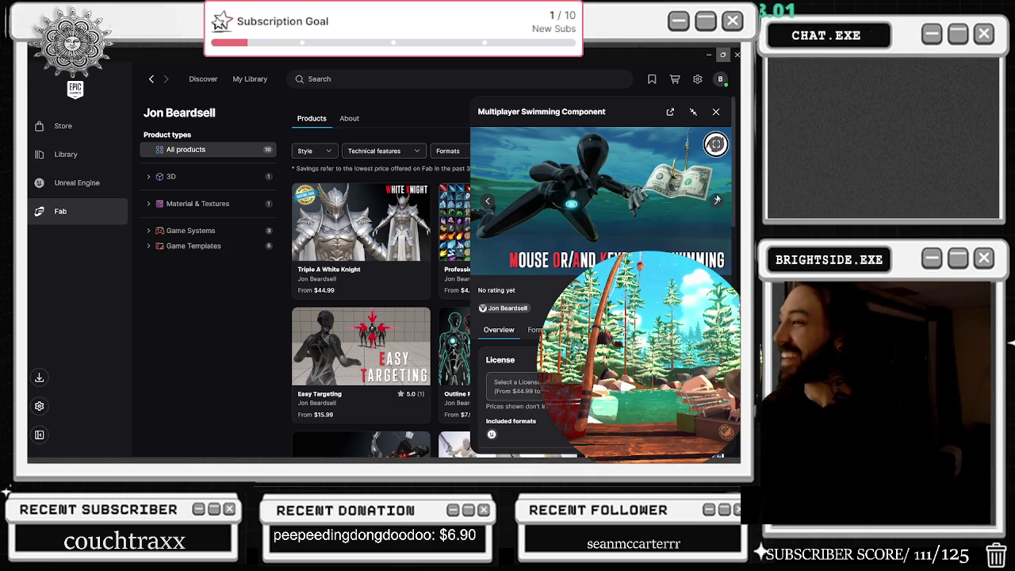
click(716, 200)
click(487, 201)
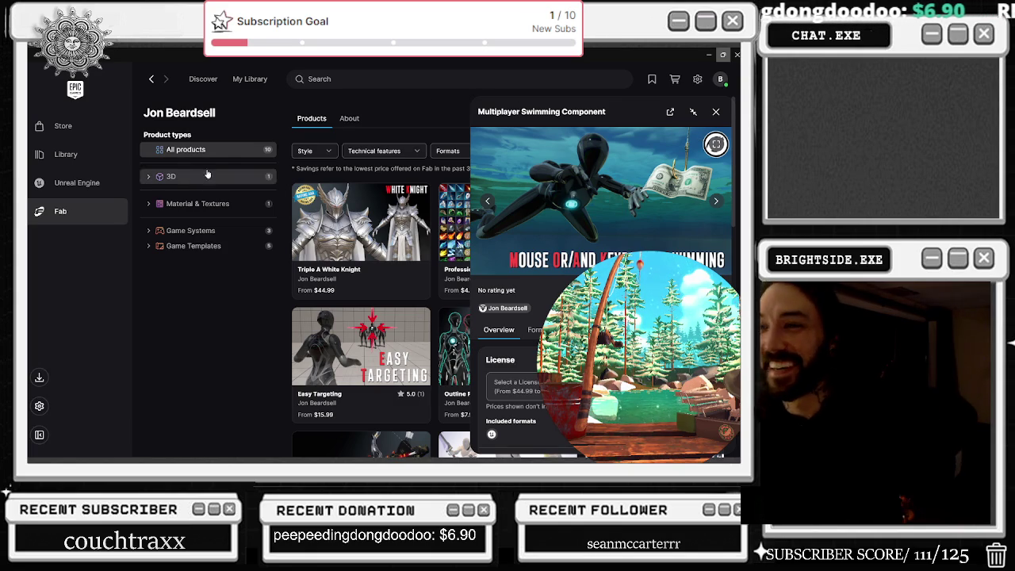
click(716, 112)
Step: Reopen the swimming component to Four Swim Stances, then view the Professional RPG Icons details
click(669, 188)
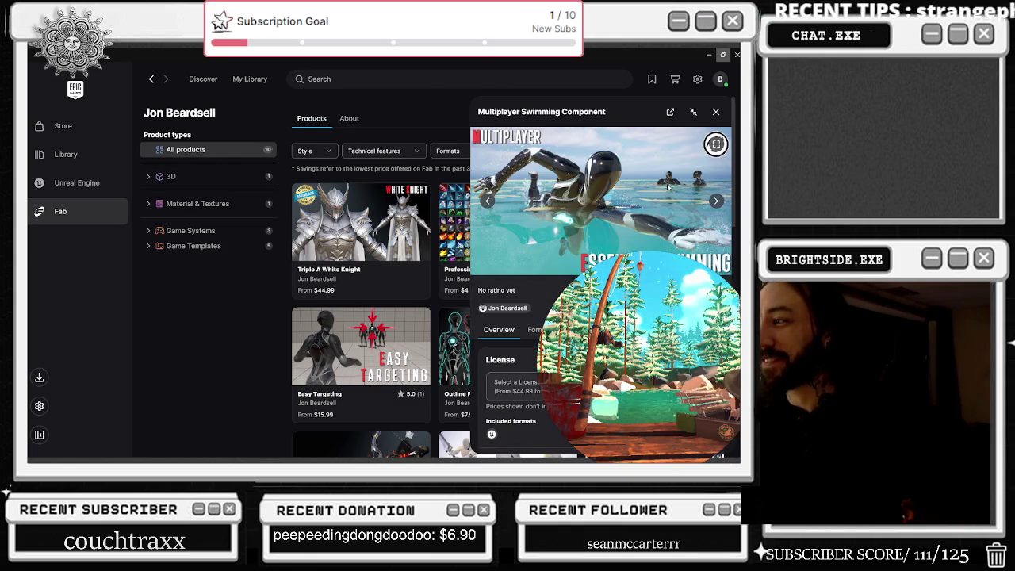
click(716, 201)
click(716, 201)
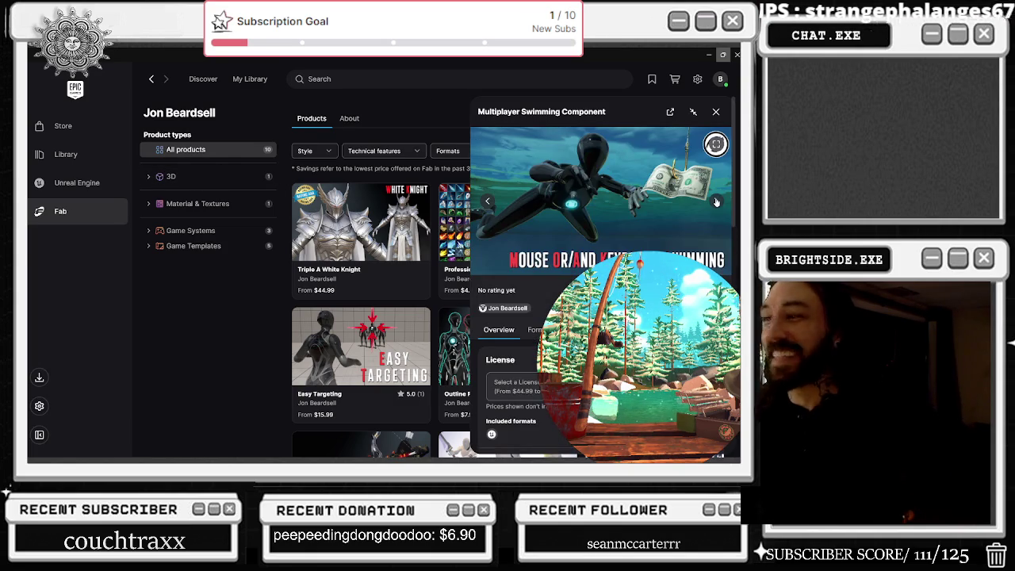
click(715, 203)
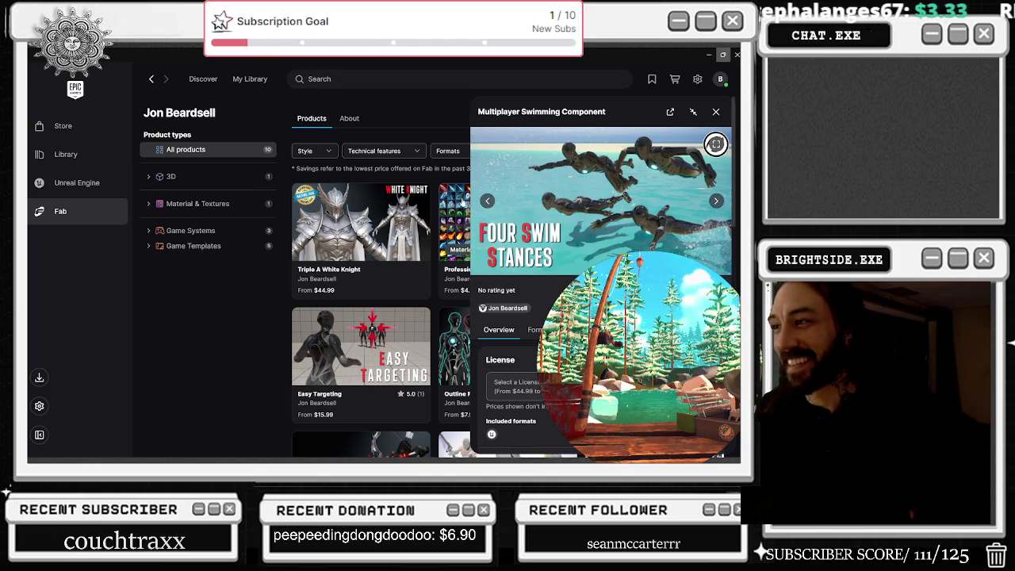
click(460, 206)
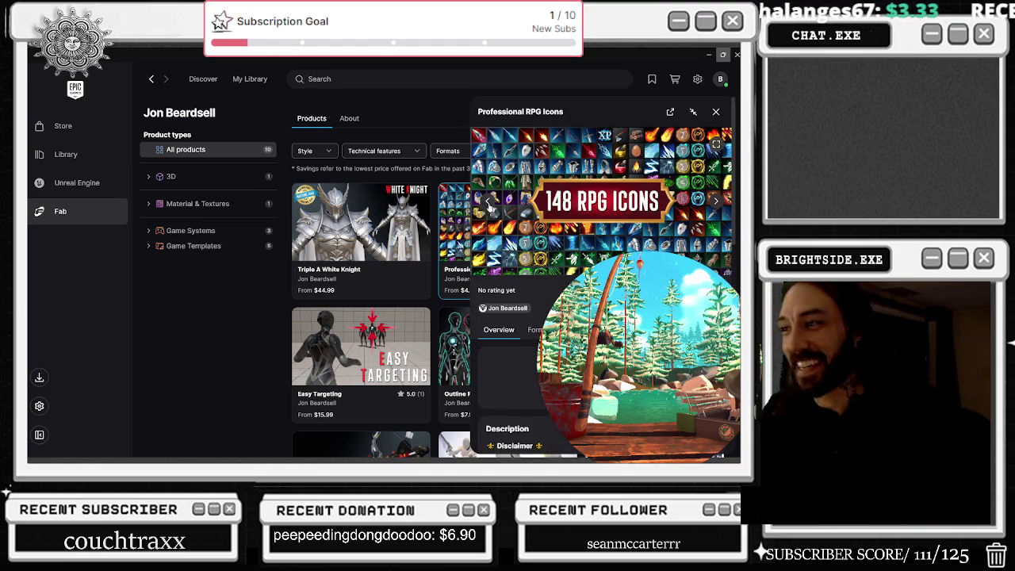
click(79, 182)
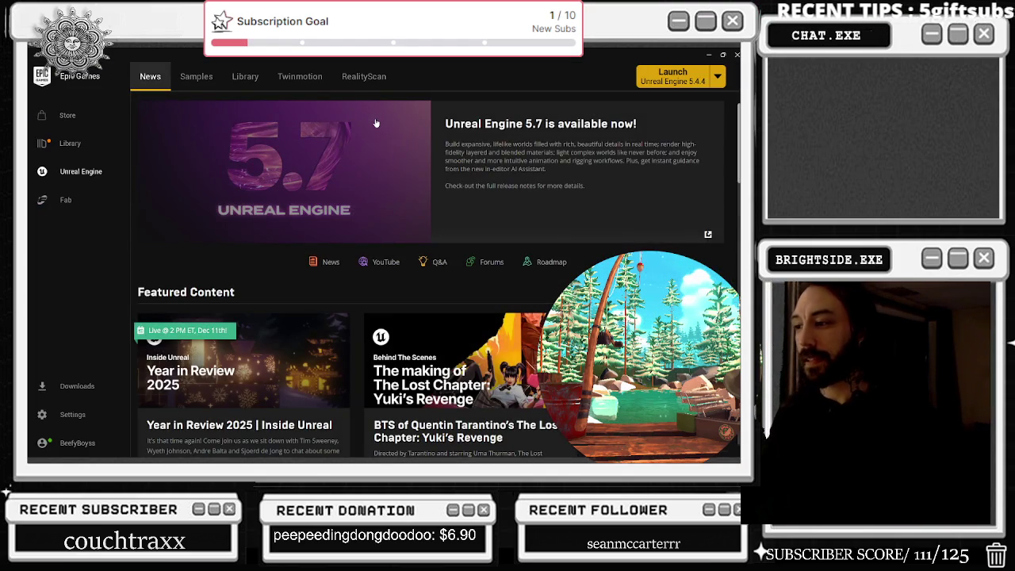
Step: Open the launcher's Library, minimize it, and bring the Unreal Editor back with its Content Drawer
click(245, 87)
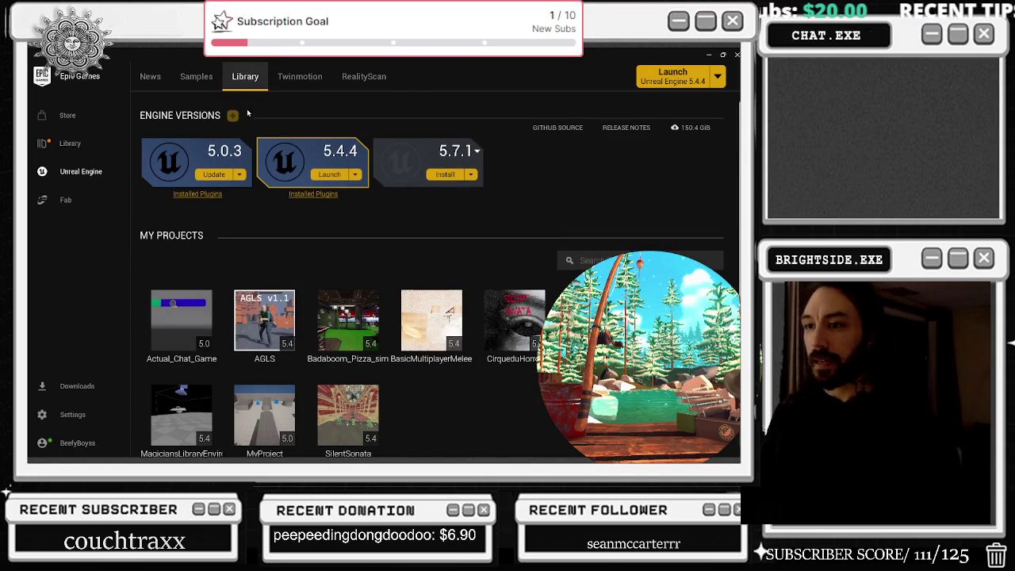
click(391, 459)
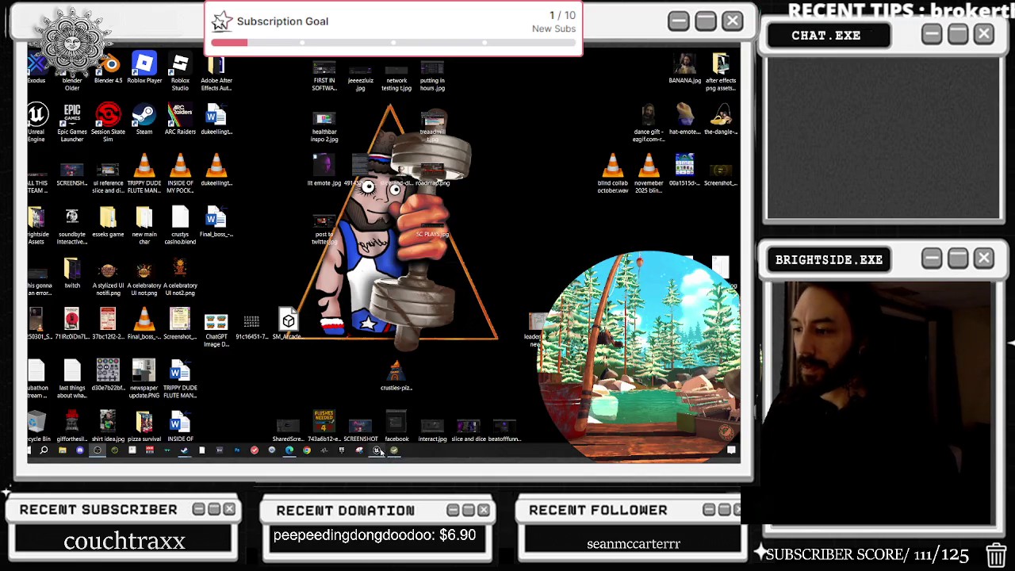
click(391, 458)
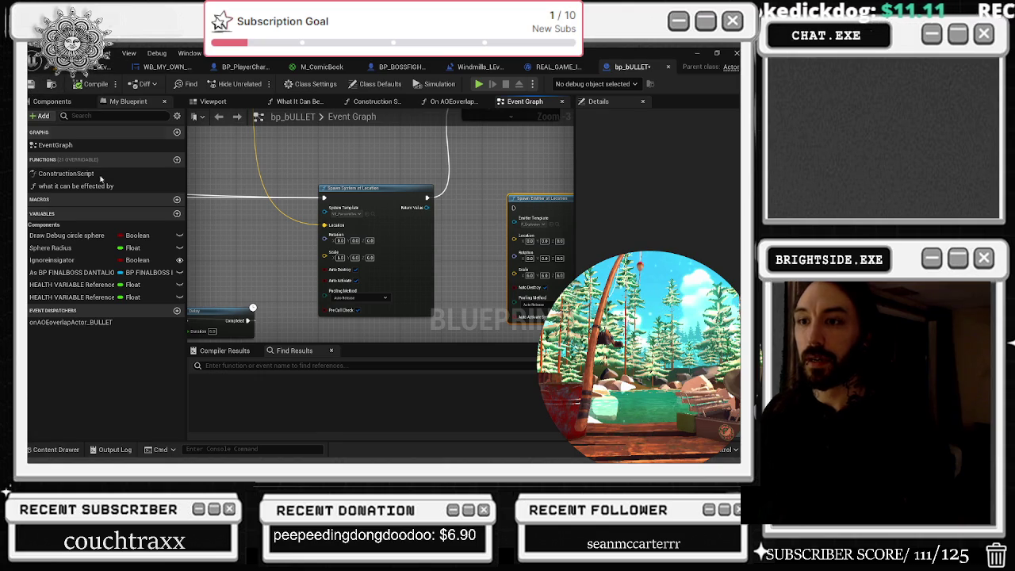
click(52, 448)
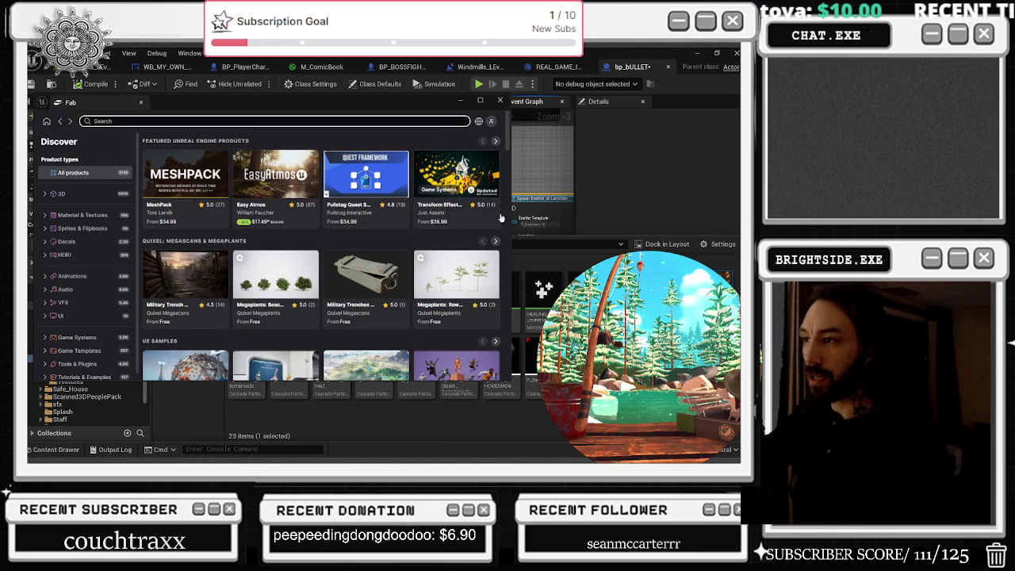
Step: Maximize the Fab store window and open the Transform Effector product page
click(480, 100)
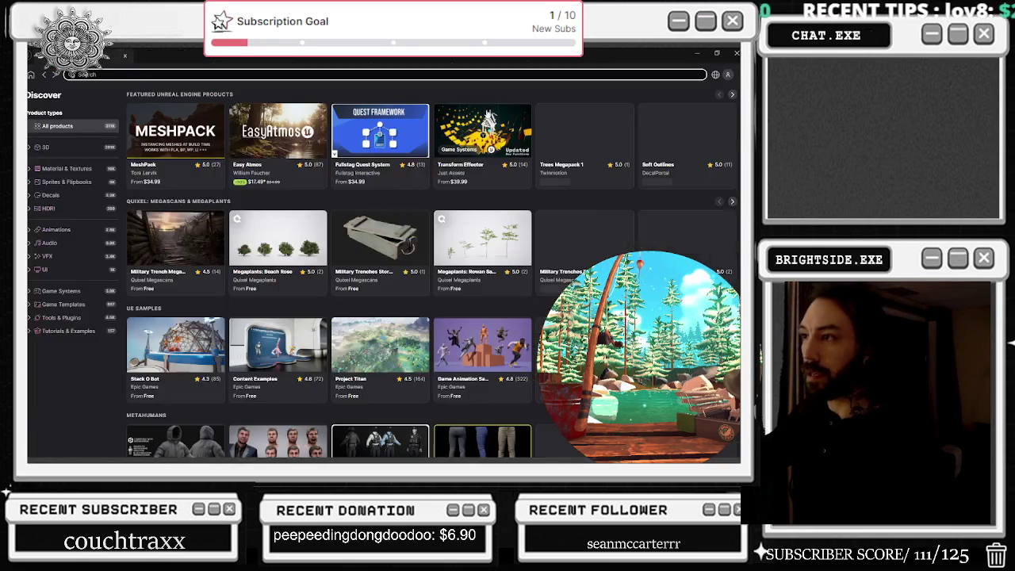
click(470, 242)
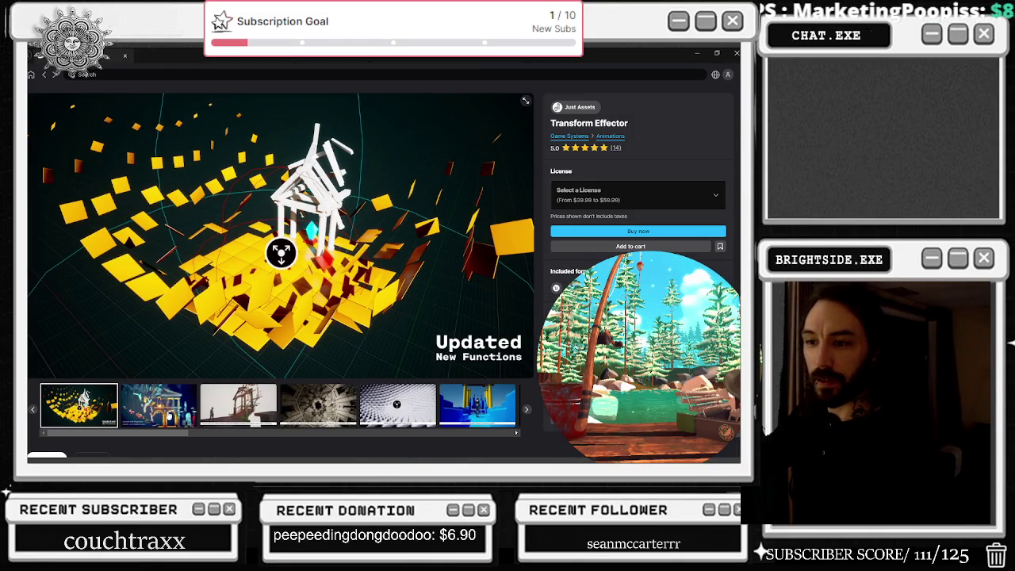
Step: Step through the Transform Effector gallery, from the Megascans temple image to the Sine and Random image
click(169, 416)
click(238, 405)
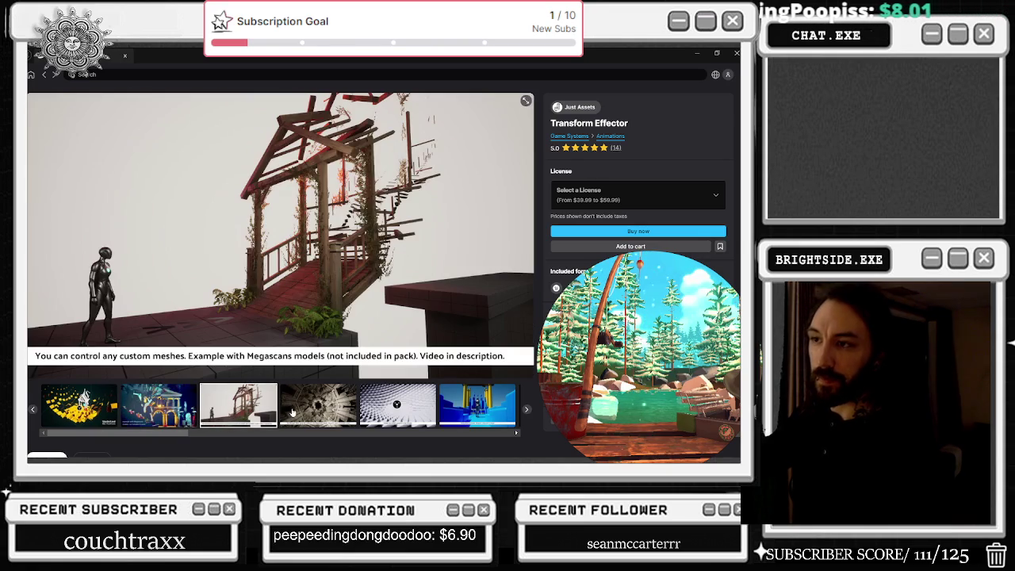
click(311, 412)
click(368, 409)
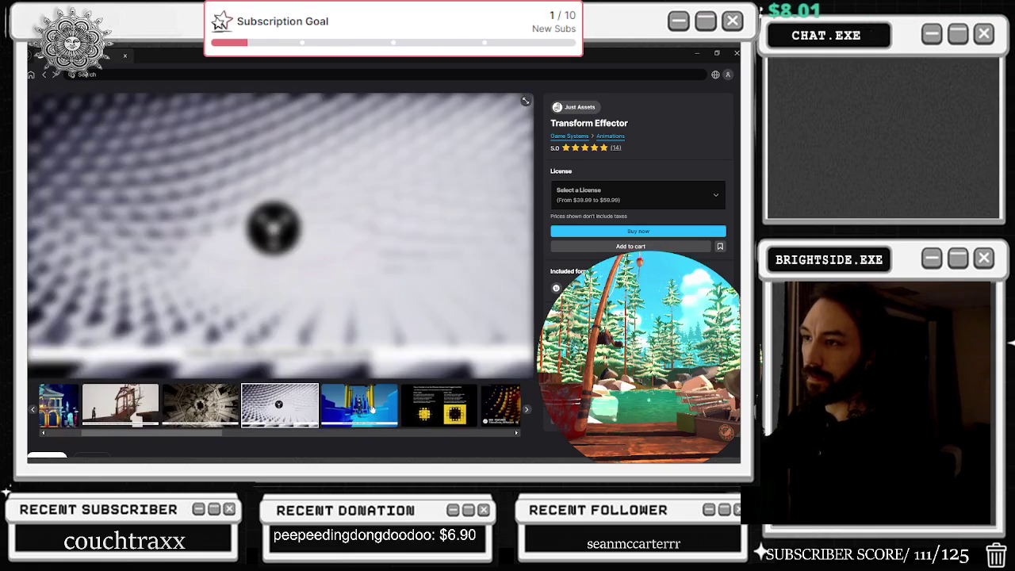
click(412, 406)
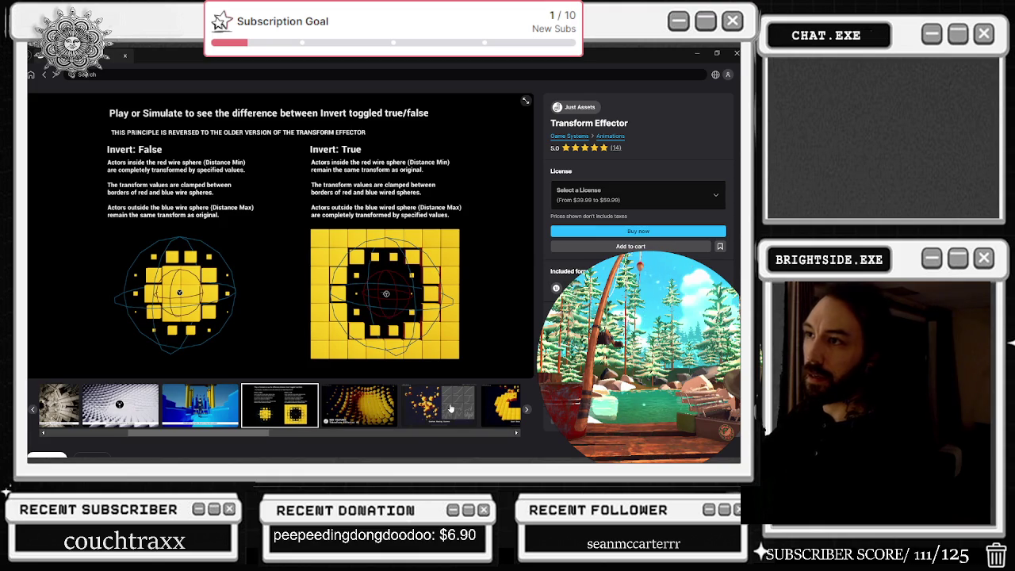
click(456, 407)
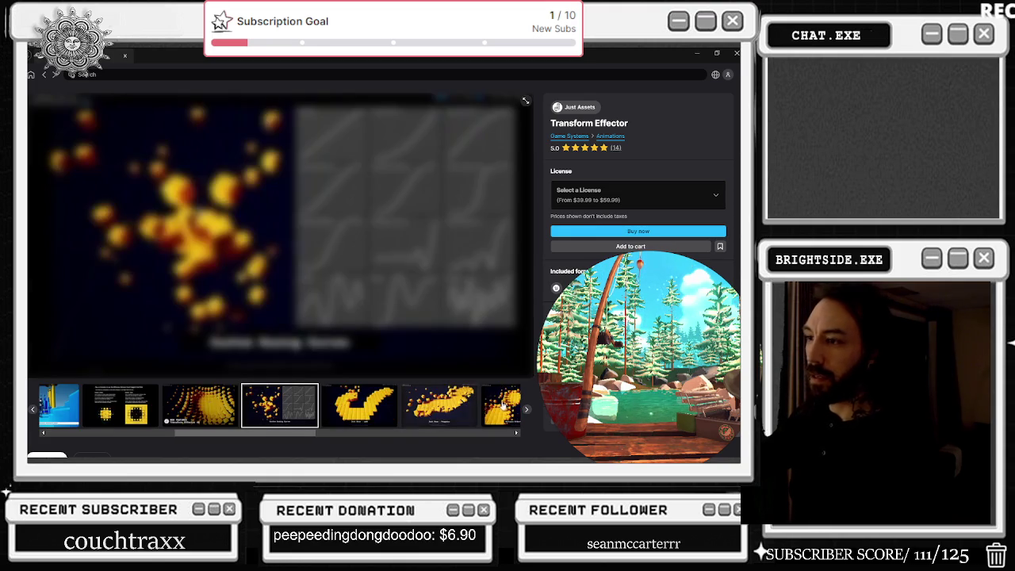
click(512, 405)
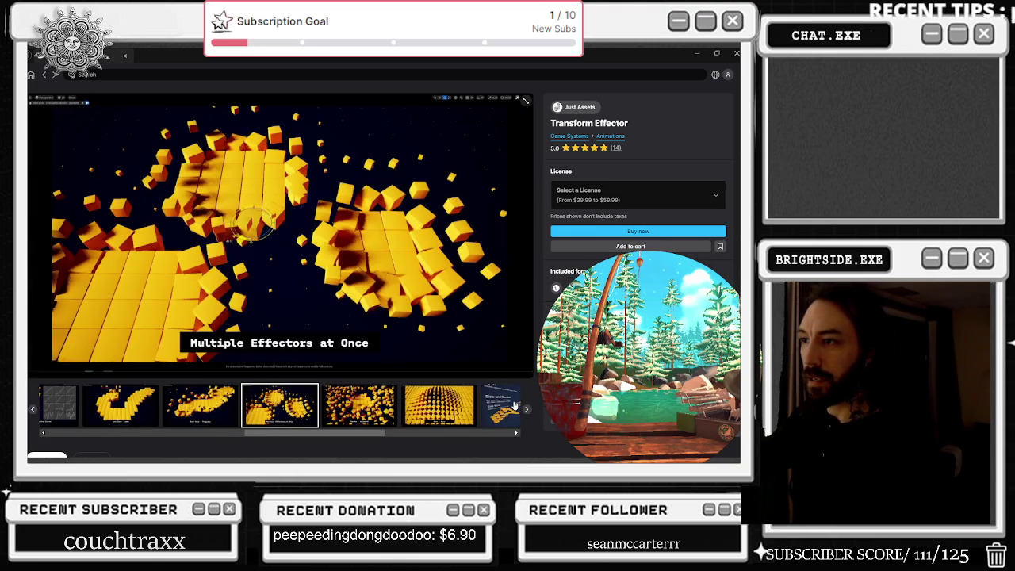
click(514, 406)
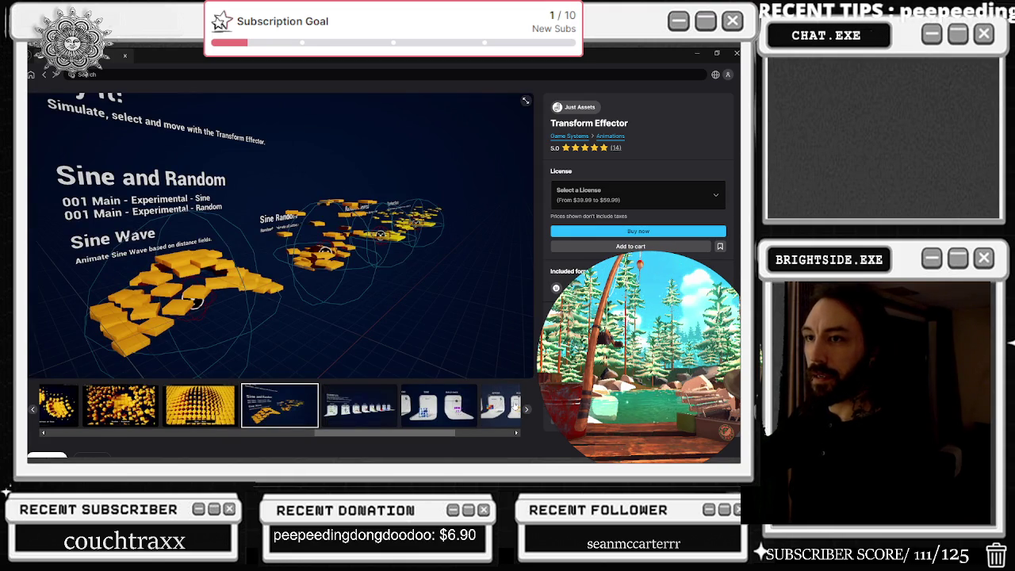
Step: Scroll the product details, swipe through more gallery images, and go back to the Discover page
scroll(507, 401, down, 2)
click(490, 313)
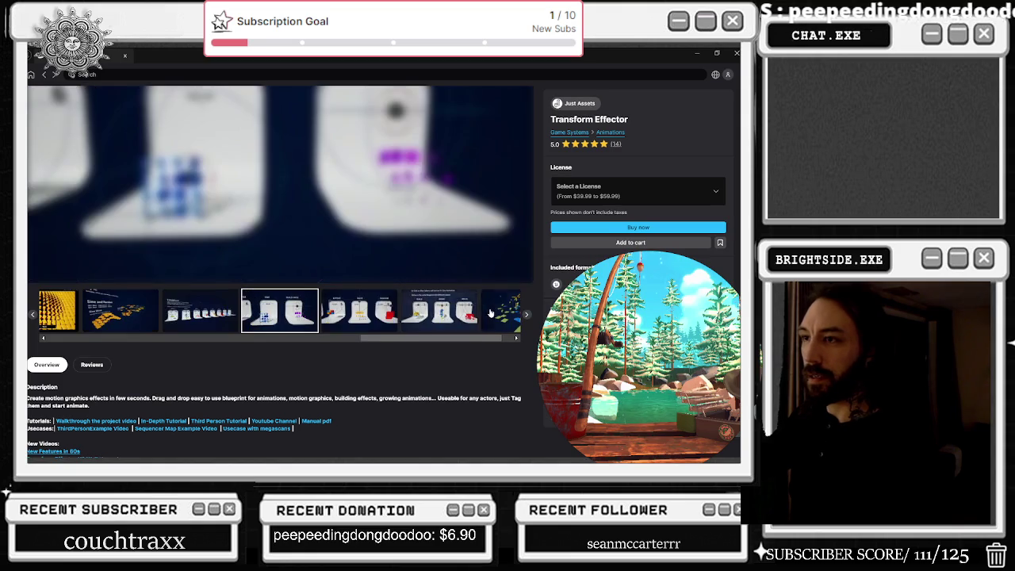
drag(385, 344, 113, 345)
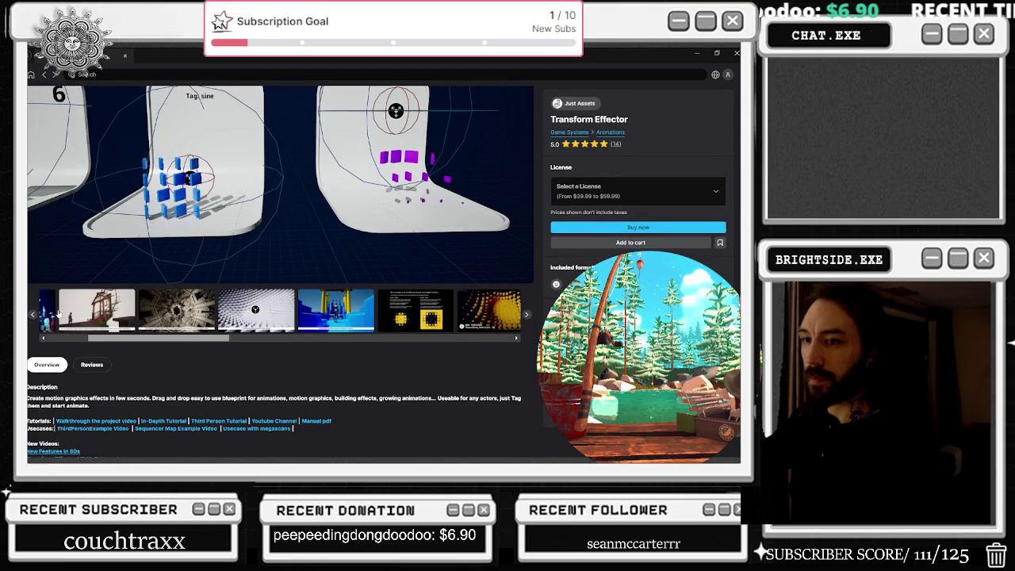
scroll(235, 352, down, 4)
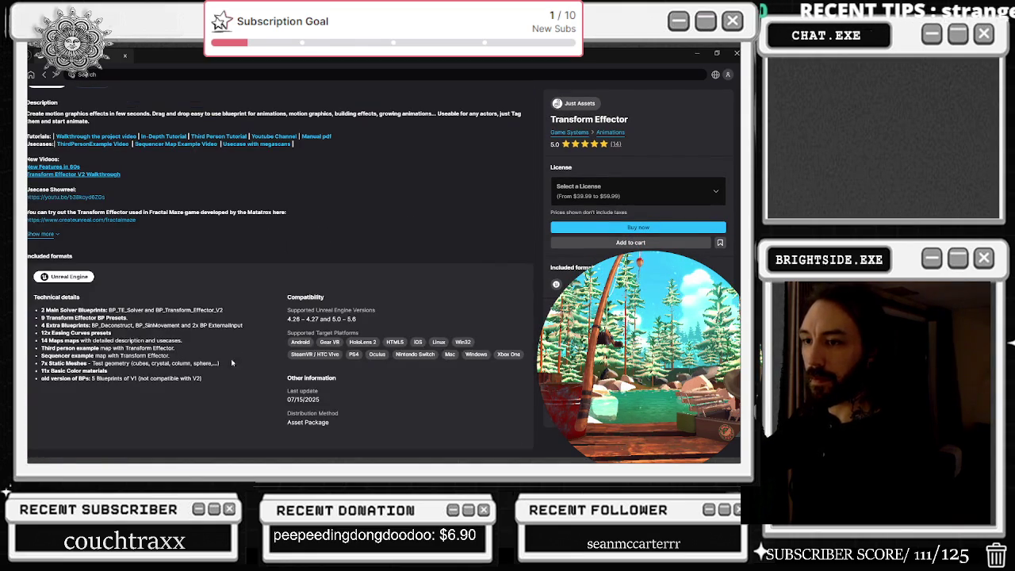
scroll(232, 363, up, 4)
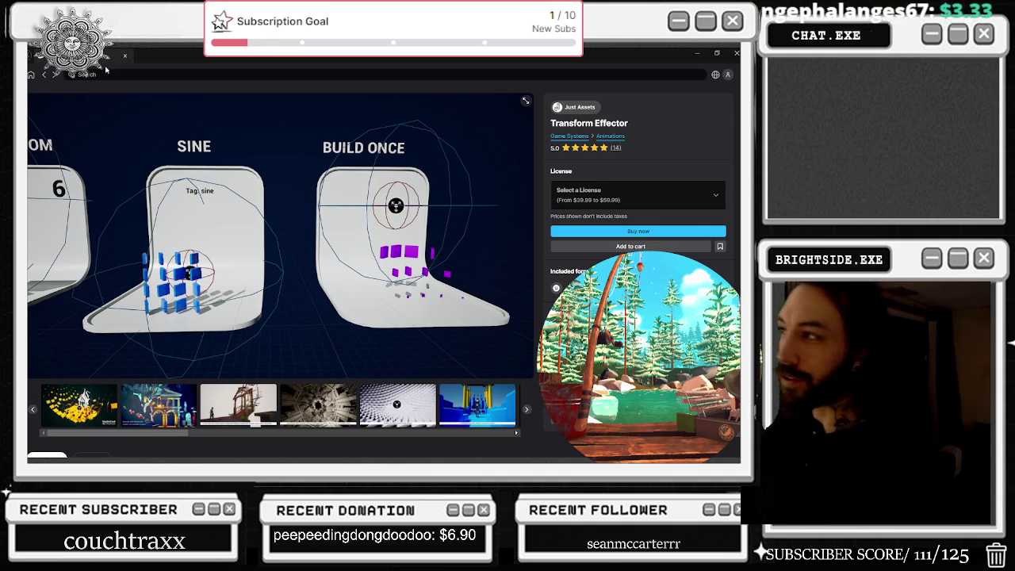
click(45, 76)
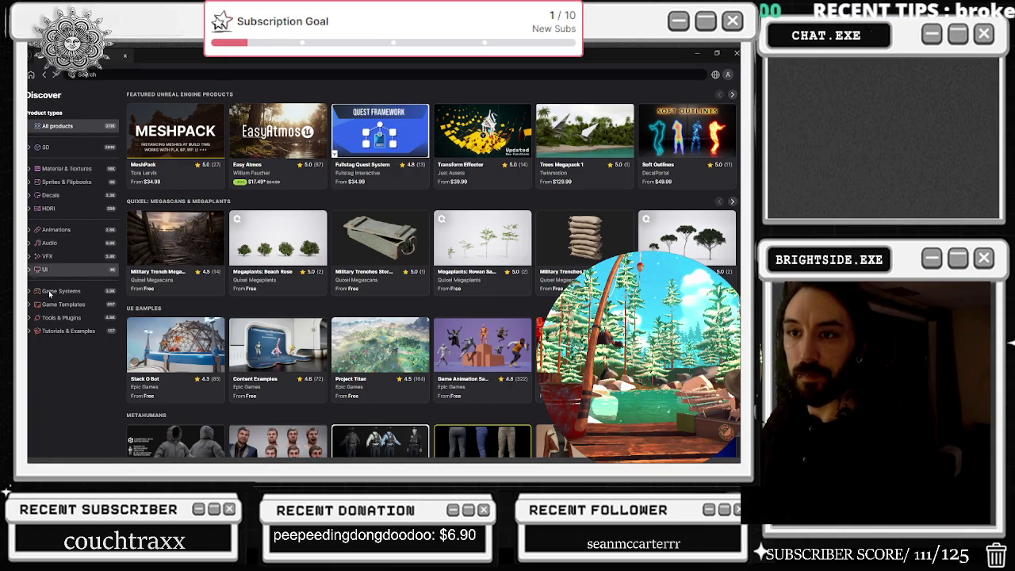
Step: Expand the 3D category, check and dismiss the language list, and filter the store to VFX assets
click(31, 147)
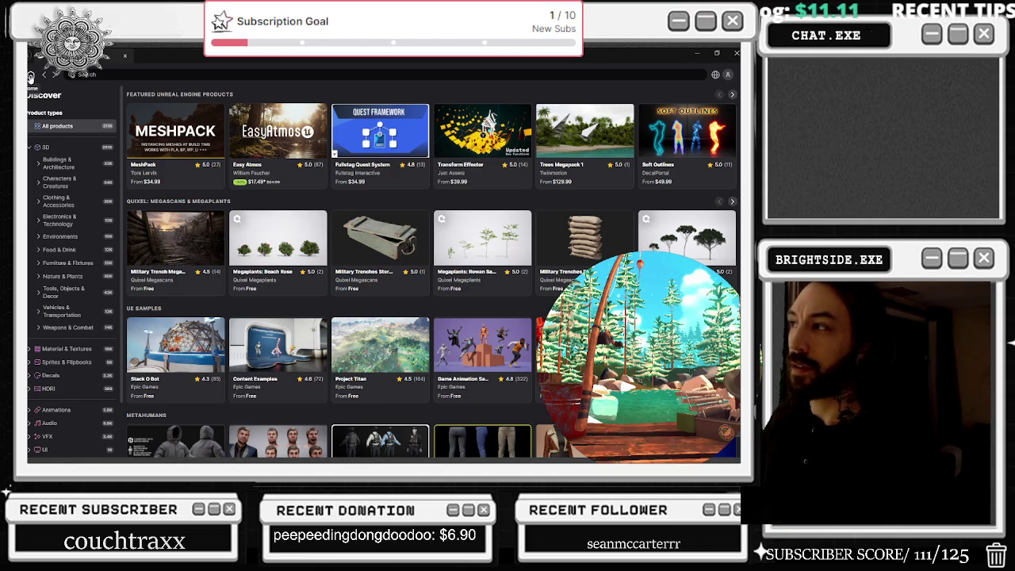
click(726, 76)
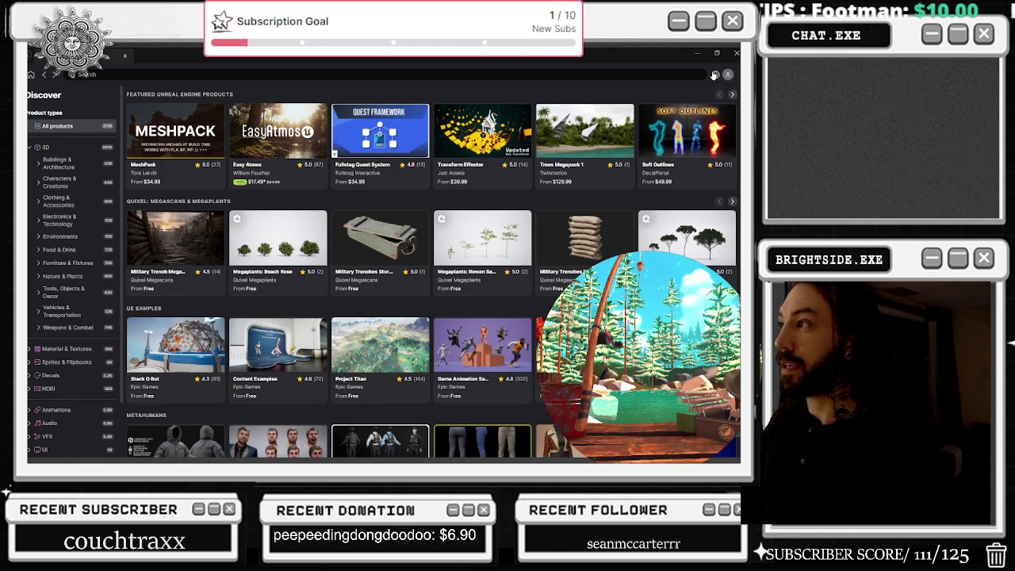
click(714, 75)
click(714, 74)
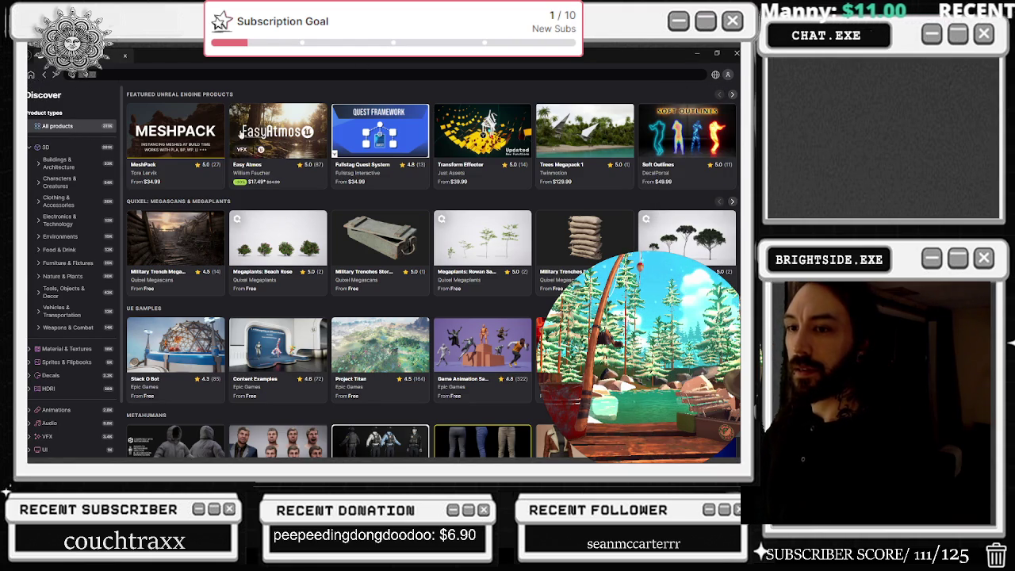
scroll(79, 287, down, 2)
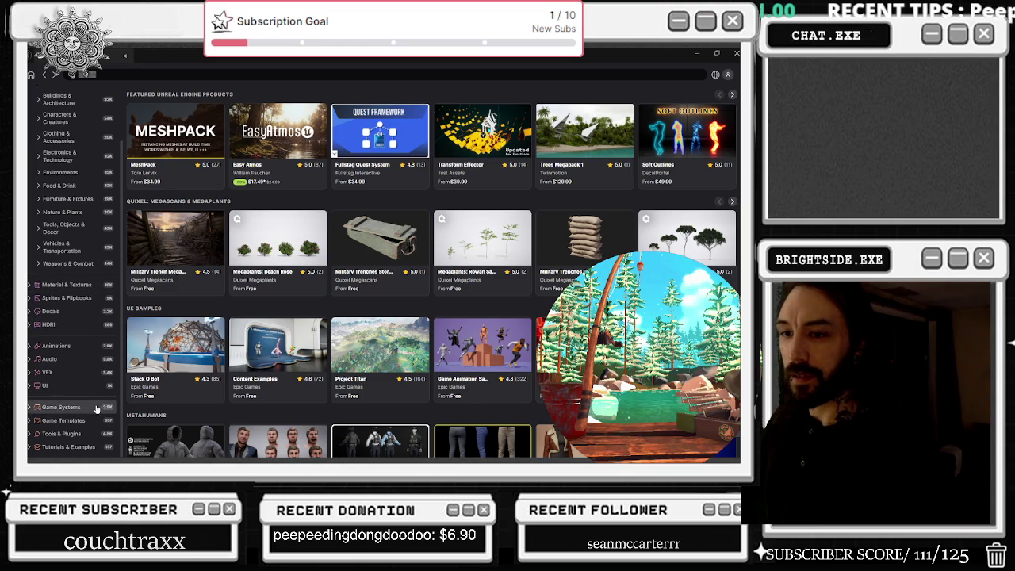
click(67, 372)
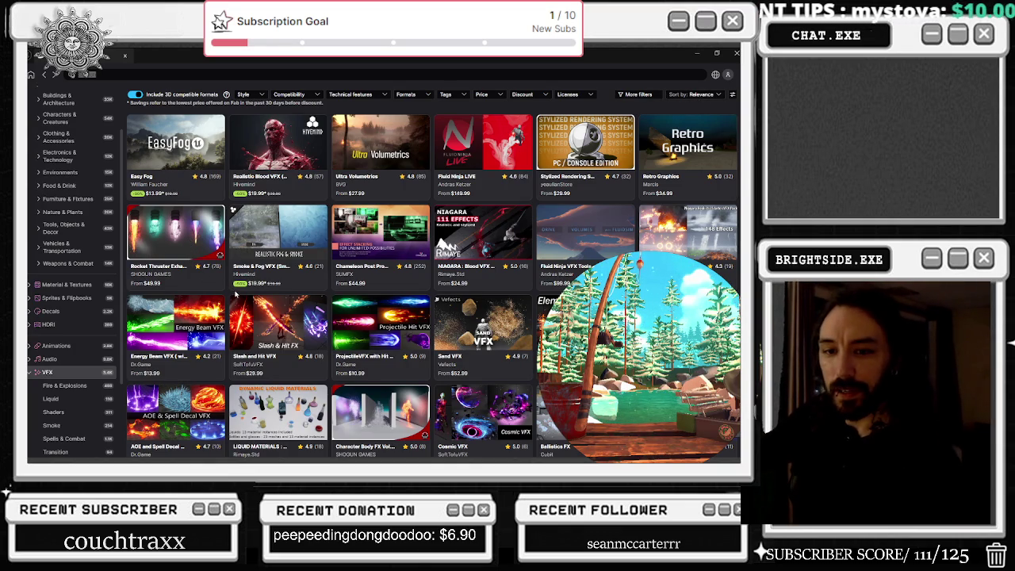
scroll(235, 293, down, 2)
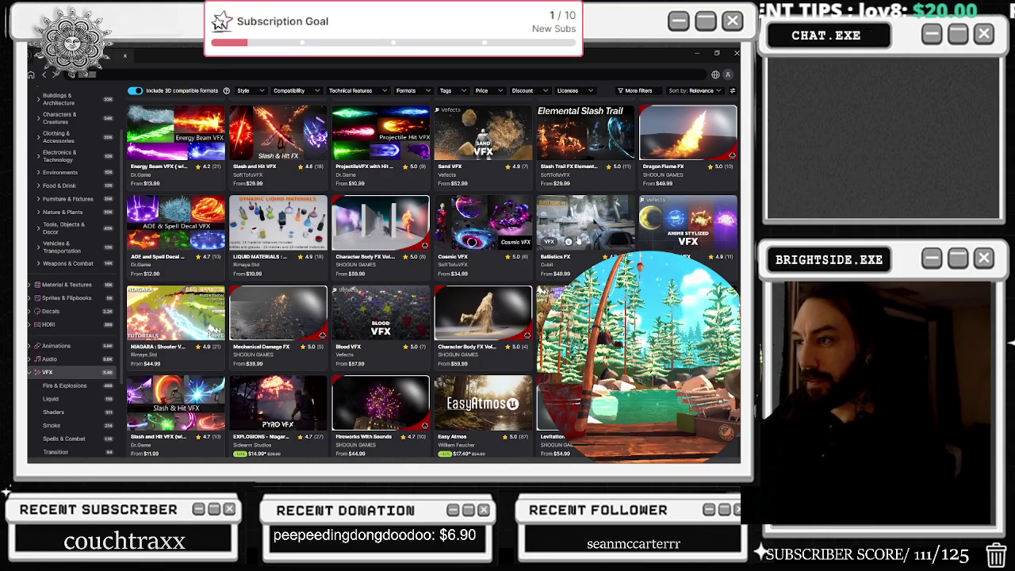
scroll(577, 240, down, 3)
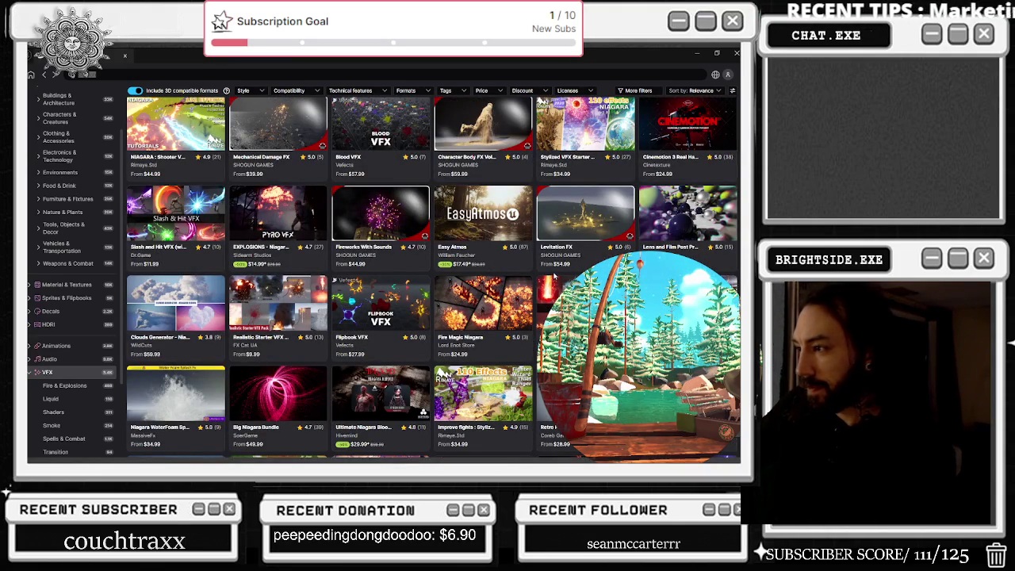
scroll(552, 287, down, 2)
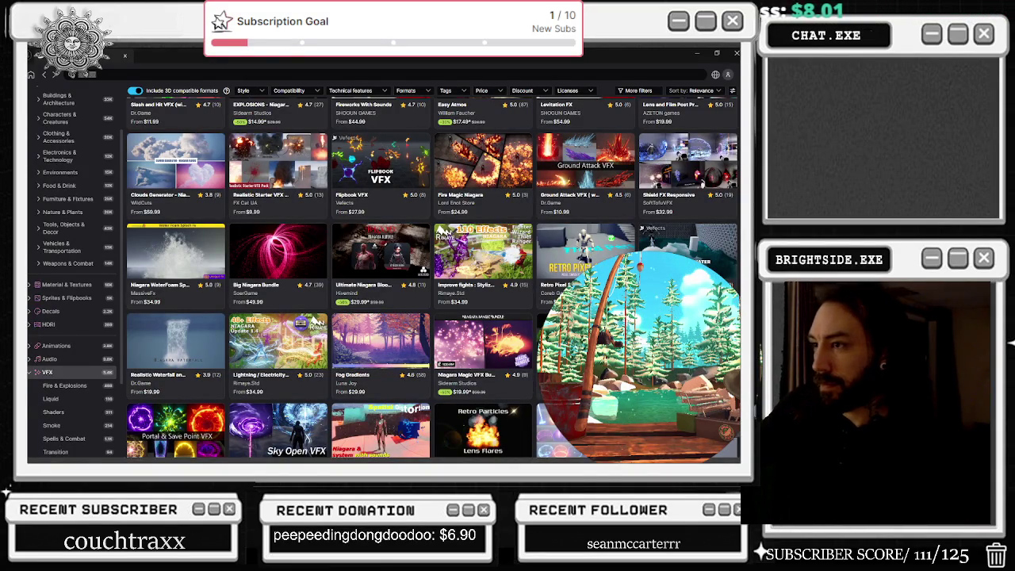
scroll(506, 336, down, 3)
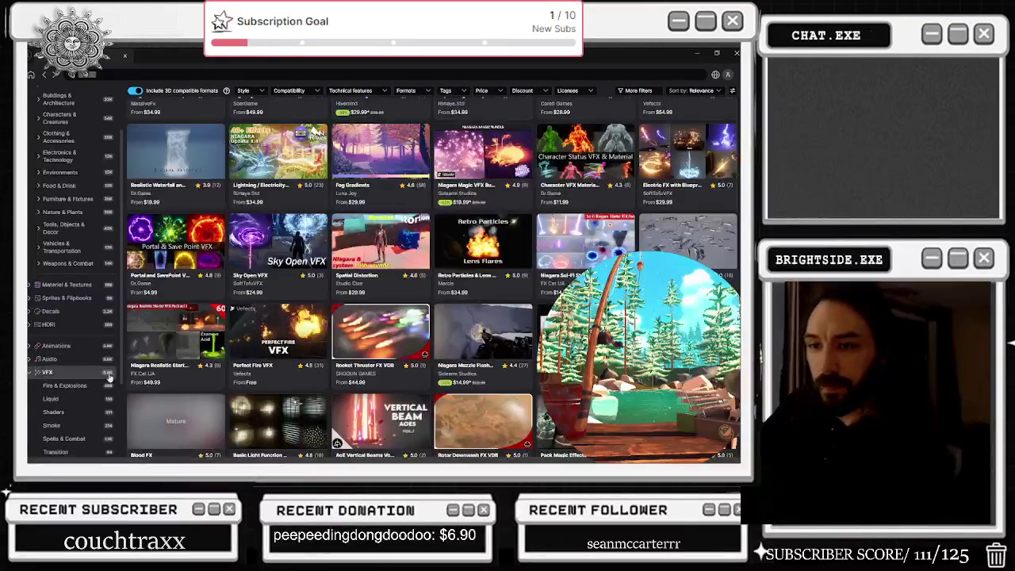
click(247, 91)
click(333, 91)
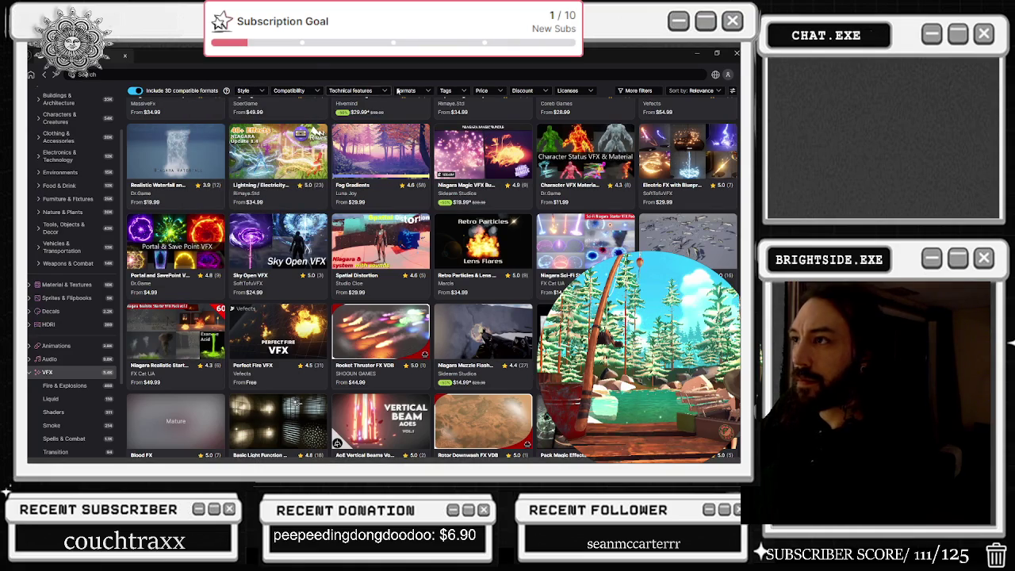
click(386, 92)
click(385, 92)
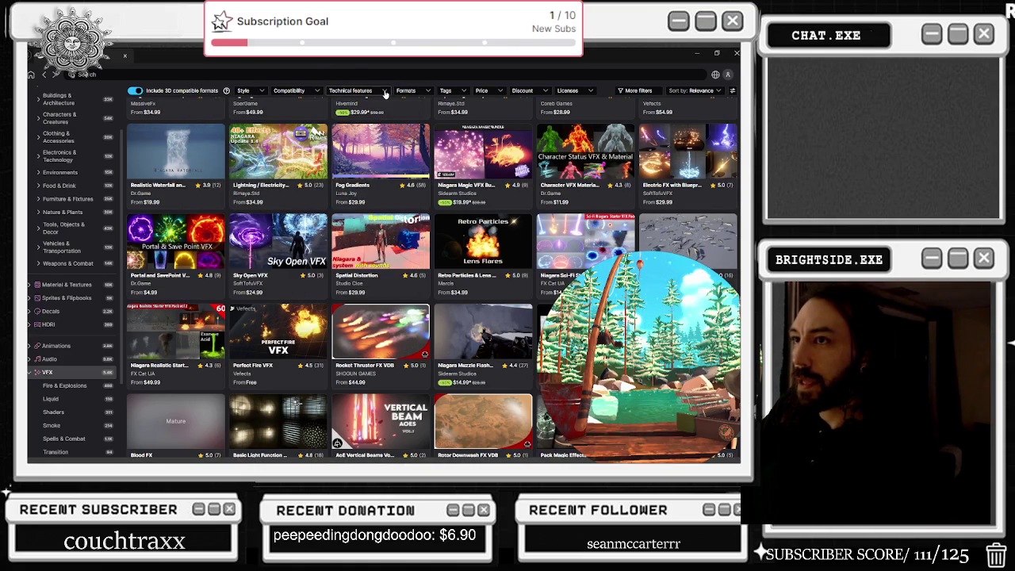
click(644, 93)
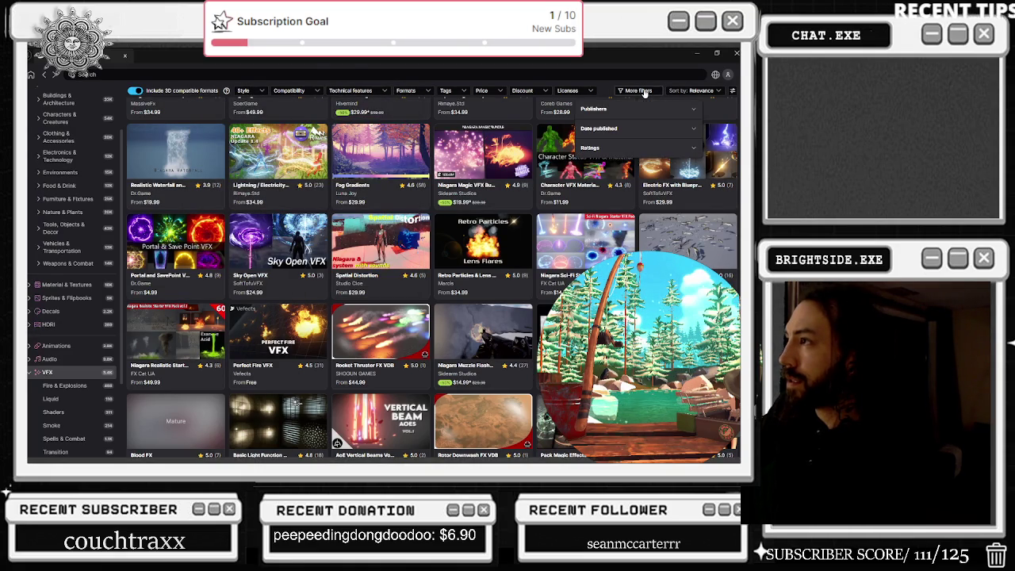
click(645, 92)
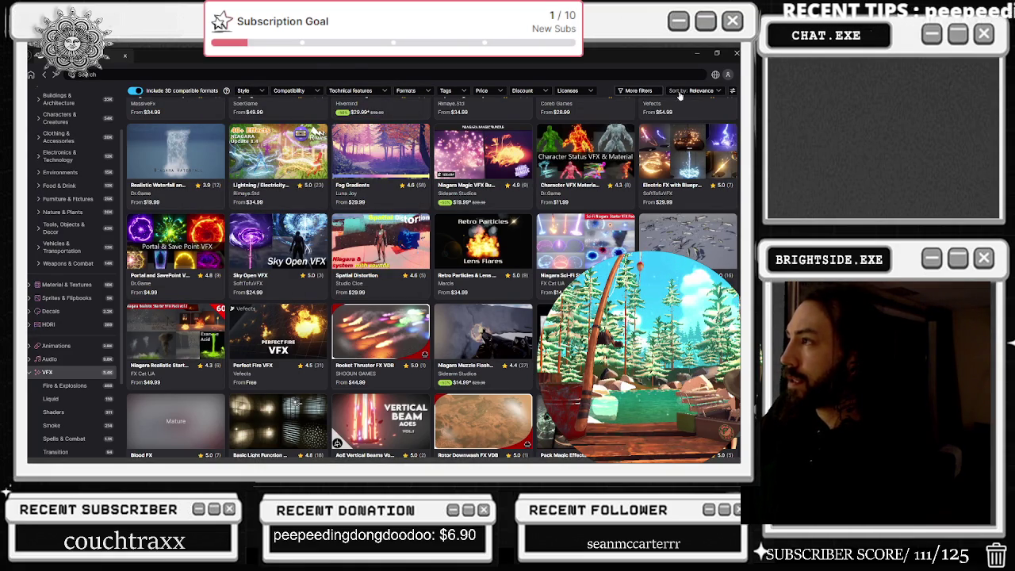
click(485, 91)
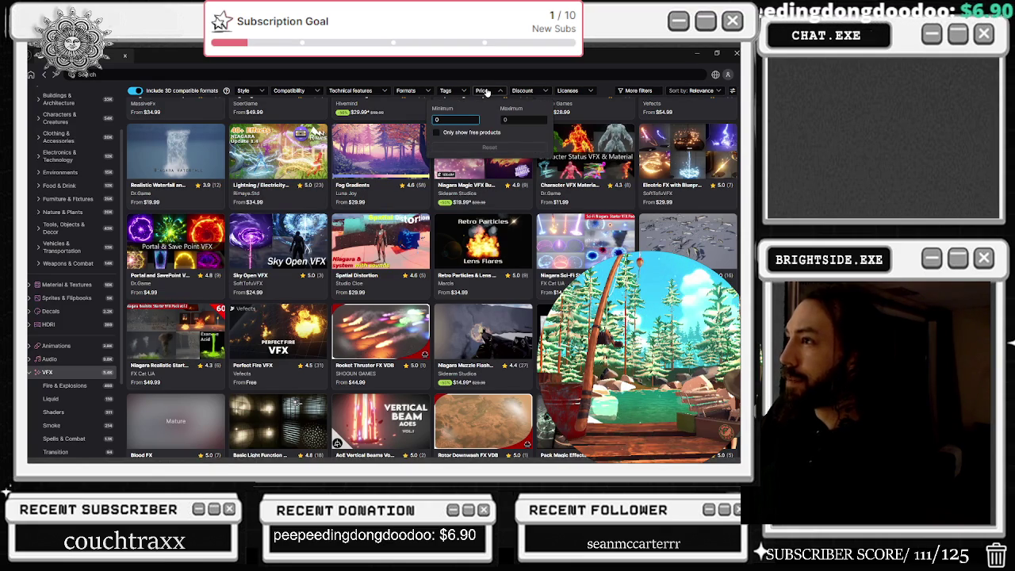
click(486, 92)
click(730, 93)
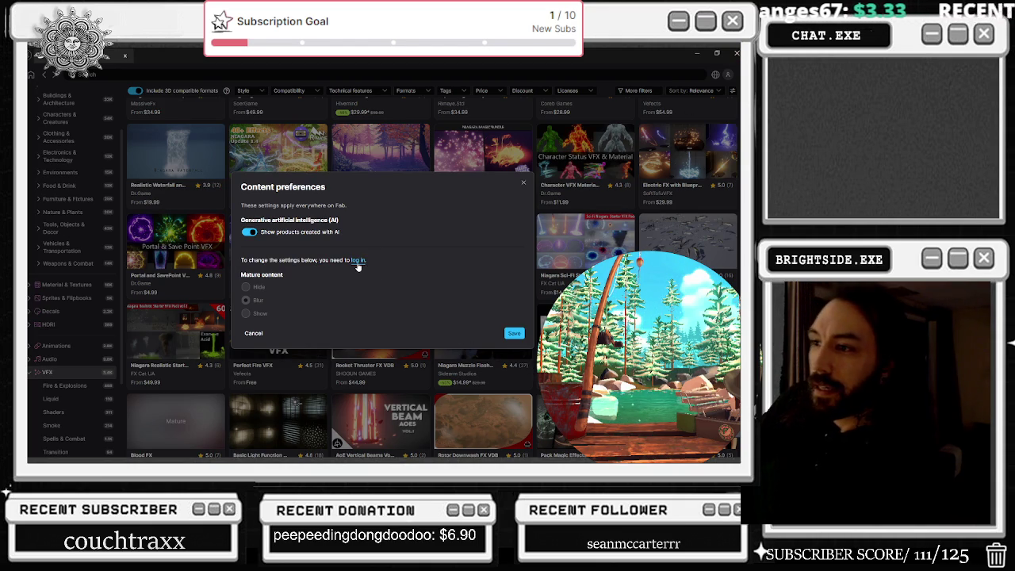
click(522, 185)
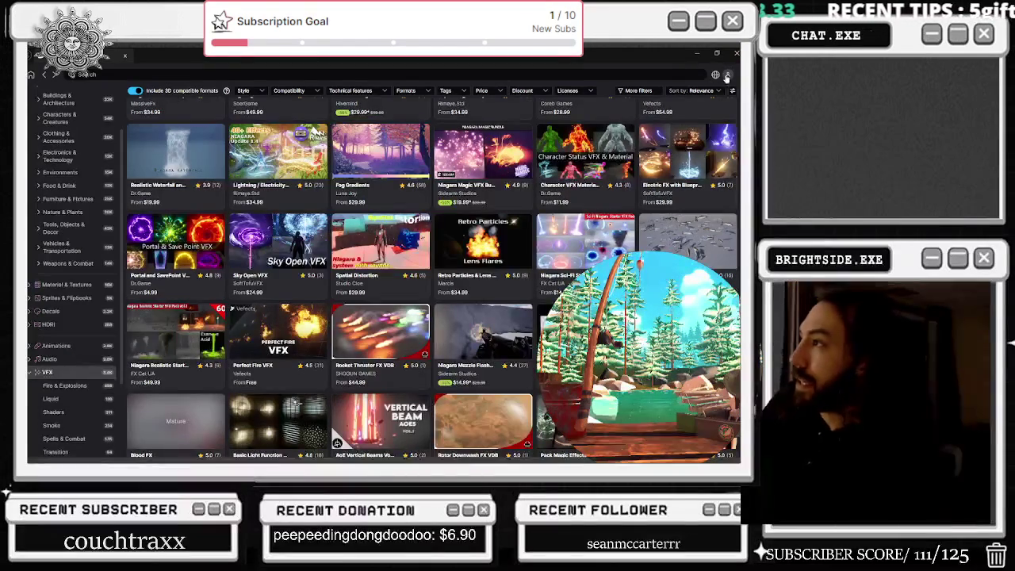
click(728, 76)
click(702, 115)
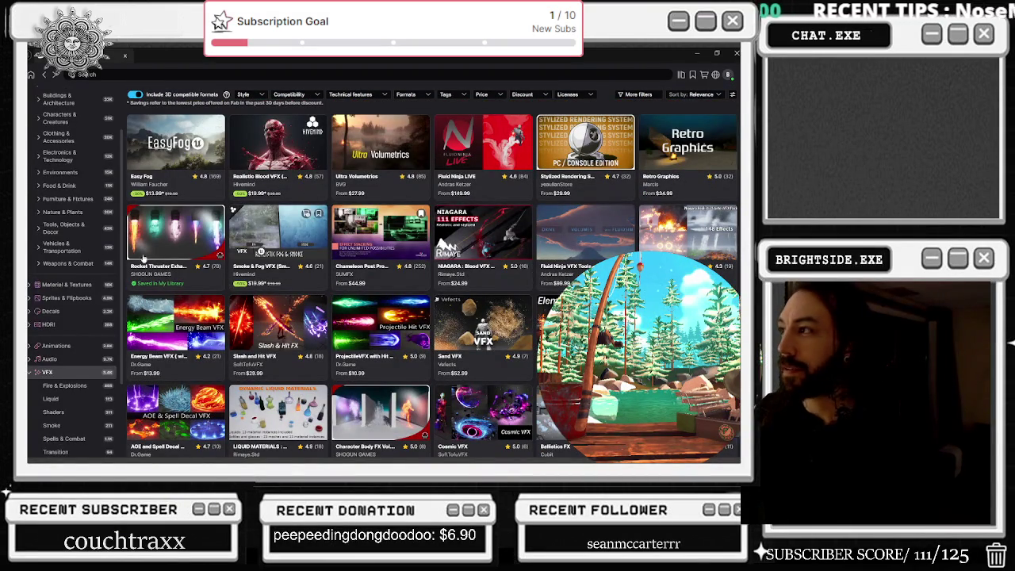
scroll(121, 255, up, 1)
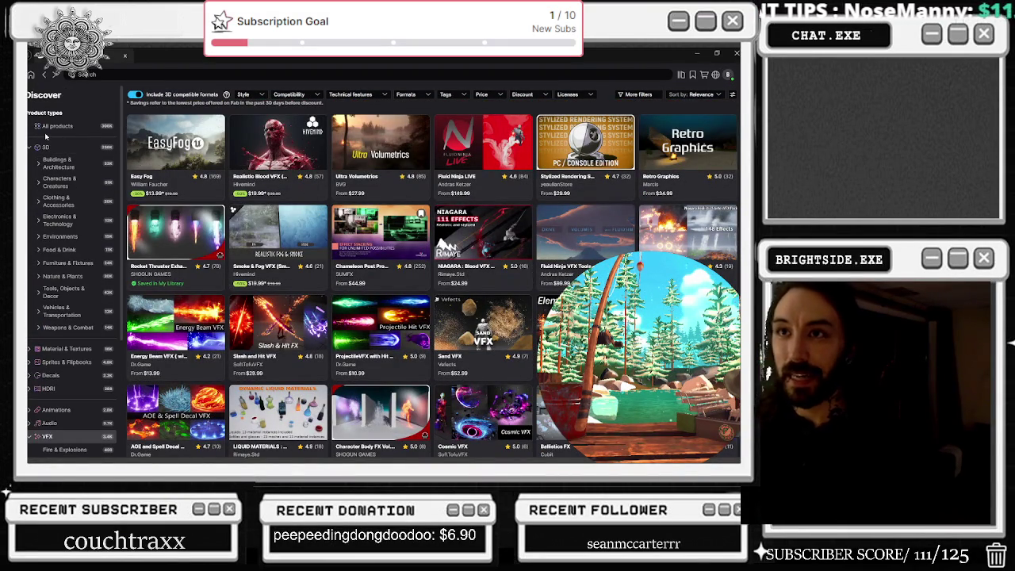
click(680, 76)
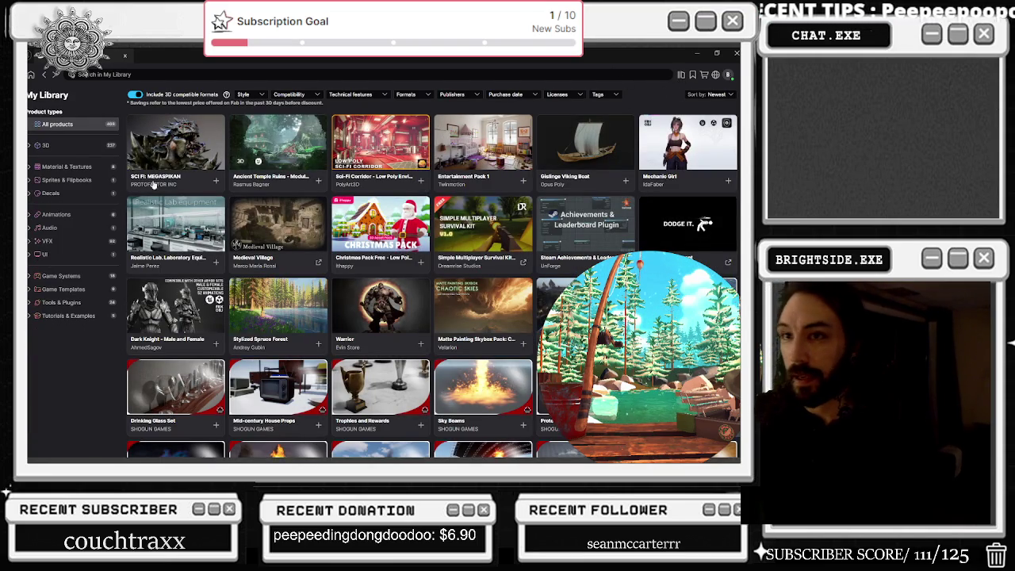
Step: Filter My Library to owned VFX assets and open the Sci-fi Impacts pack
click(73, 242)
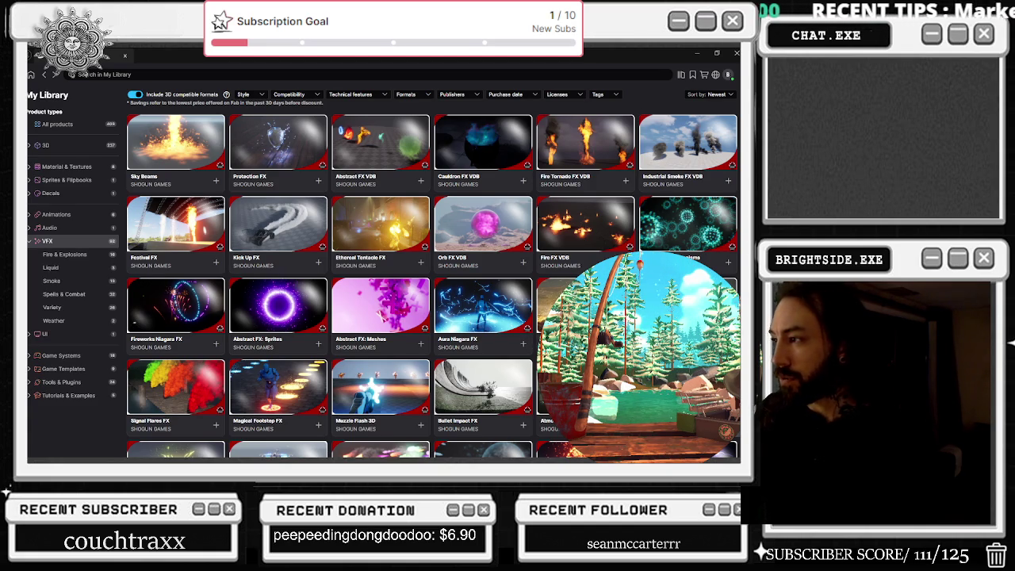
scroll(586, 270, down, 1)
scroll(584, 270, down, 1)
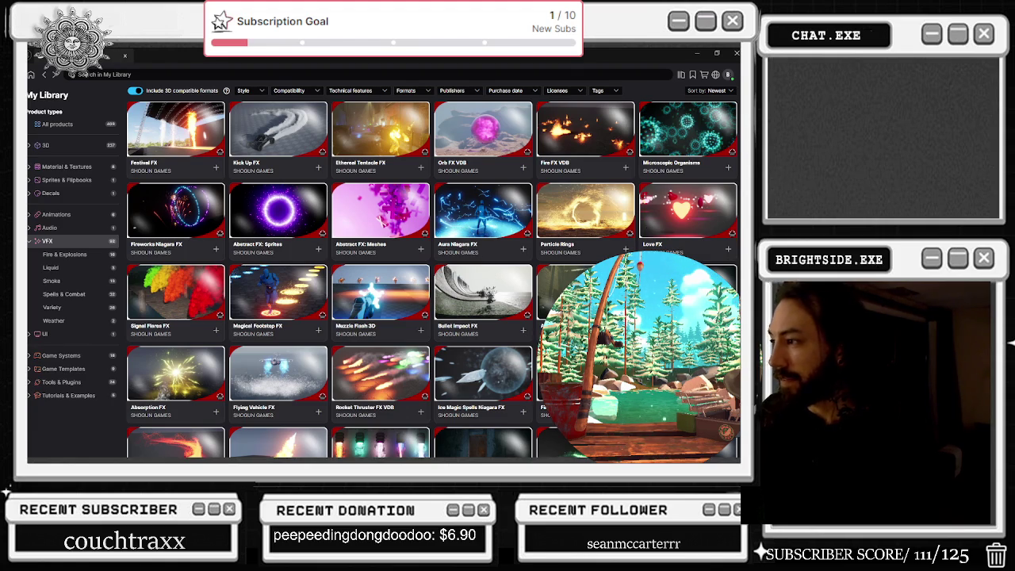
click(586, 293)
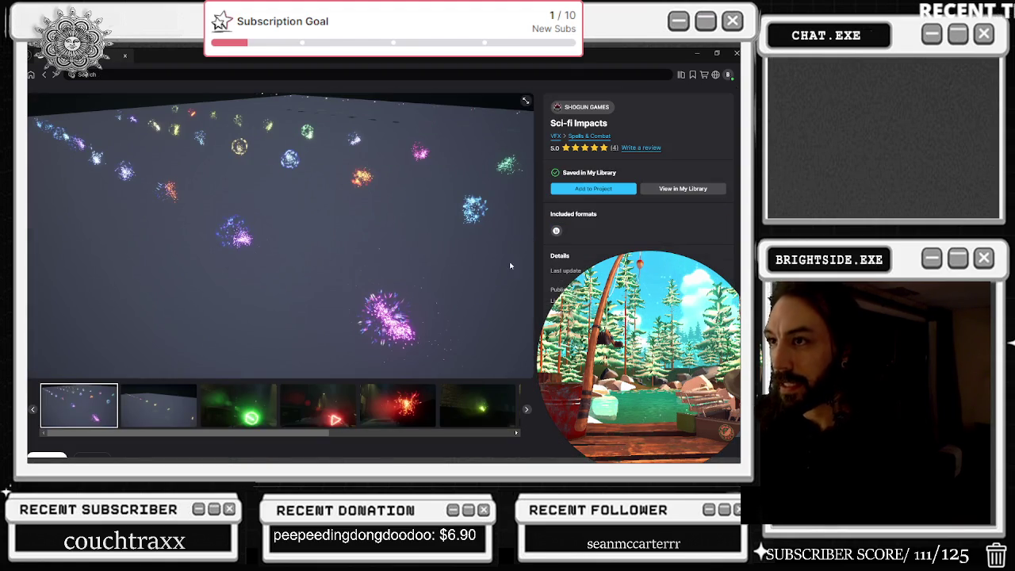
Step: Preview the Sci-fi Impacts shots through to the purple sparks, then scroll to the Overview description
click(173, 406)
click(238, 406)
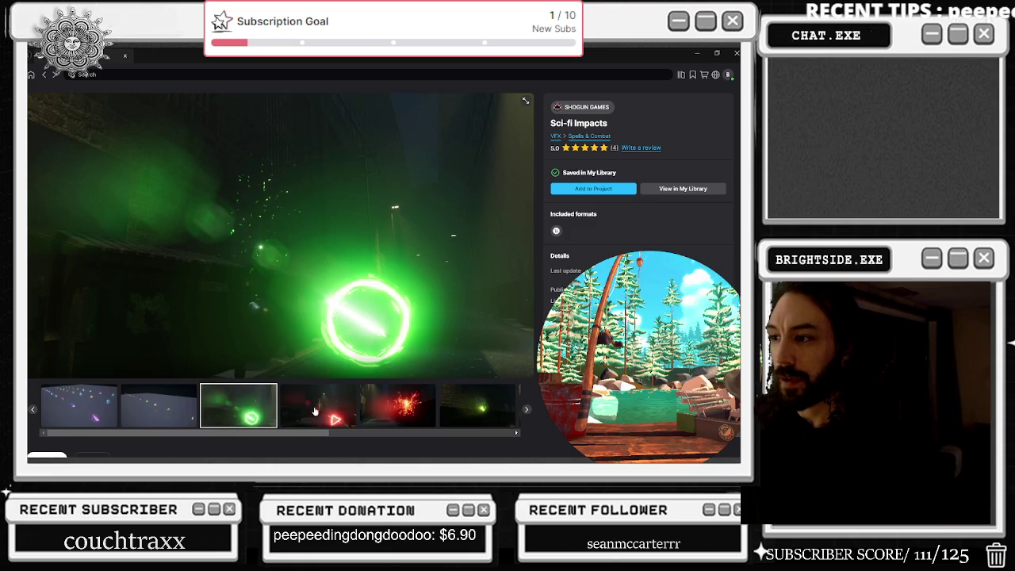
click(329, 406)
click(372, 408)
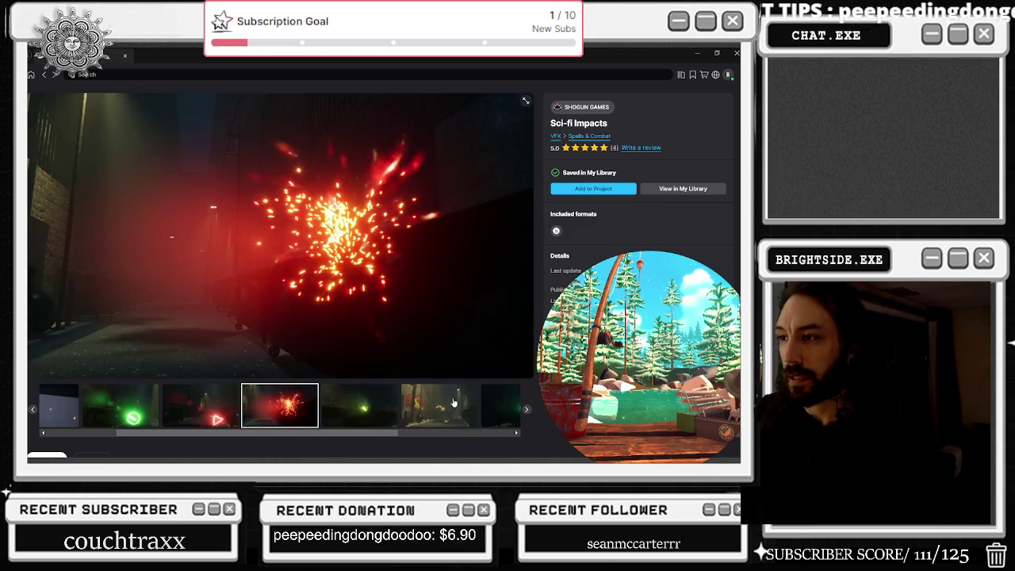
click(452, 405)
click(396, 406)
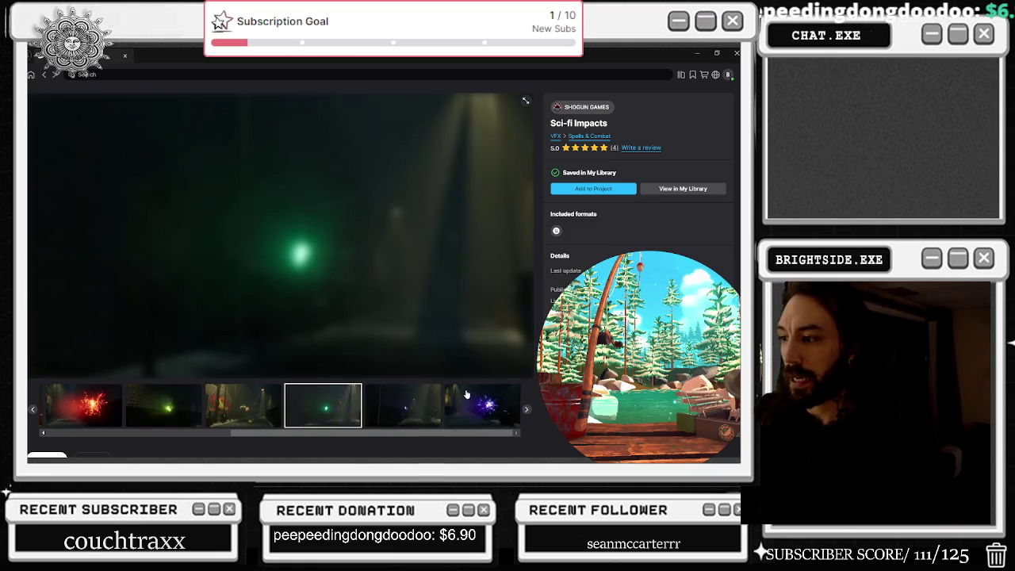
click(455, 404)
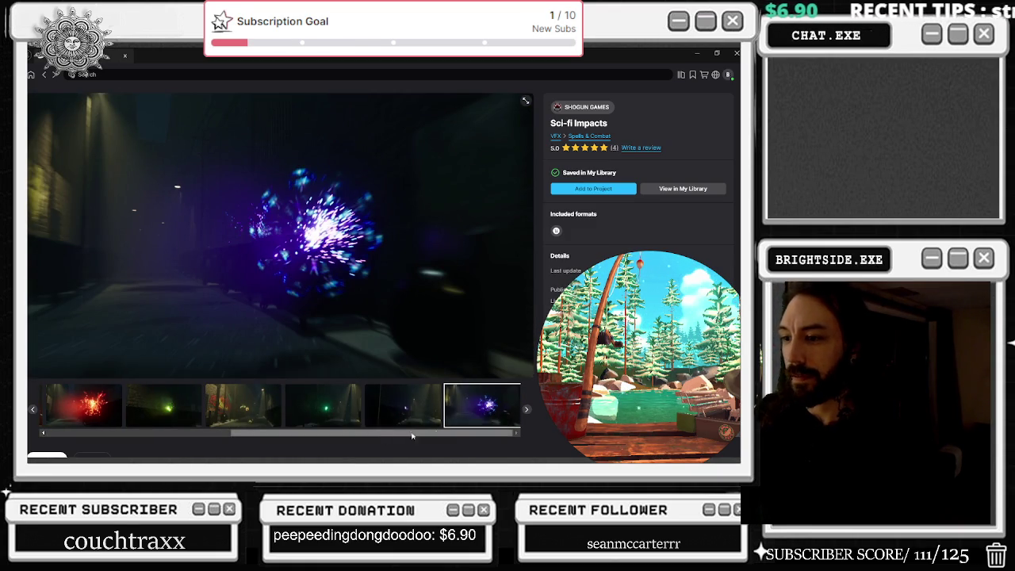
scroll(496, 405, down, 2)
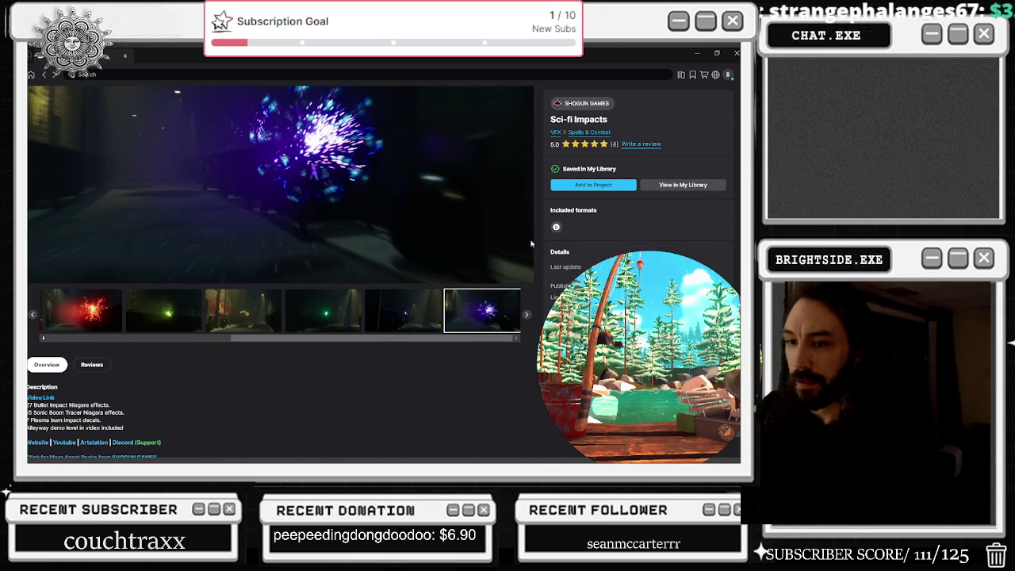
scroll(412, 317, down, 1)
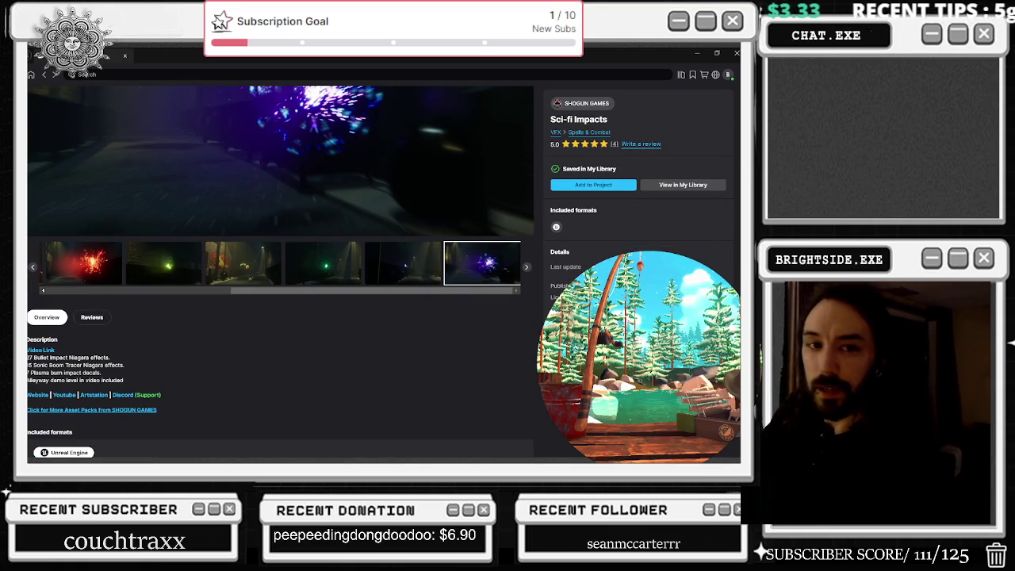
Step: Play the Sci-fi Impacts demo video fullscreen, restarting it from the beginning
click(39, 349)
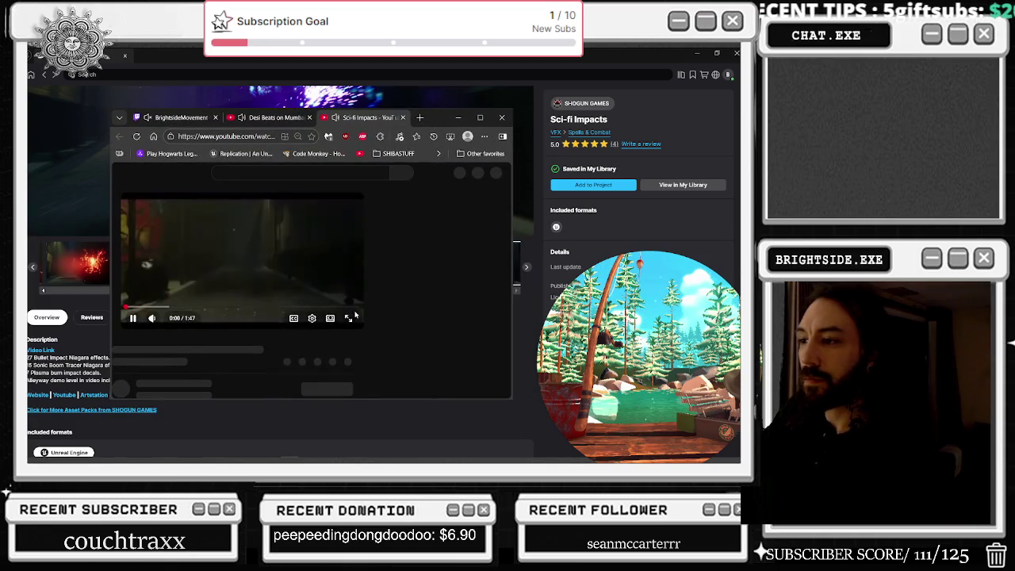
key(f)
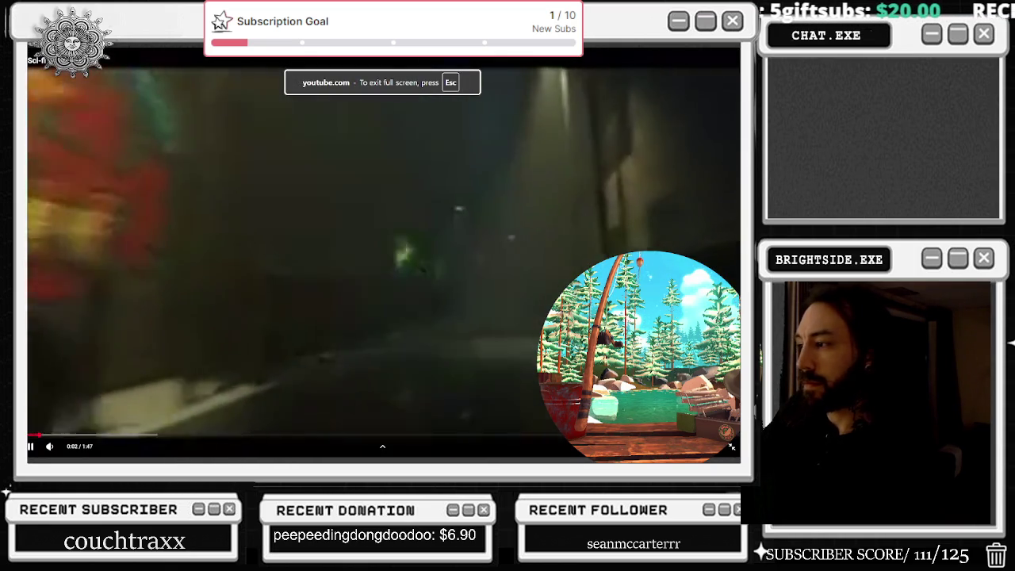
key(space)
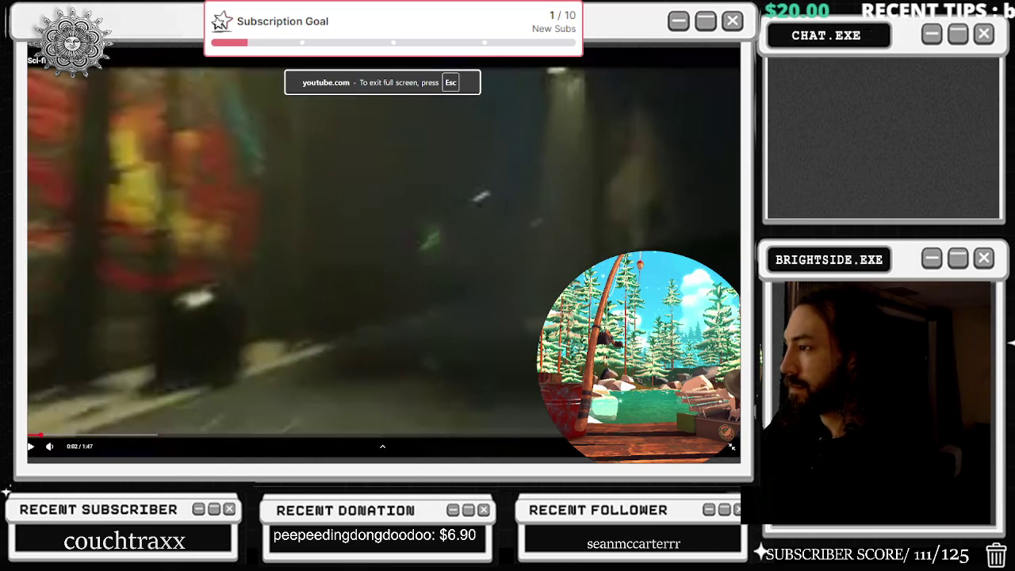
key(0)
key(space)
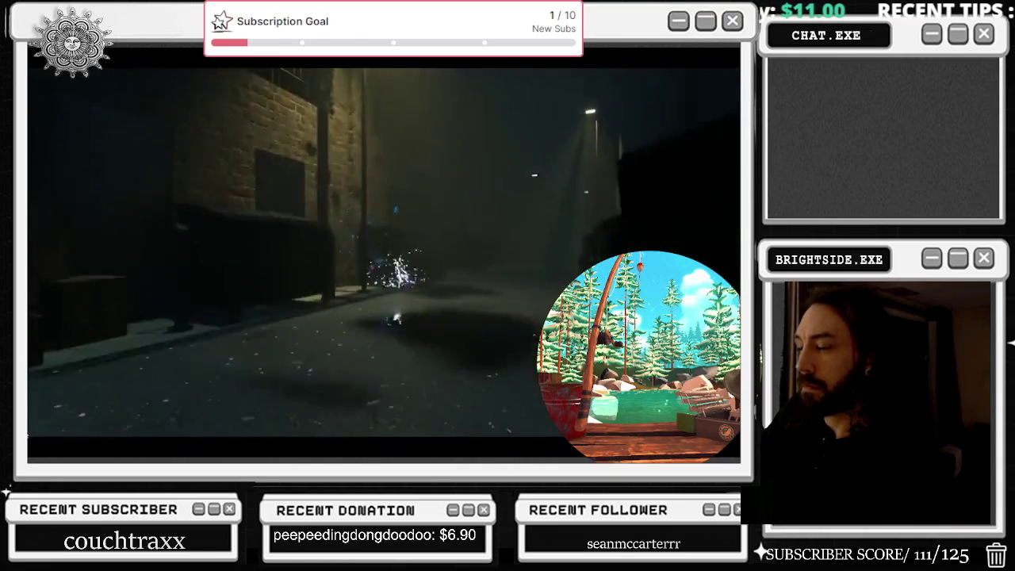
Step: Skip the demo ahead to 0:42 and then 0:57, pausing and resuming playback
mouse_move(32, 435)
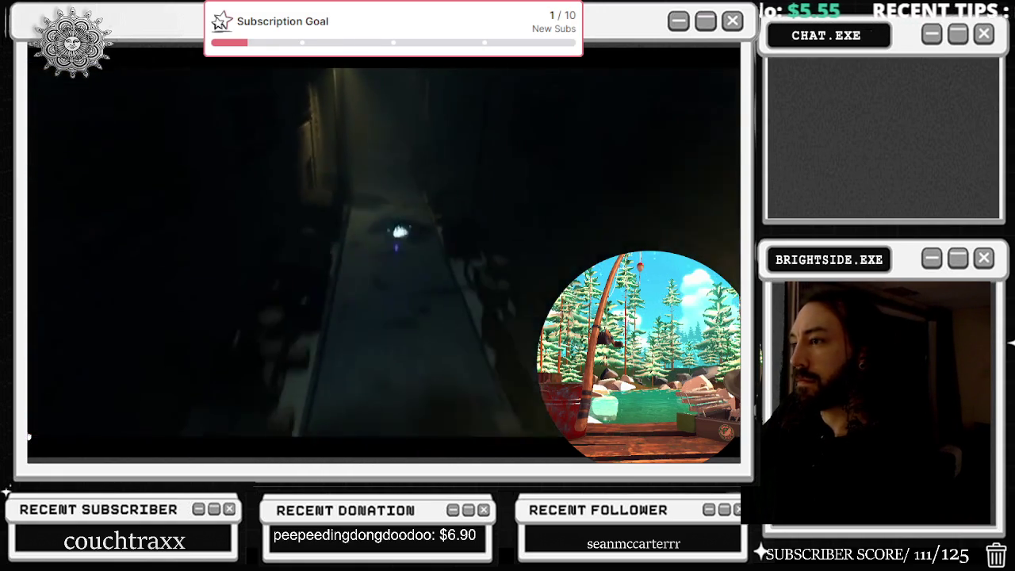
click(308, 438)
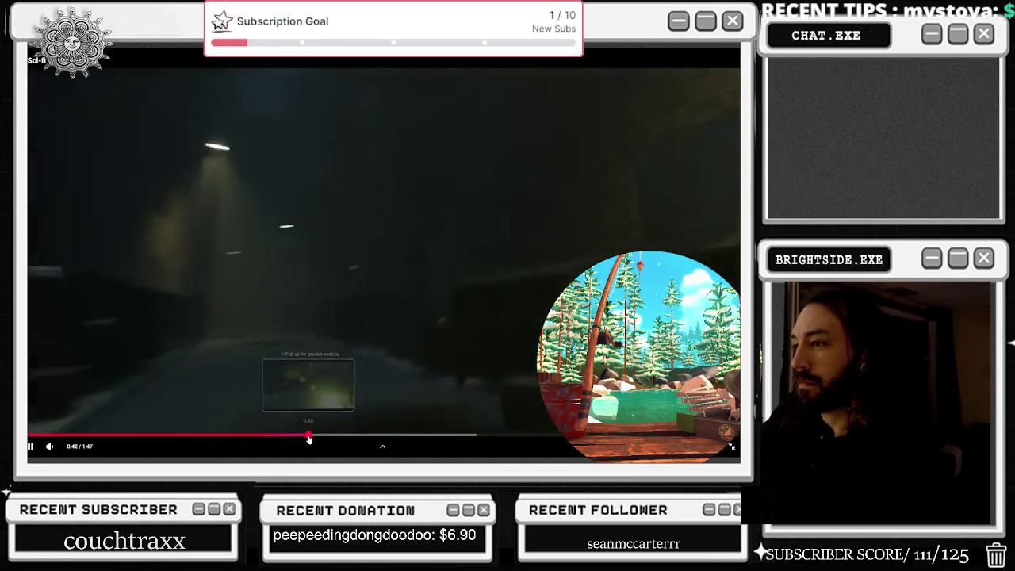
click(409, 435)
key(space)
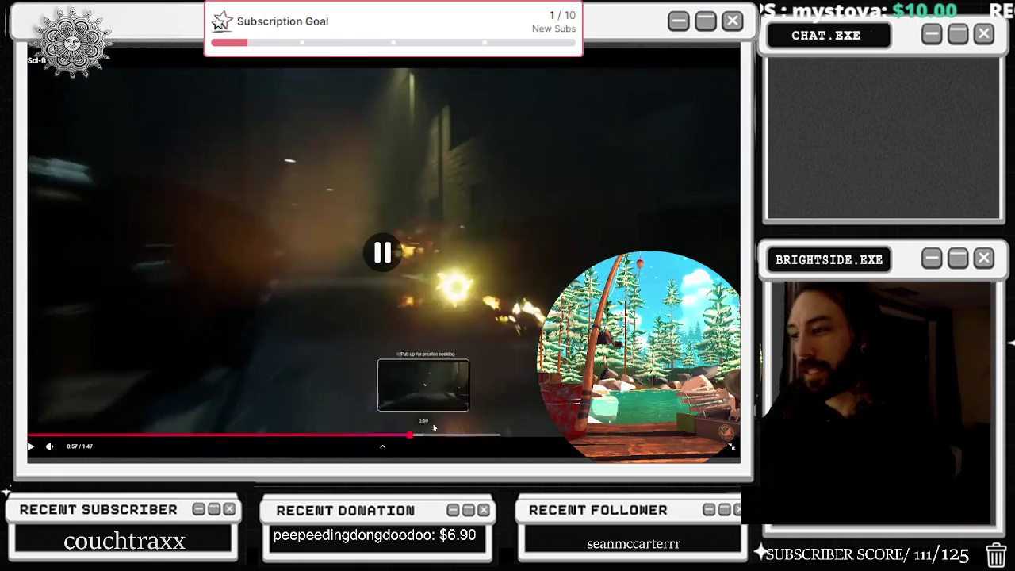
click(468, 351)
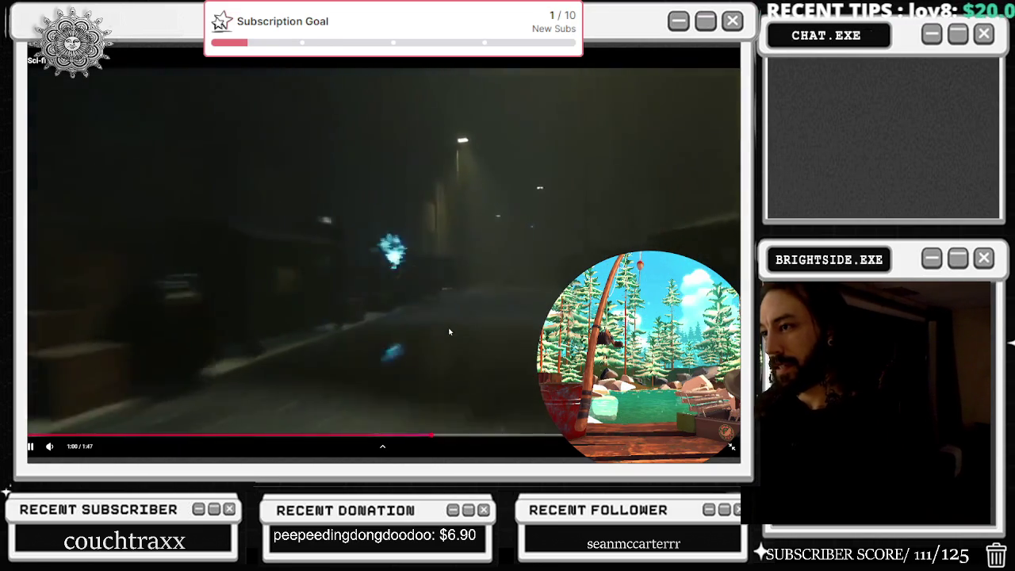
Step: Exit fullscreen, pause the video, and close the YouTube browser window
key(Escape)
click(302, 258)
click(274, 117)
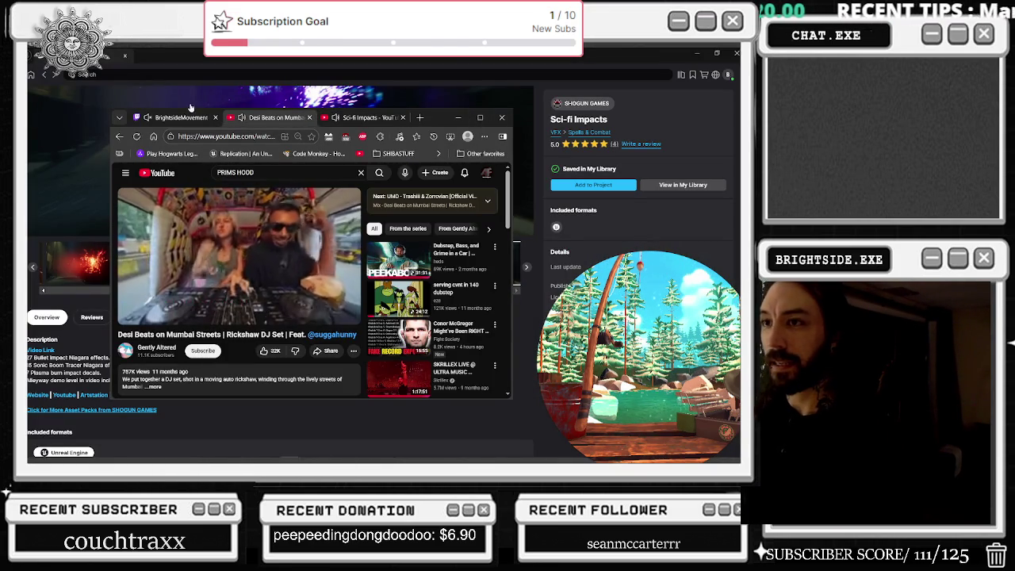
click(190, 107)
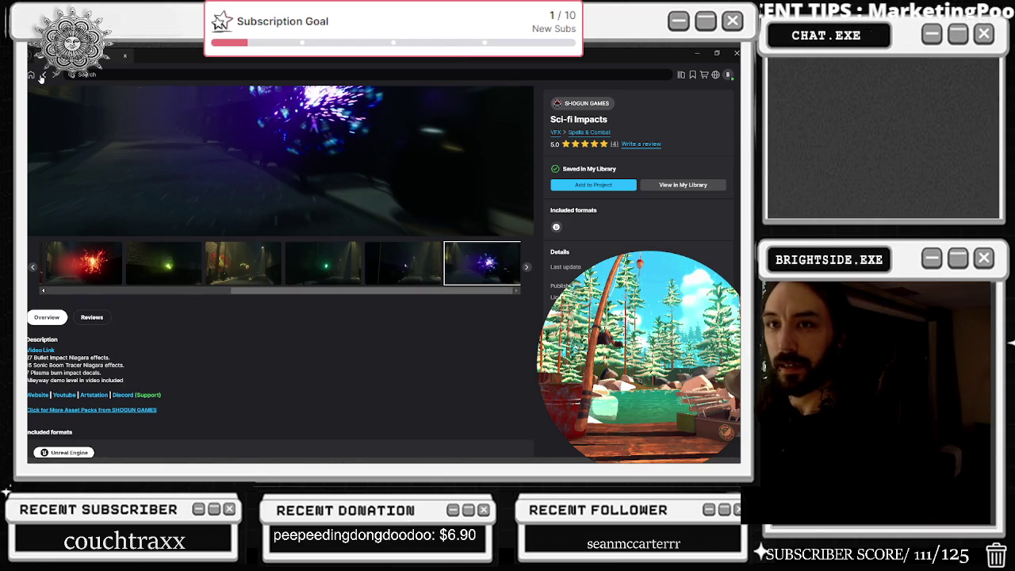
Step: Return to My Library, open Fire Magic Spells Niagara FX, and preview its fire-orb, sparks-and-rings, and fire-explosion images
click(43, 75)
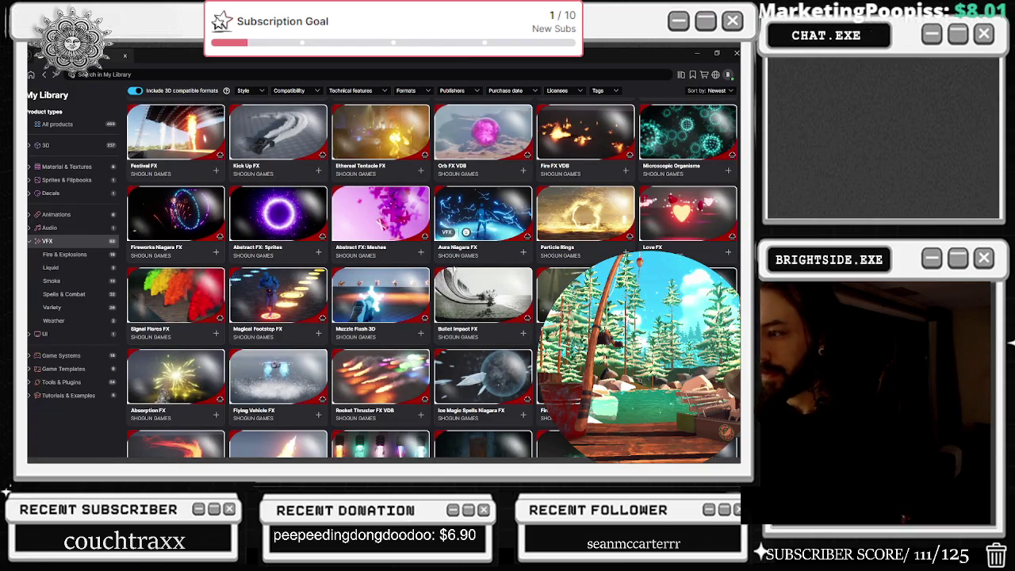
scroll(468, 232, down, 1)
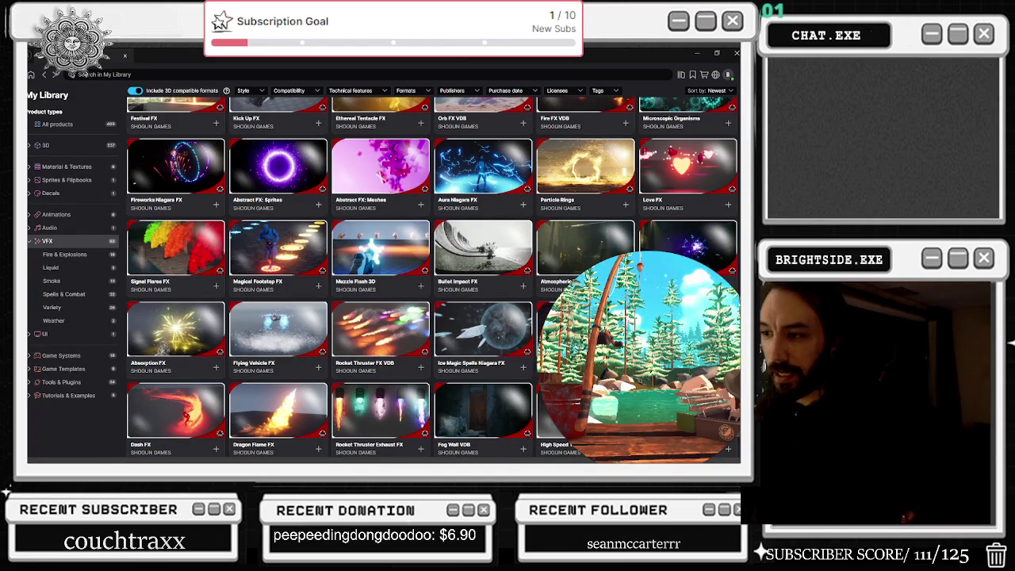
click(292, 321)
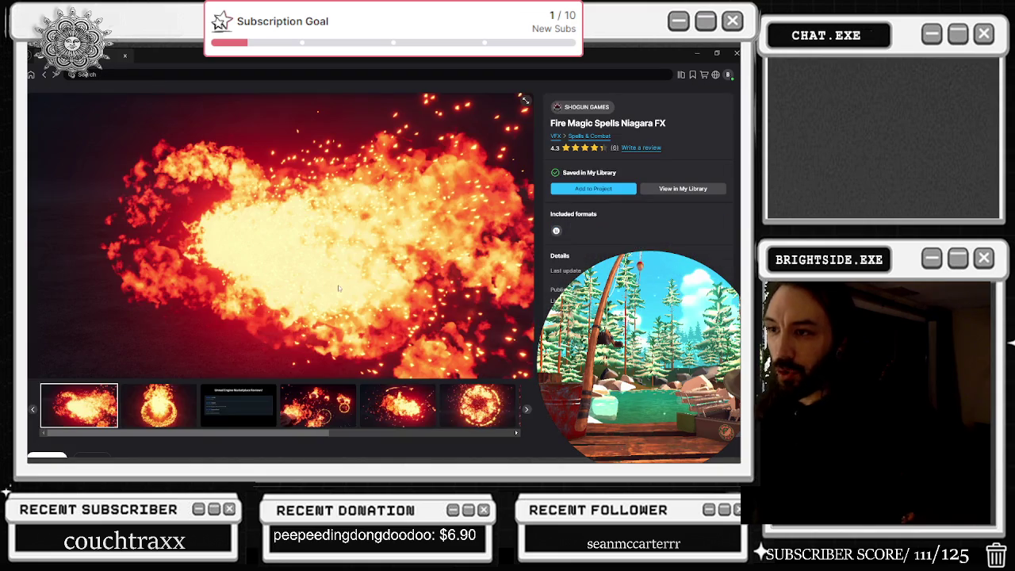
click(159, 405)
click(331, 411)
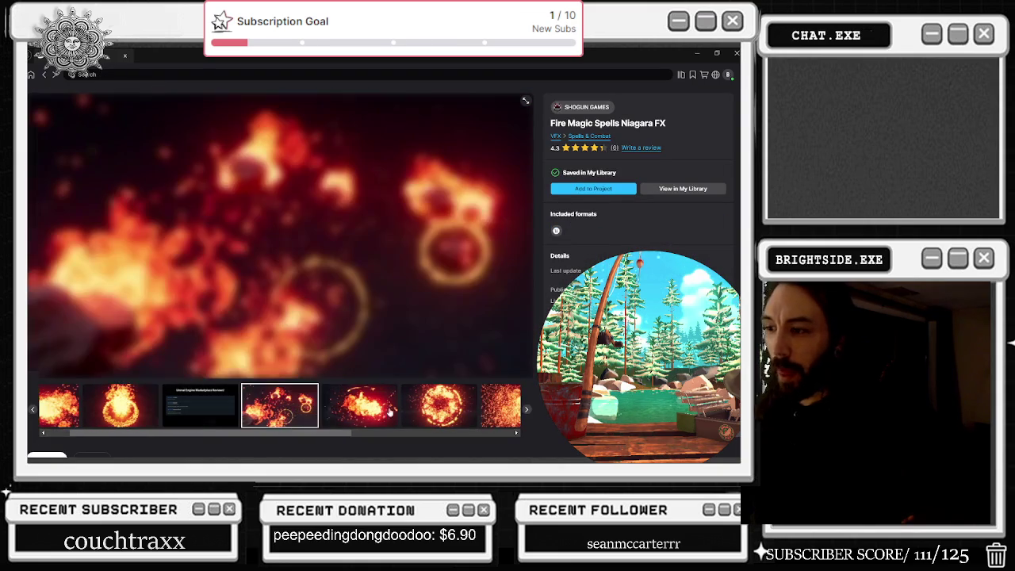
click(366, 413)
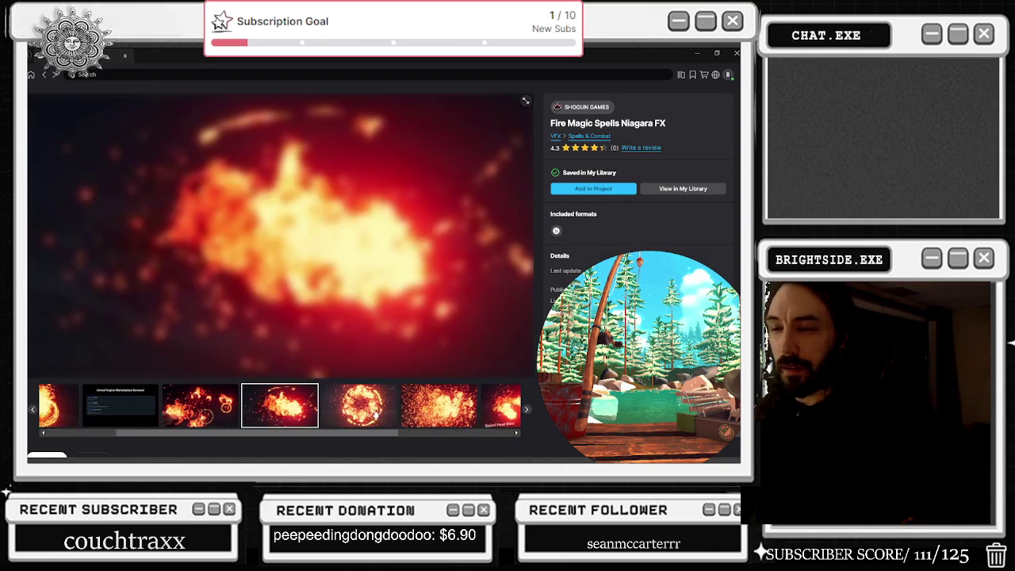
Step: Step through the remaining gallery images to the meteor shot, then return to the VFX grid
click(435, 409)
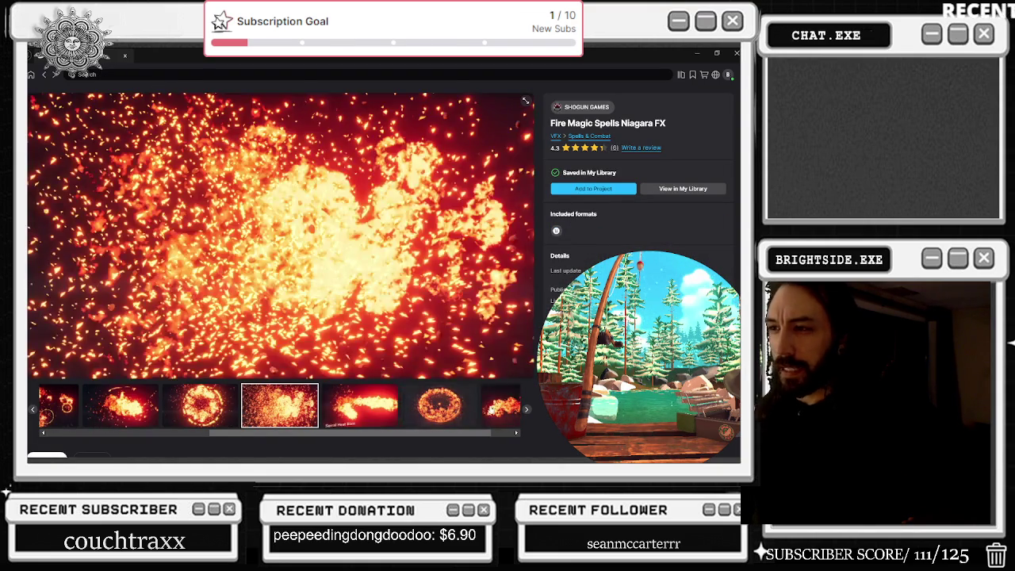
click(471, 409)
click(494, 409)
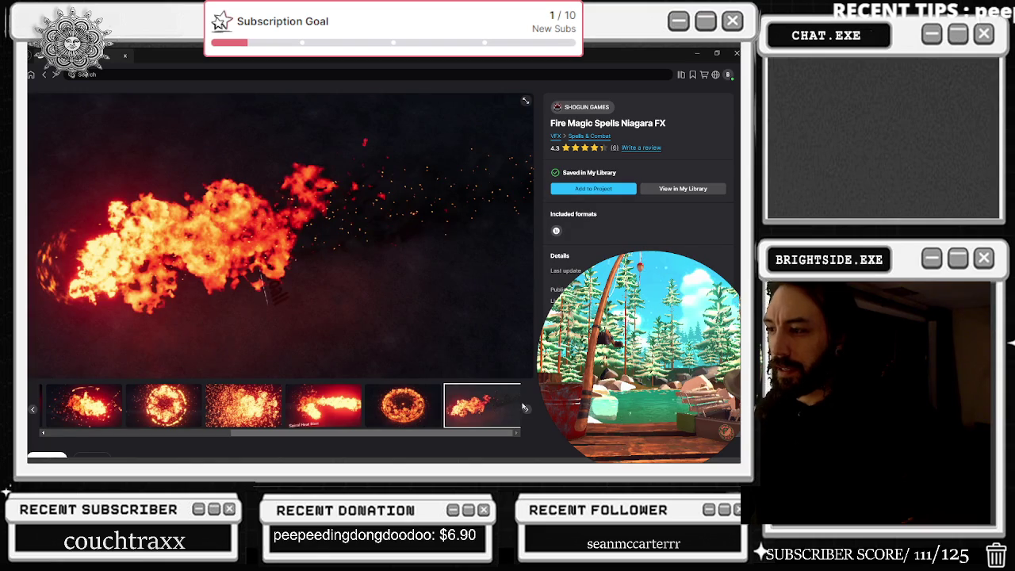
click(525, 409)
click(526, 411)
click(526, 412)
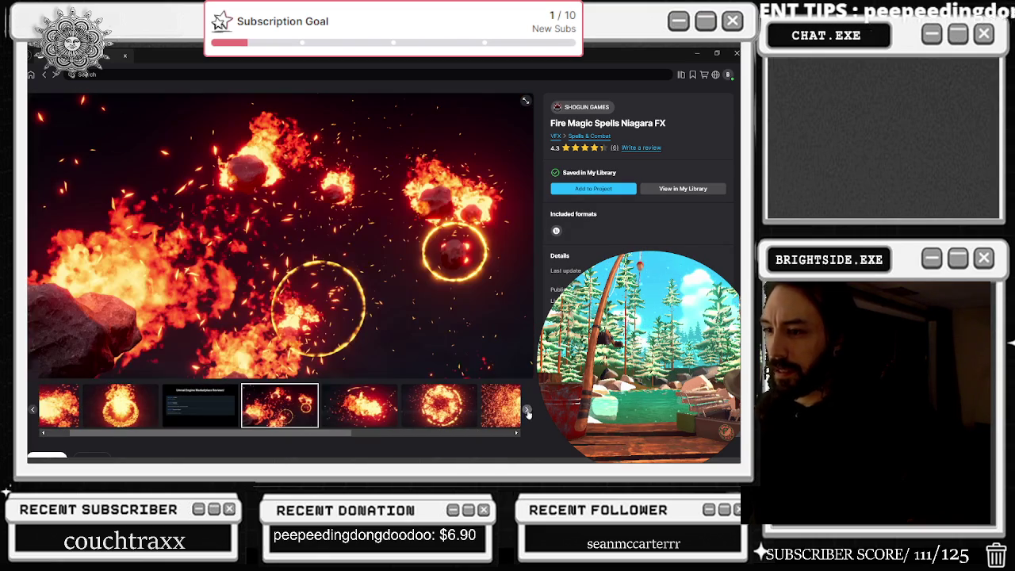
click(44, 74)
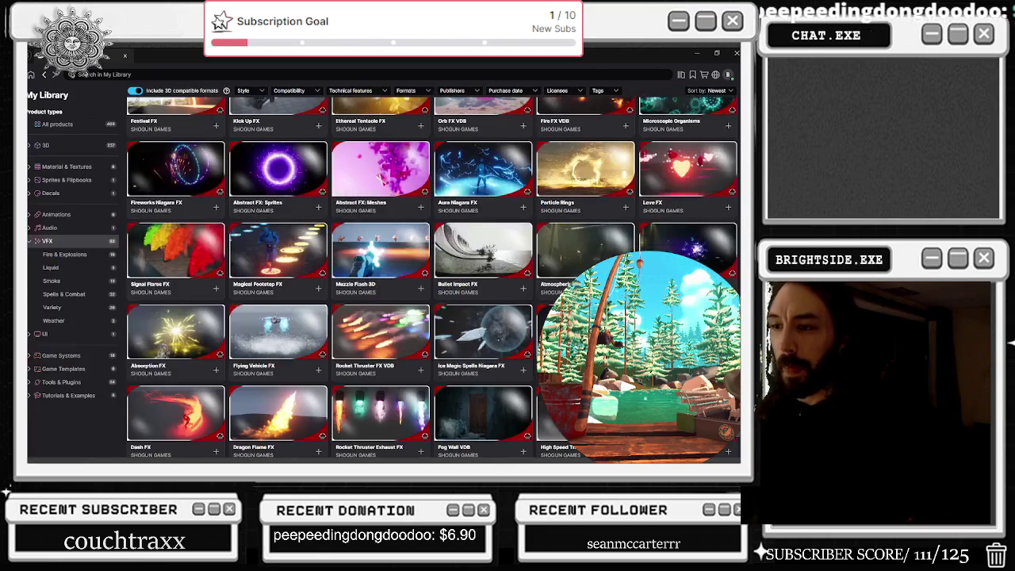
click(149, 328)
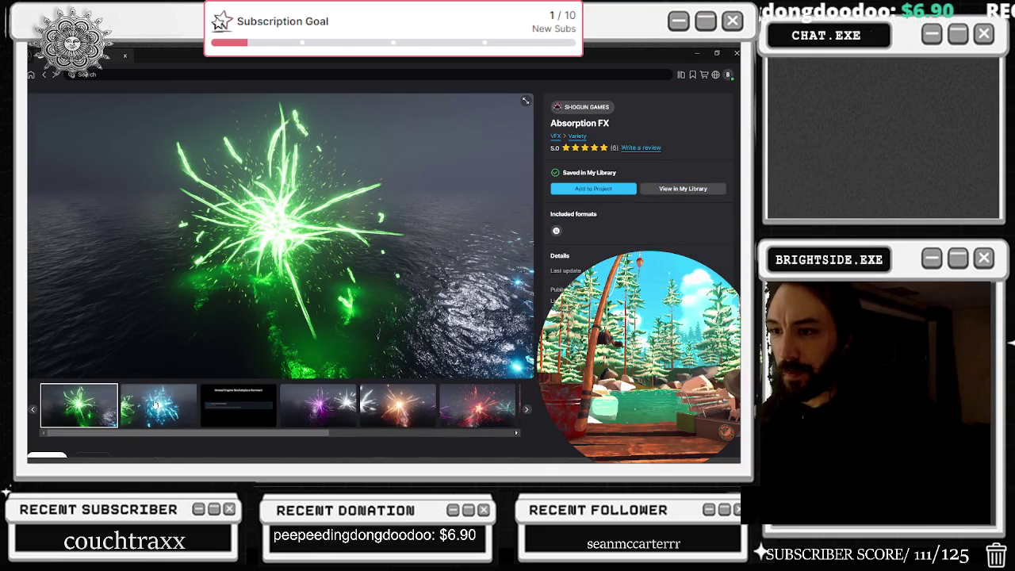
click(156, 405)
click(364, 405)
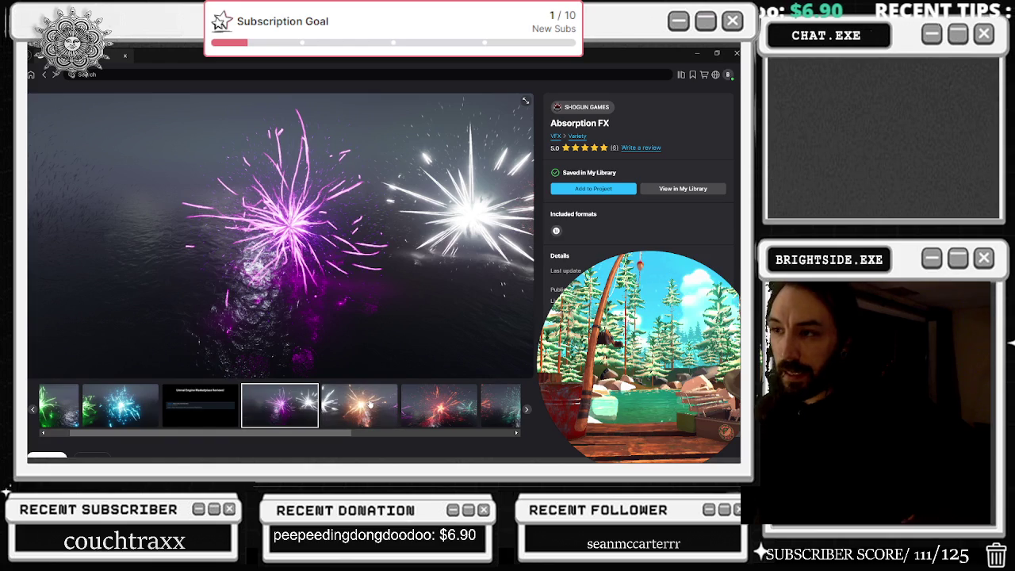
scroll(370, 404, down, 1)
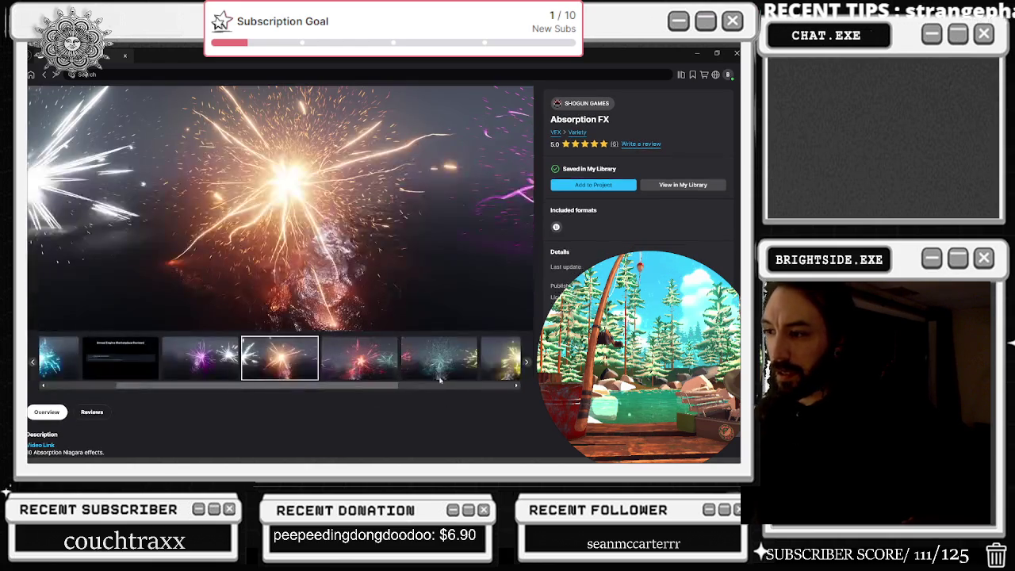
click(439, 358)
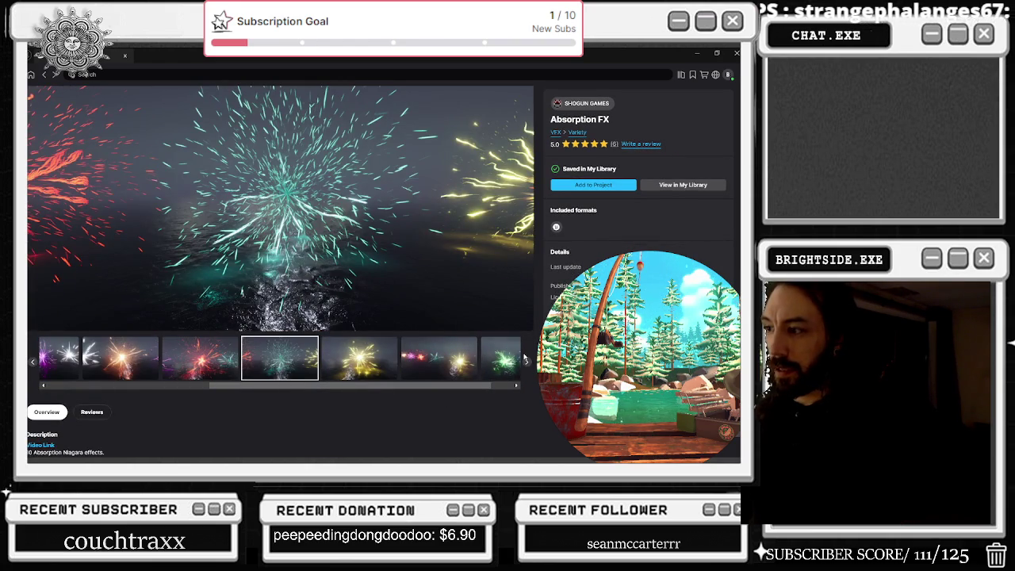
click(527, 364)
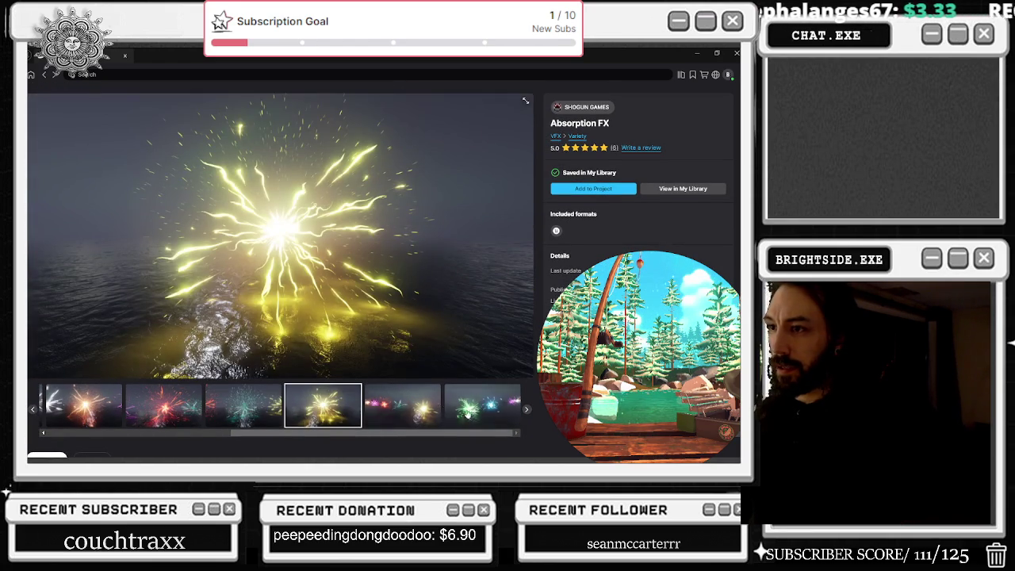
click(390, 413)
scroll(490, 412, down, 2)
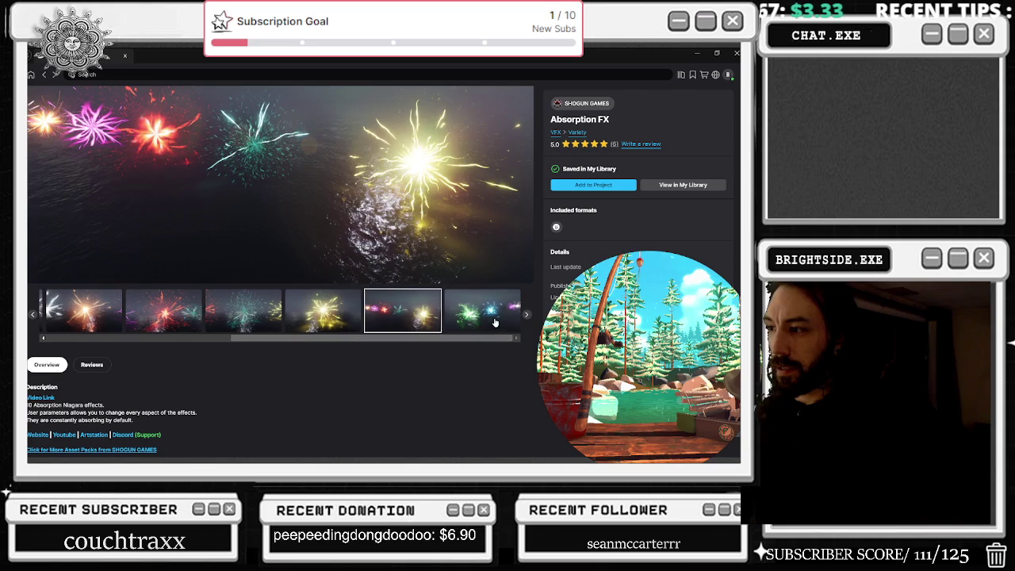
click(495, 322)
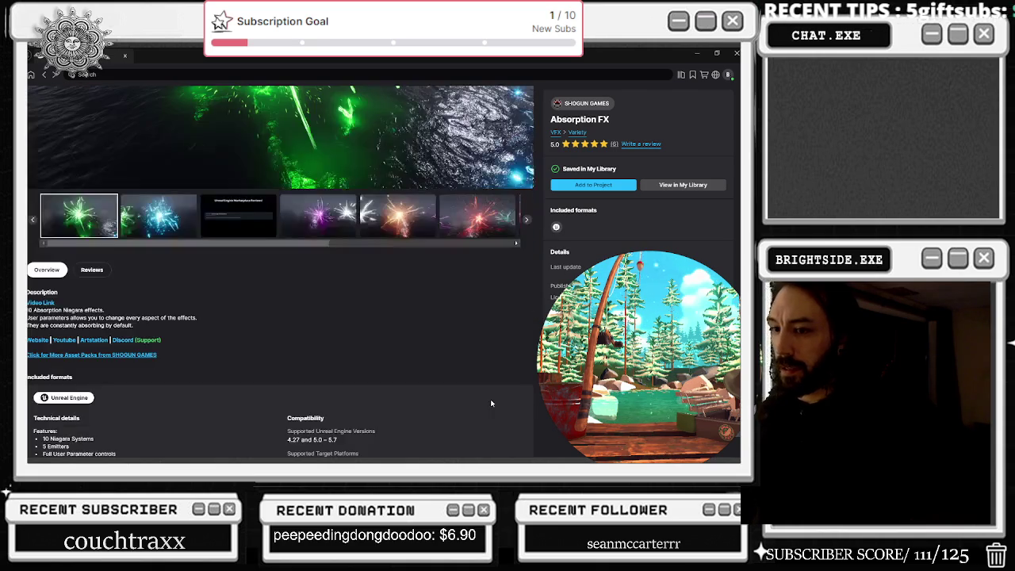
click(44, 76)
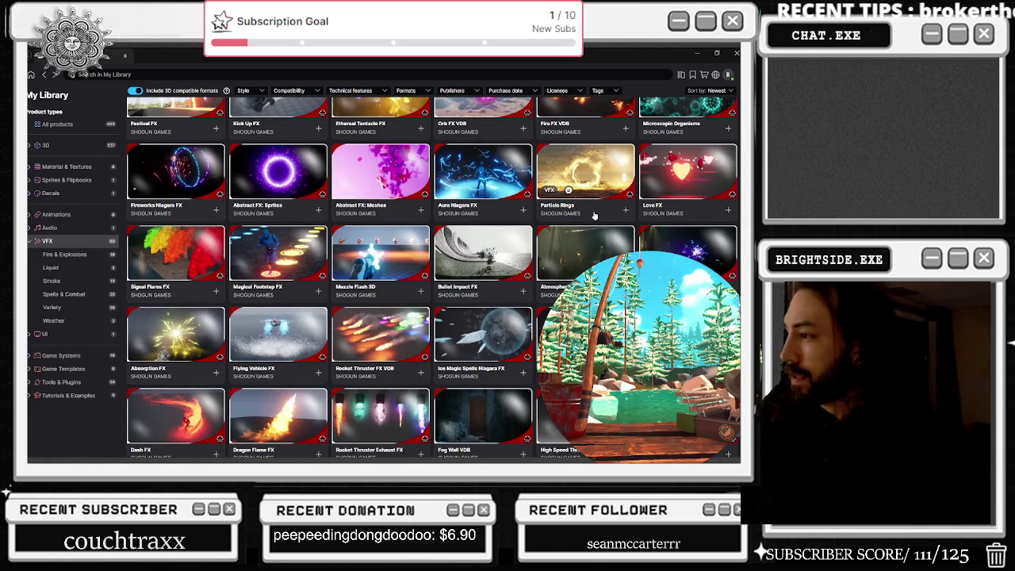
Step: Open Electric Magic Spells Niagara FX and preview its purple electric, blue lightning and purple lightning images
scroll(164, 407, down, 2)
click(165, 407)
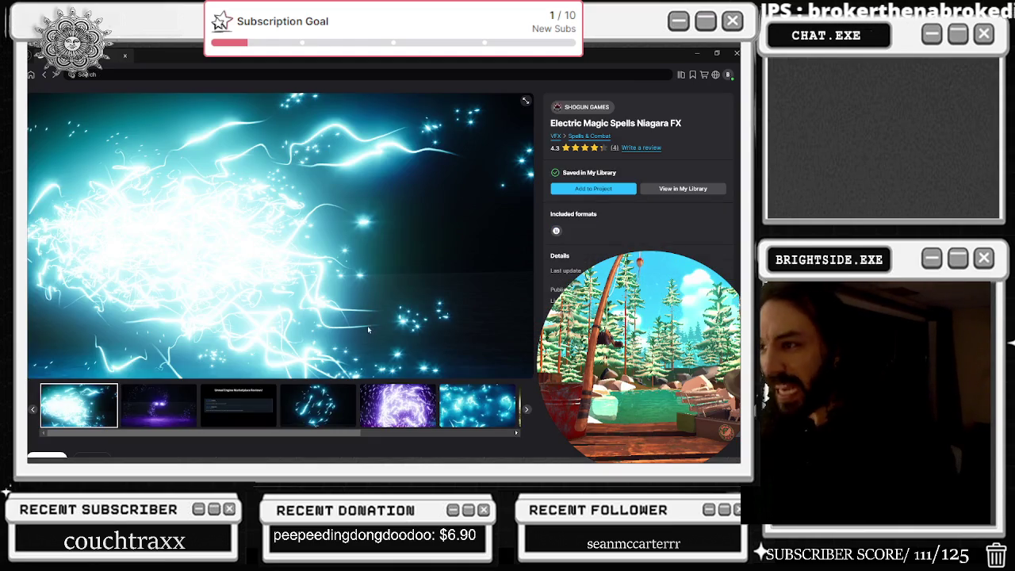
click(164, 407)
scroll(164, 407, down, 2)
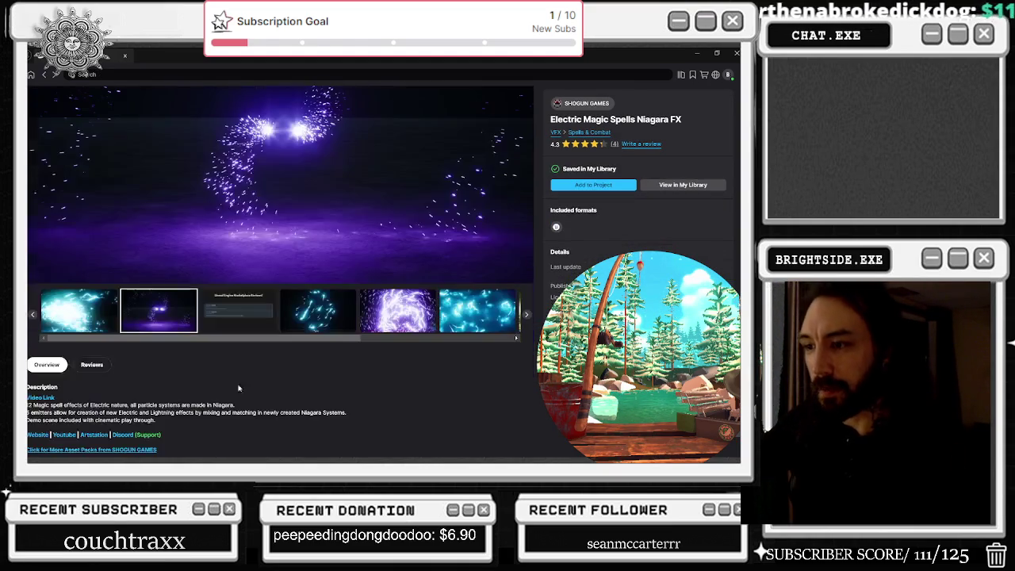
click(321, 310)
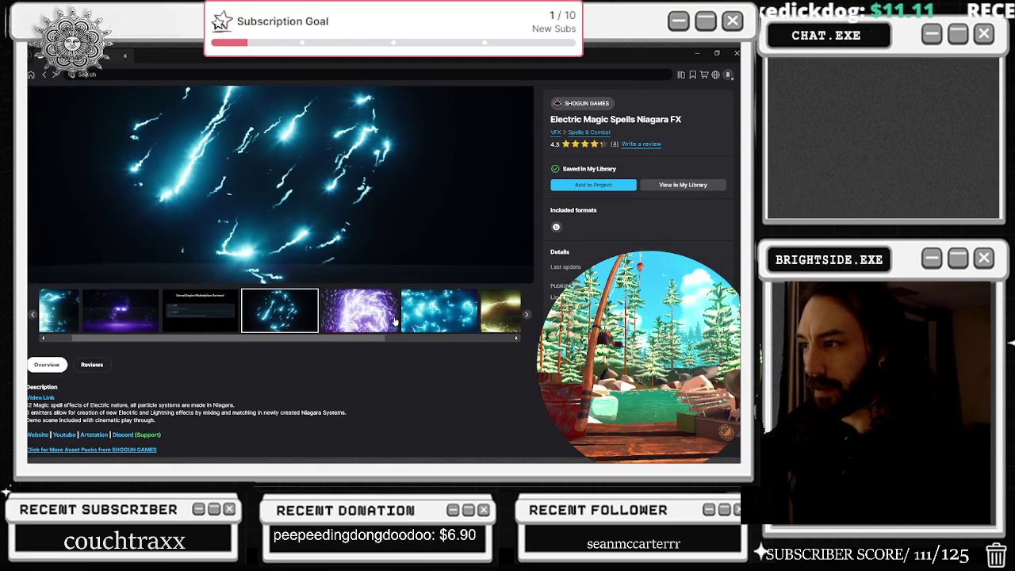
click(395, 320)
Step: Open the pack's demo video from the Video Link and maximize the browser window
scroll(96, 429, down, 1)
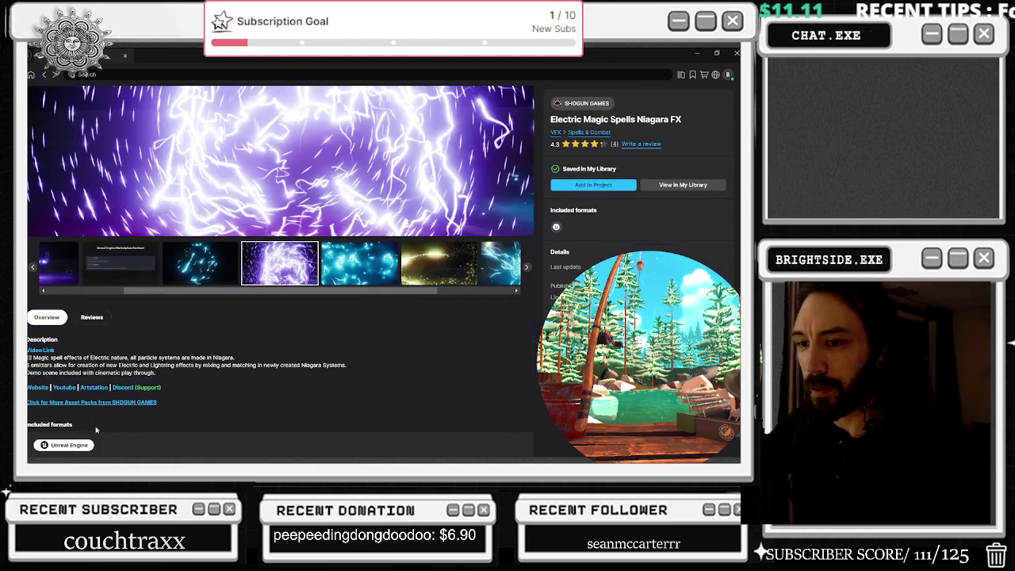
scroll(96, 429, down, 2)
click(44, 258)
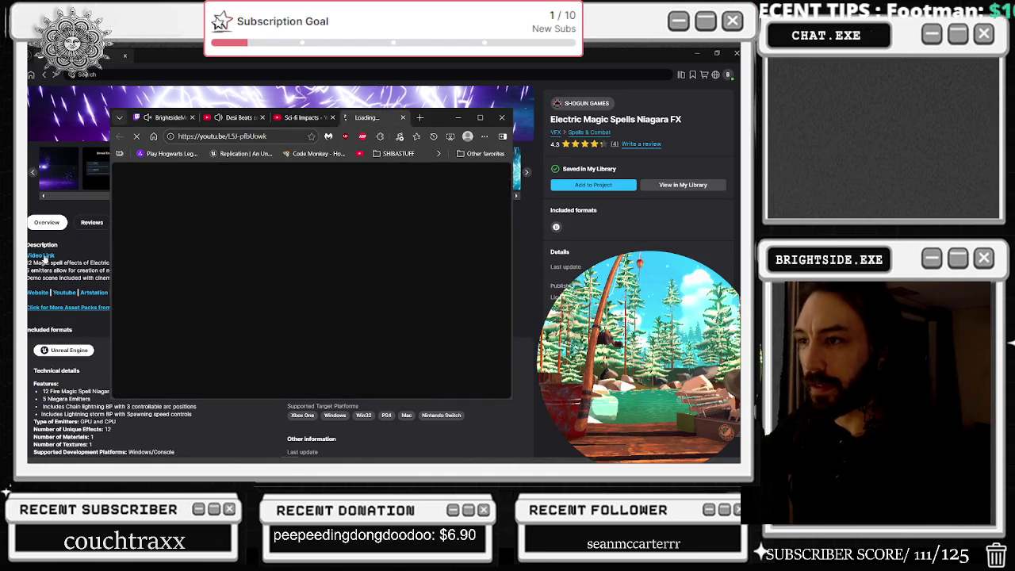
click(480, 117)
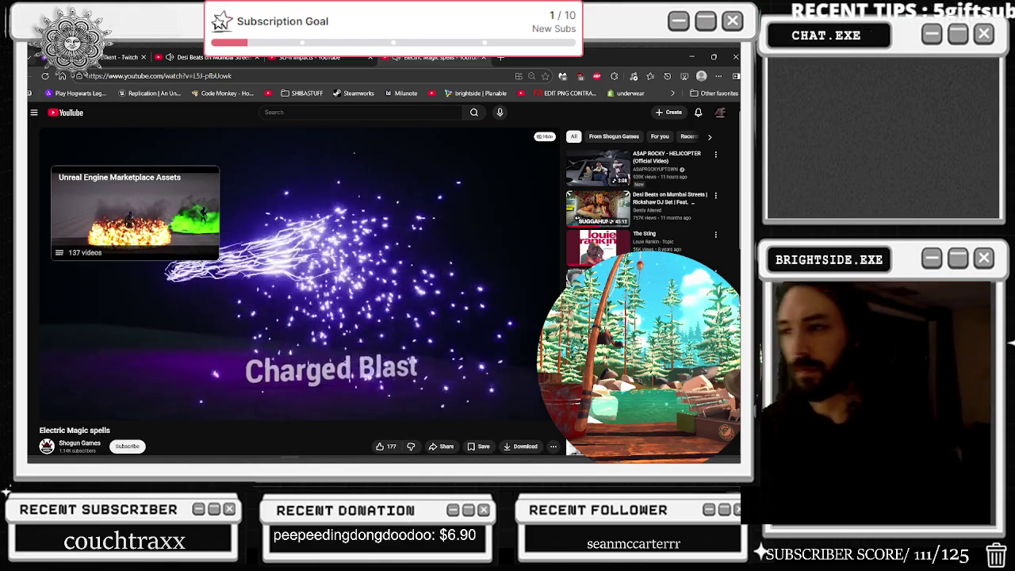
Step: Pause the Electric Magic spells demo after watching it through
click(440, 295)
Step: Switch back to Fab, return to the My Library VFX grid, and scroll down to the Shogun Games packs
key(alt+Tab)
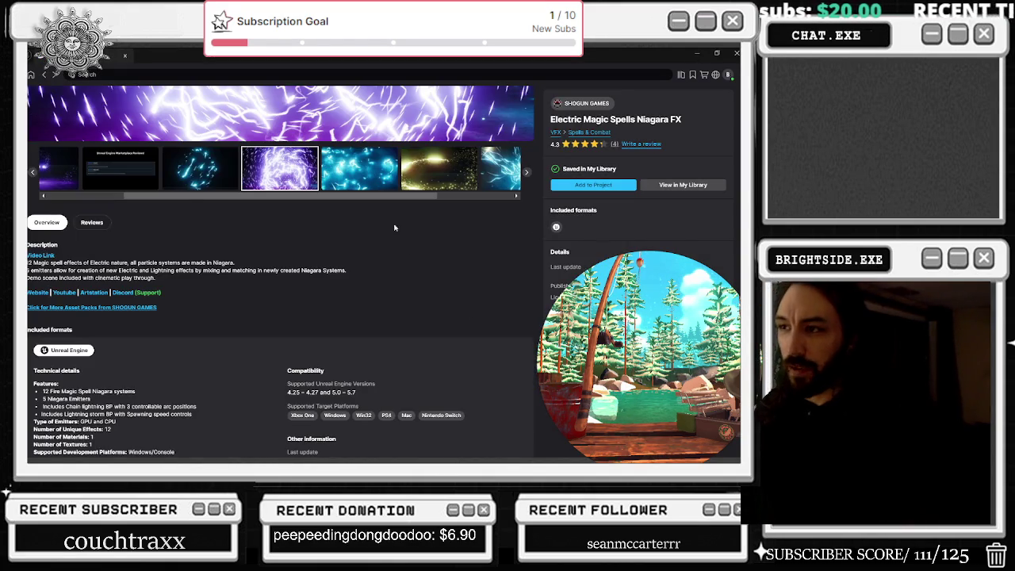
scroll(394, 227, up, 1)
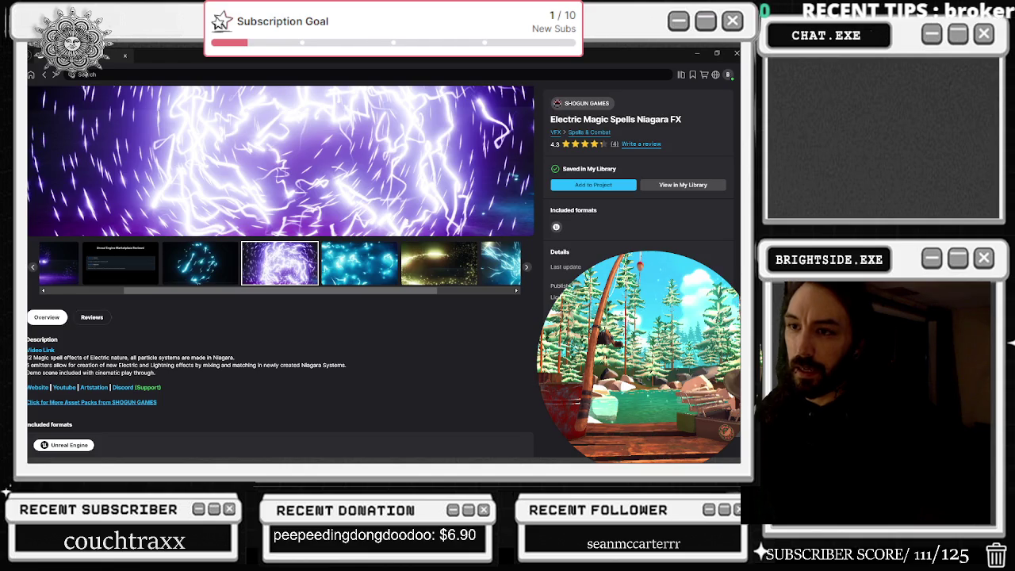
key(alt+Left)
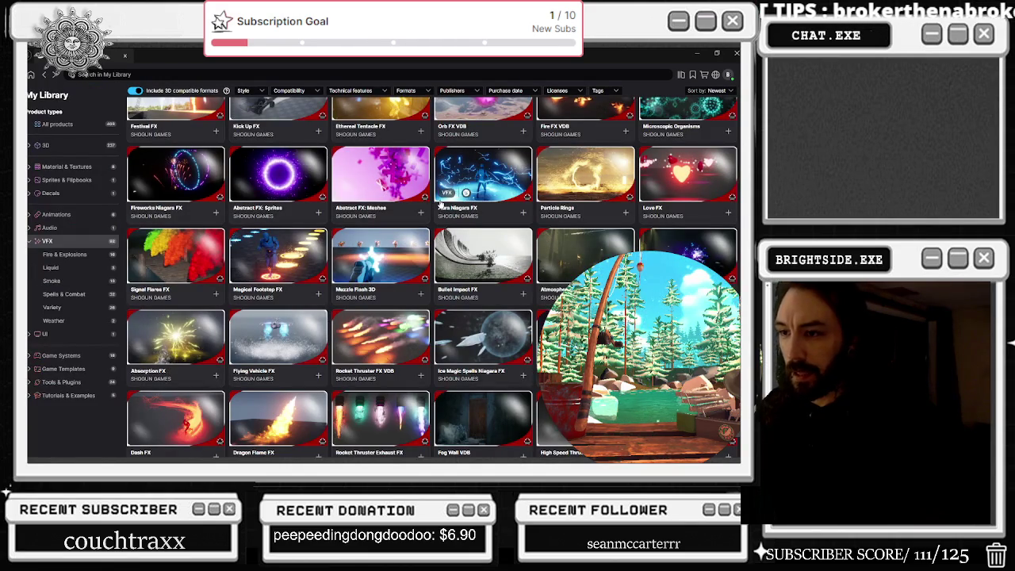
scroll(432, 277, down, 1)
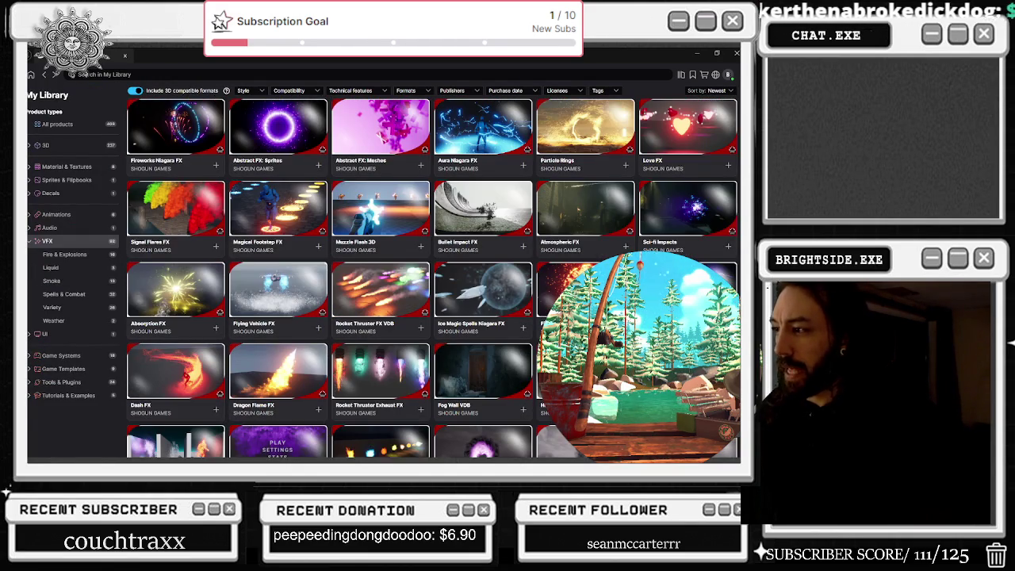
scroll(432, 277, down, 1)
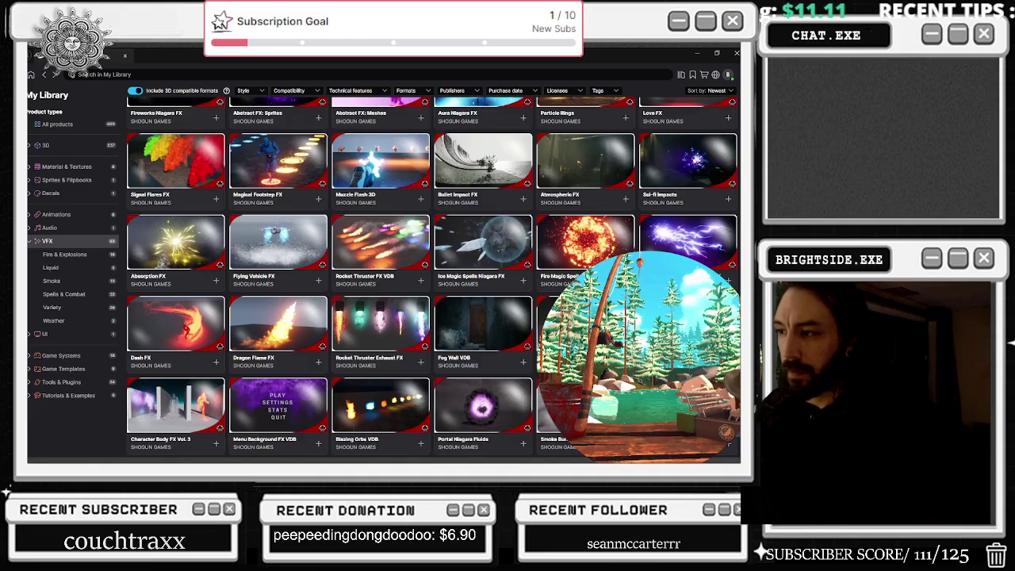
scroll(432, 277, down, 2)
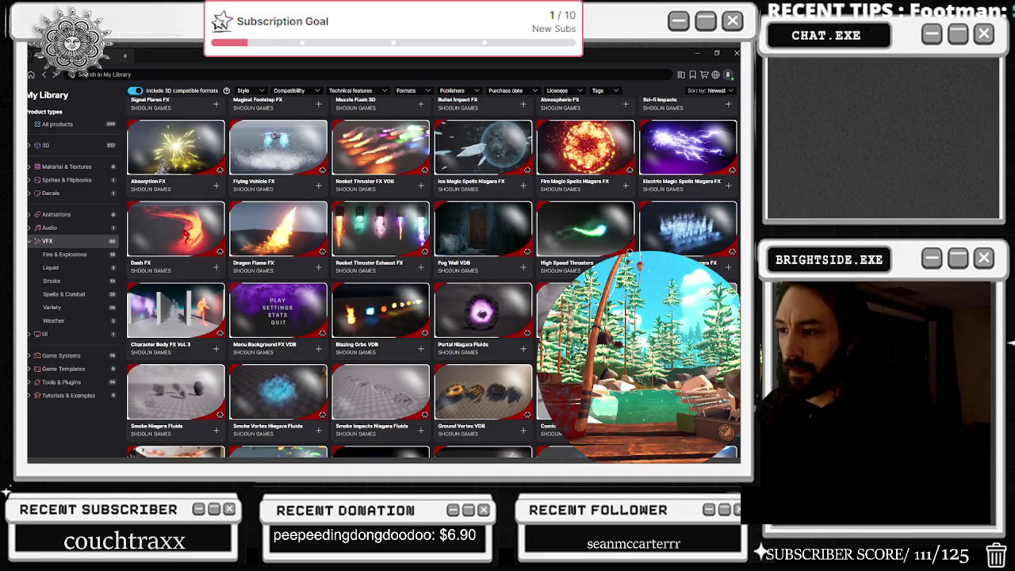
scroll(432, 276, down, 1)
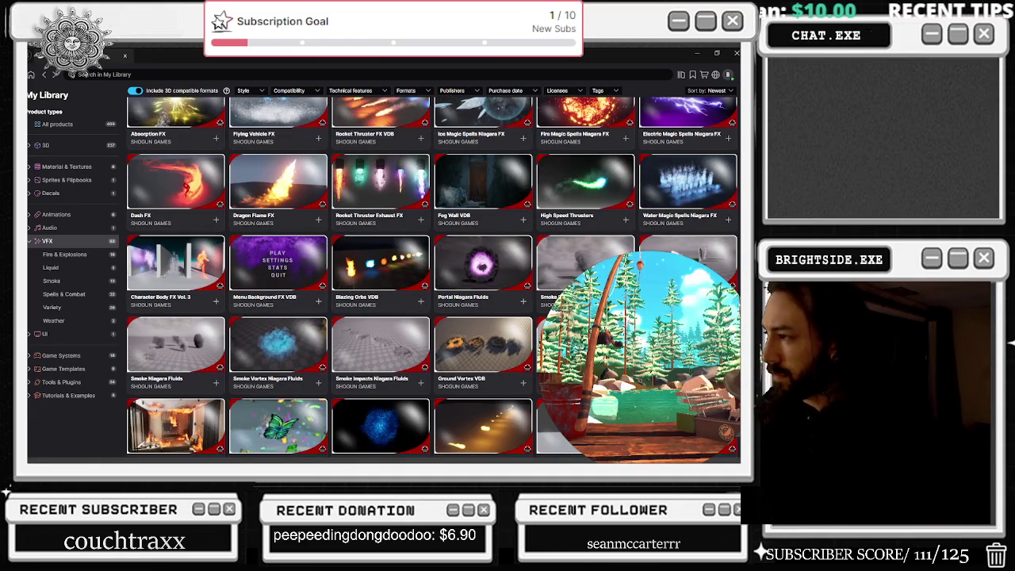
scroll(432, 276, down, 2)
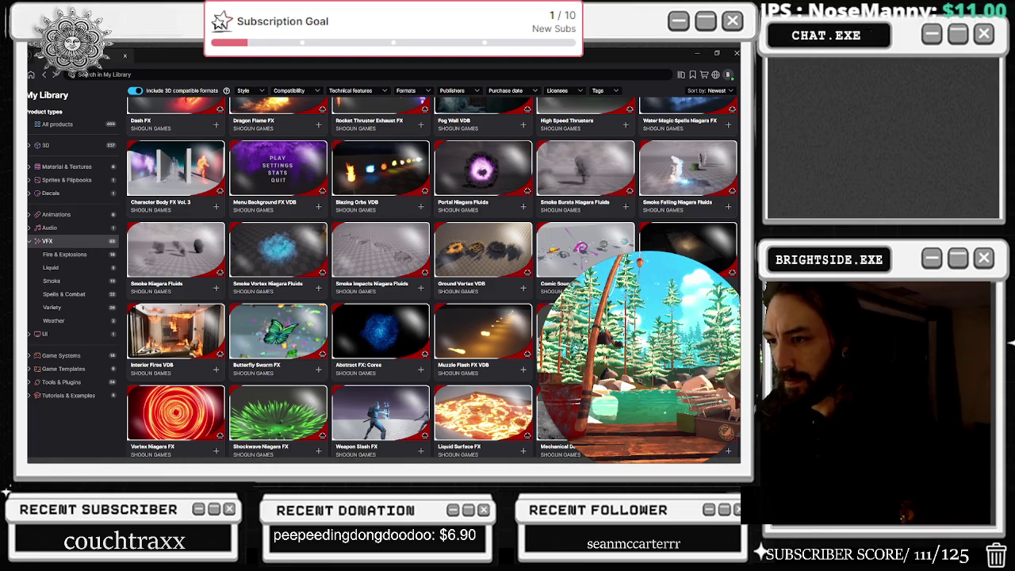
scroll(432, 277, down, 1)
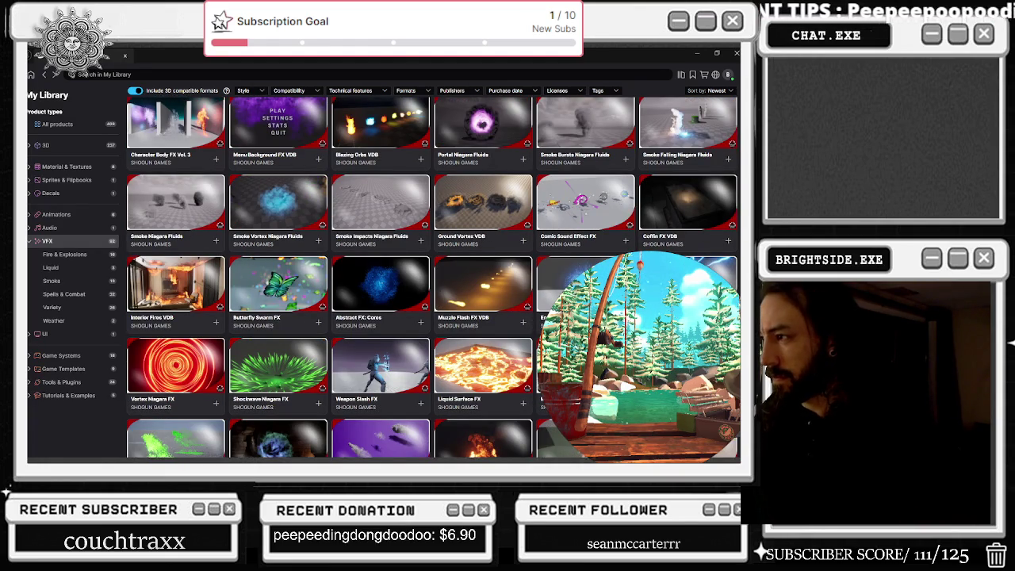
Step: Open the Vortex Niagara FX page, browse its red, starfield, nebula and yellow previews, then launch its demo video
click(183, 364)
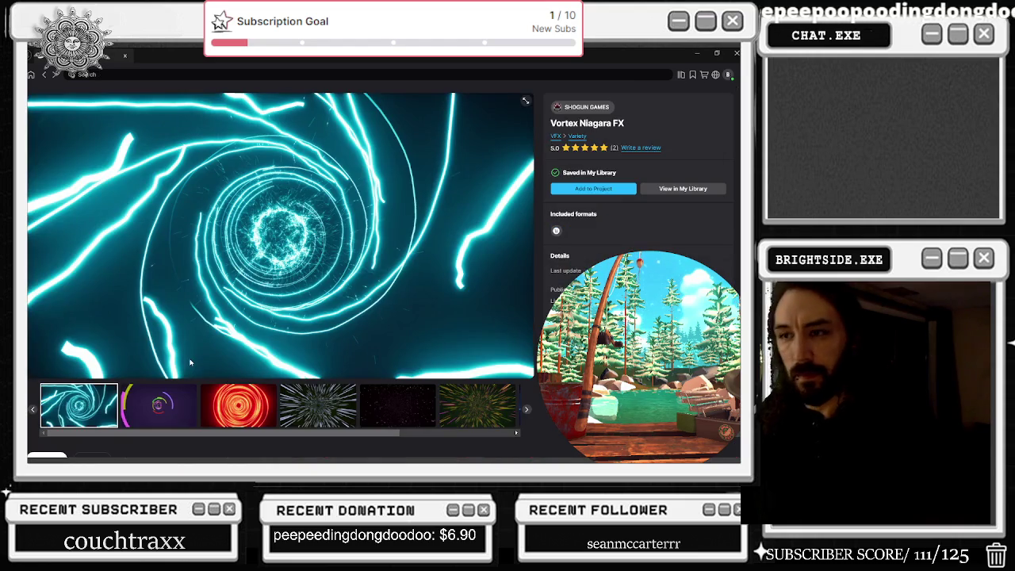
click(178, 404)
click(238, 406)
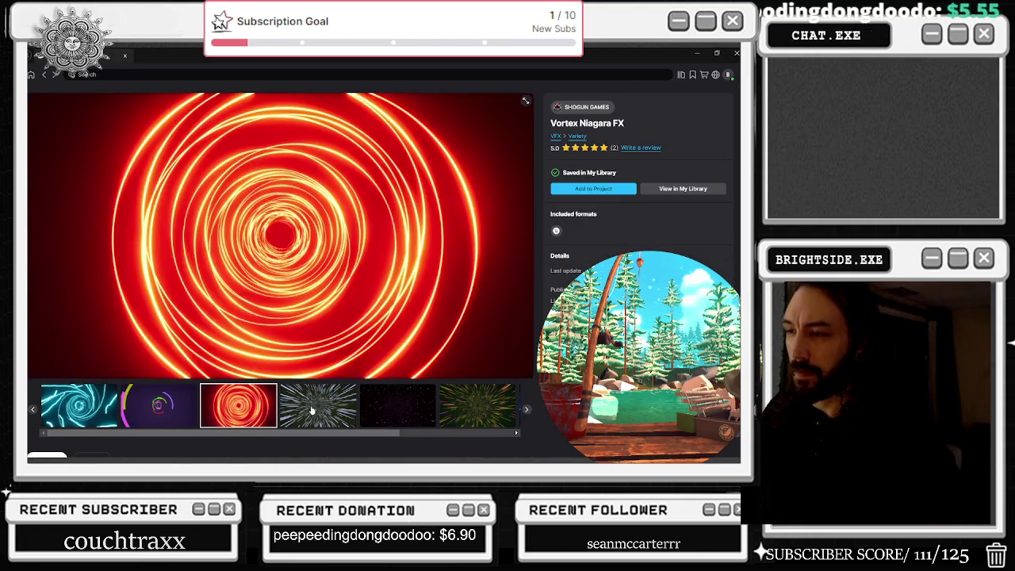
click(321, 409)
click(369, 415)
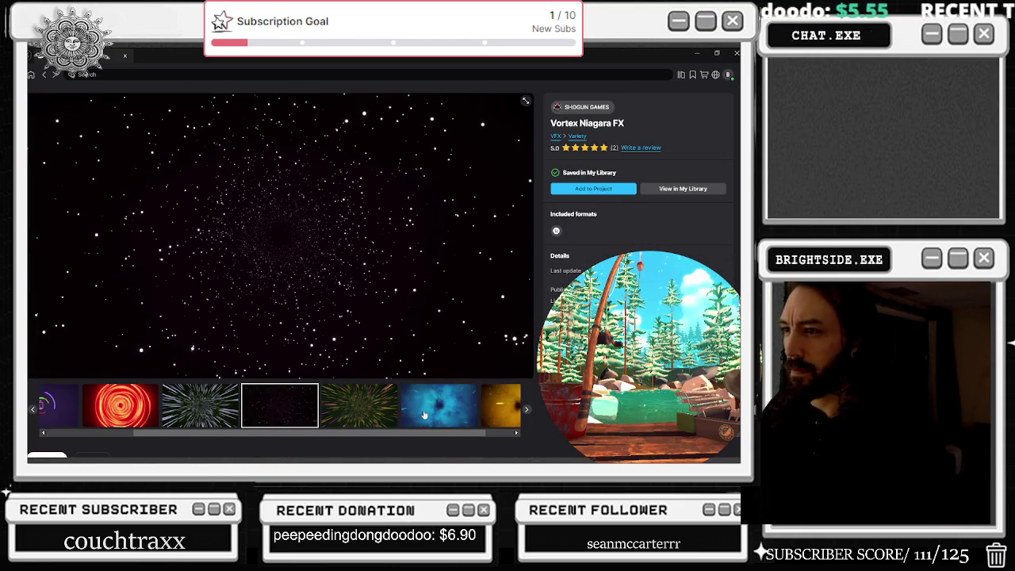
click(463, 422)
click(466, 421)
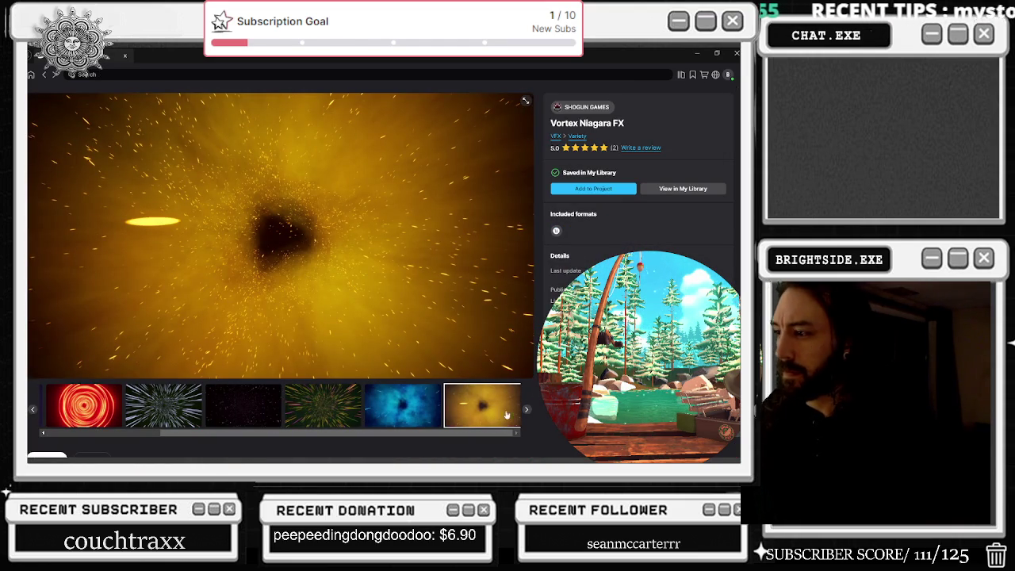
scroll(317, 356, down, 3)
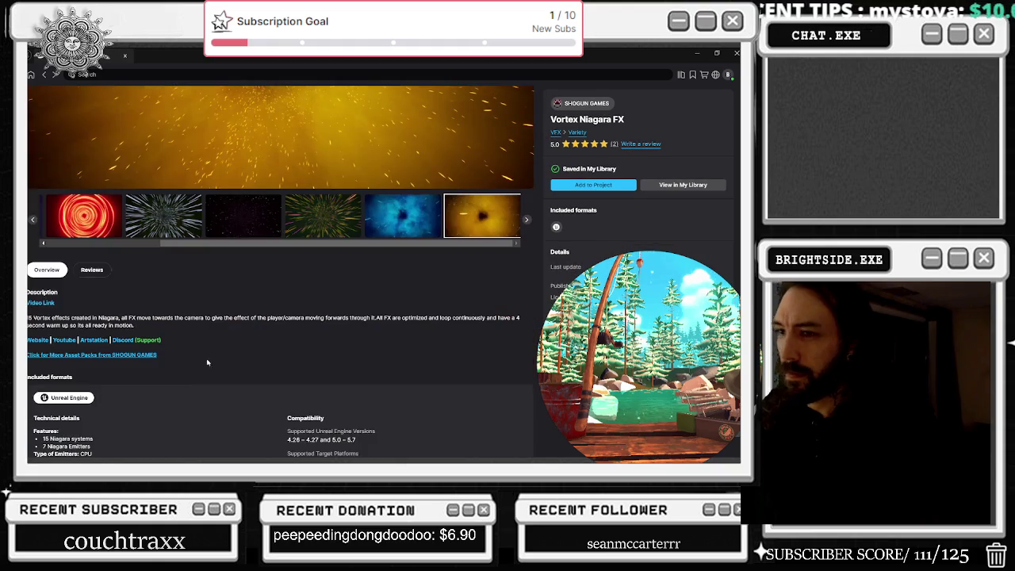
click(44, 303)
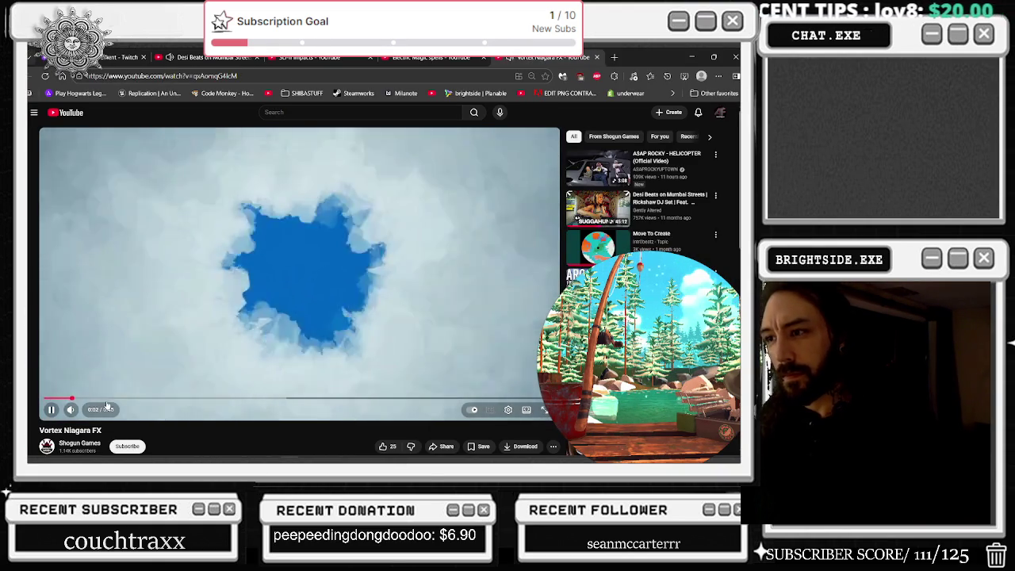
Step: Skip the Vortex demo video to about 0:08, skim the comments, then close the browser
drag(125, 400, 134, 400)
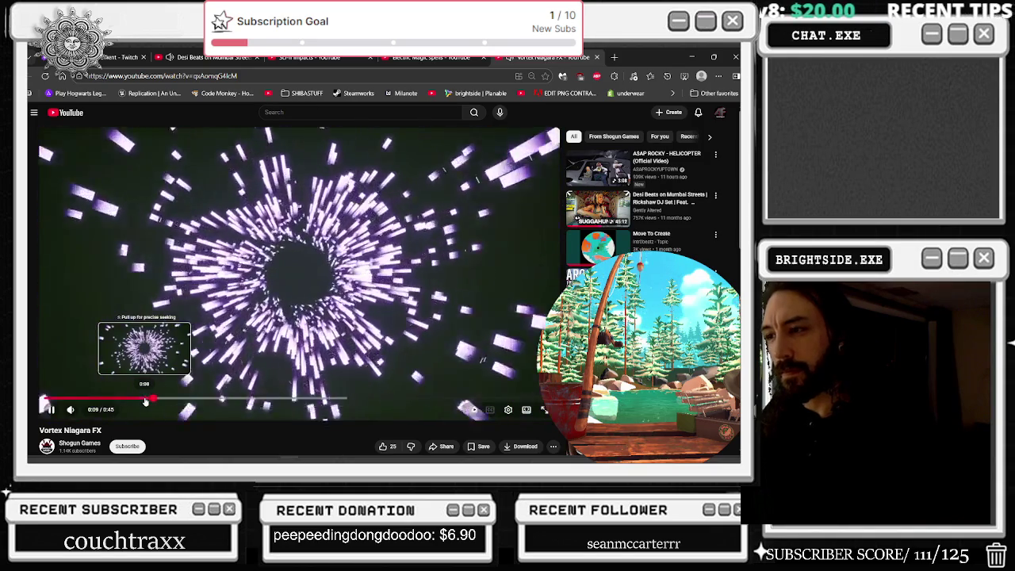
scroll(300, 363, down, 3)
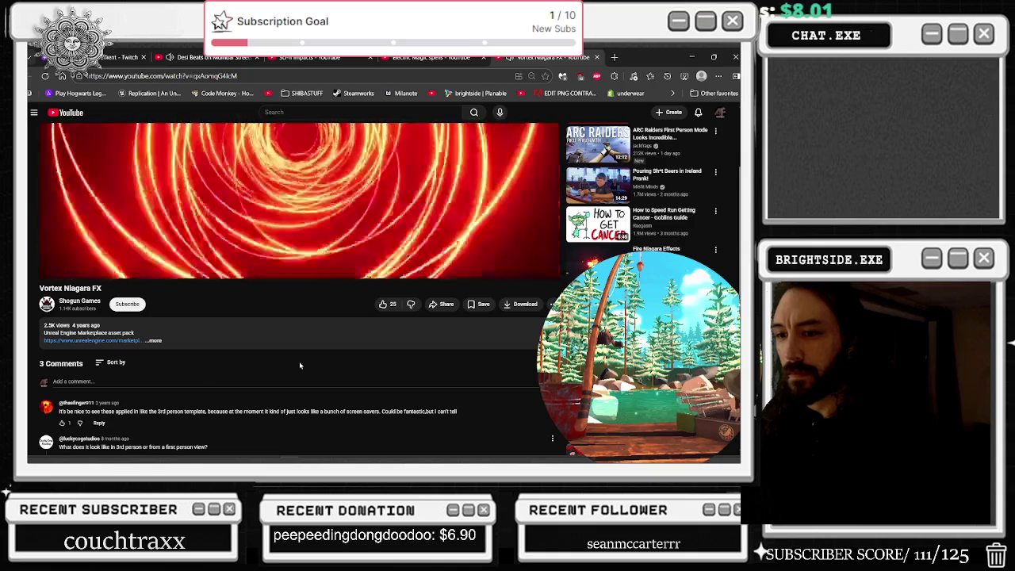
scroll(299, 361, down, 1)
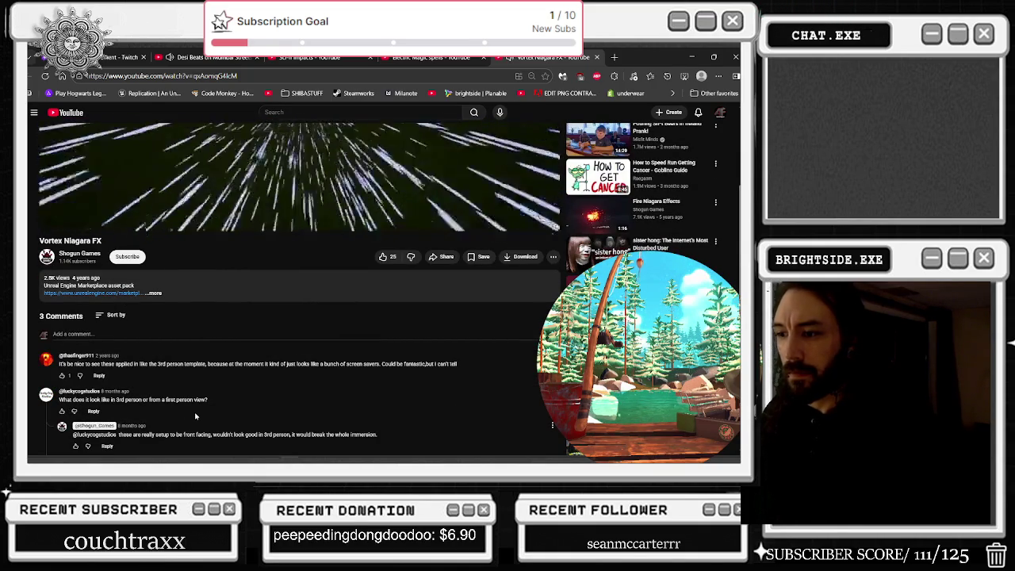
scroll(220, 429, up, 4)
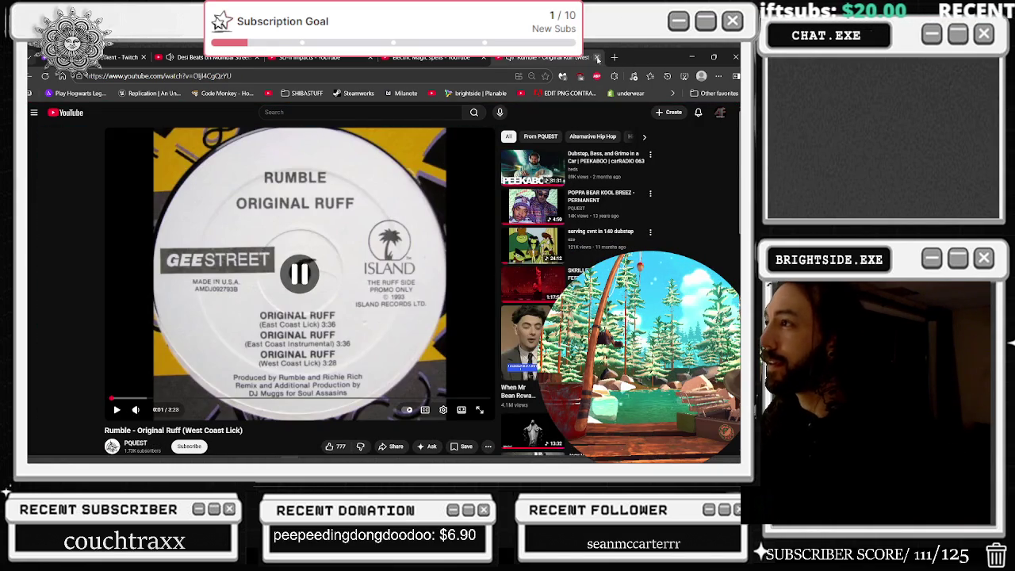
click(596, 58)
click(691, 57)
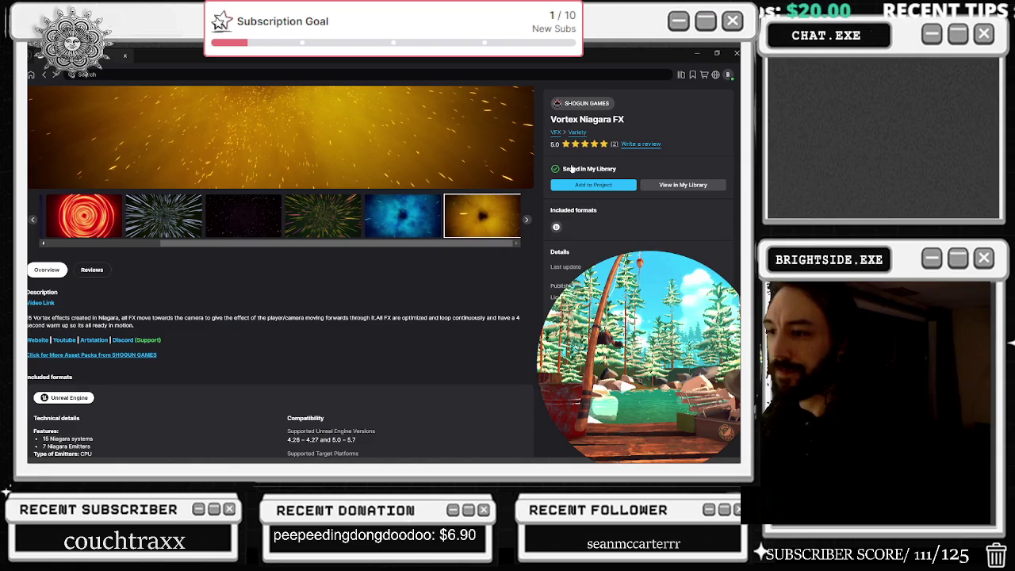
Step: Scroll My Library down to the Mega Magic VFX Bundle, view its page, then return to the grid
click(44, 75)
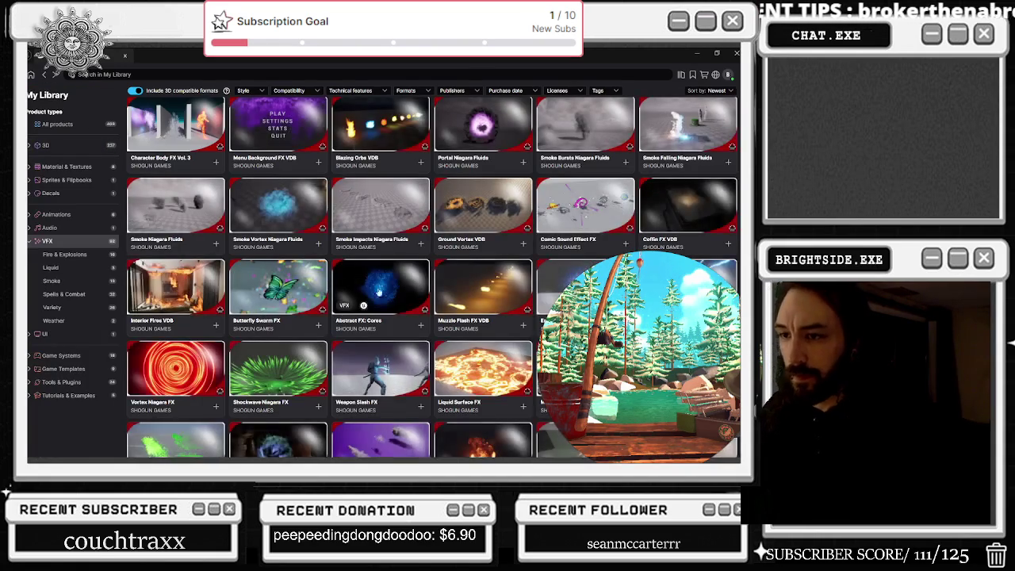
scroll(390, 296, down, 1)
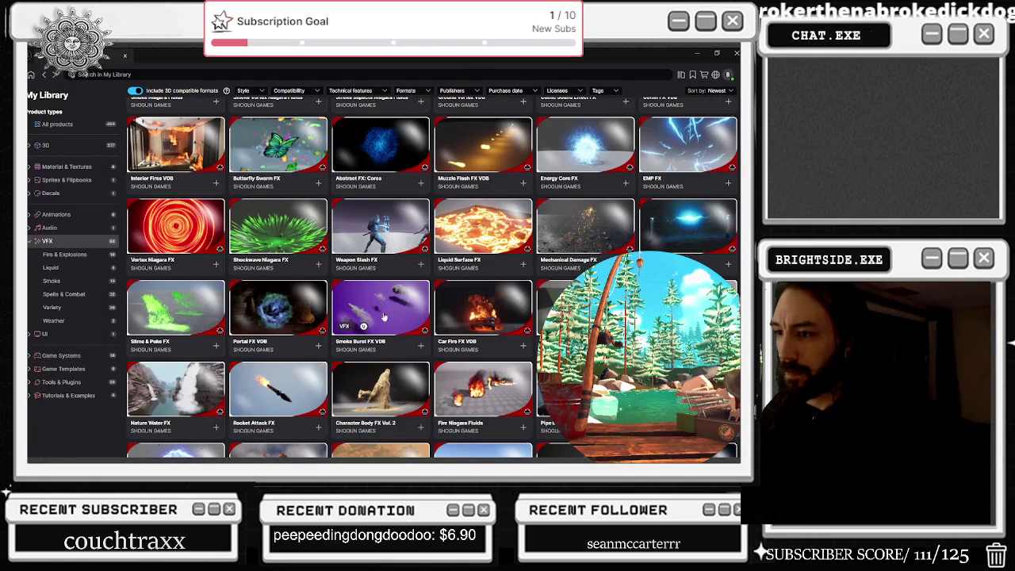
scroll(383, 316, down, 1)
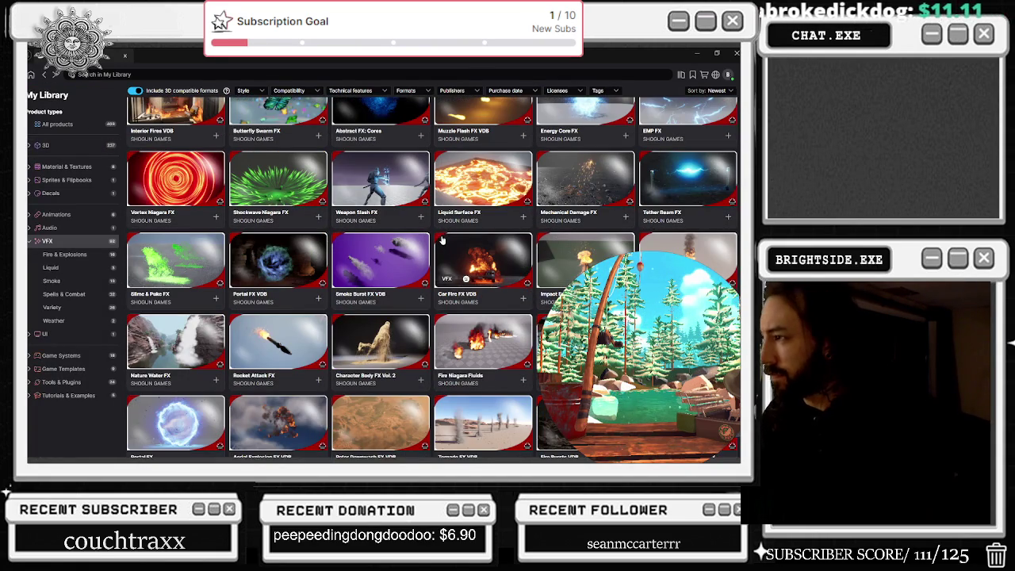
scroll(442, 240, down, 3)
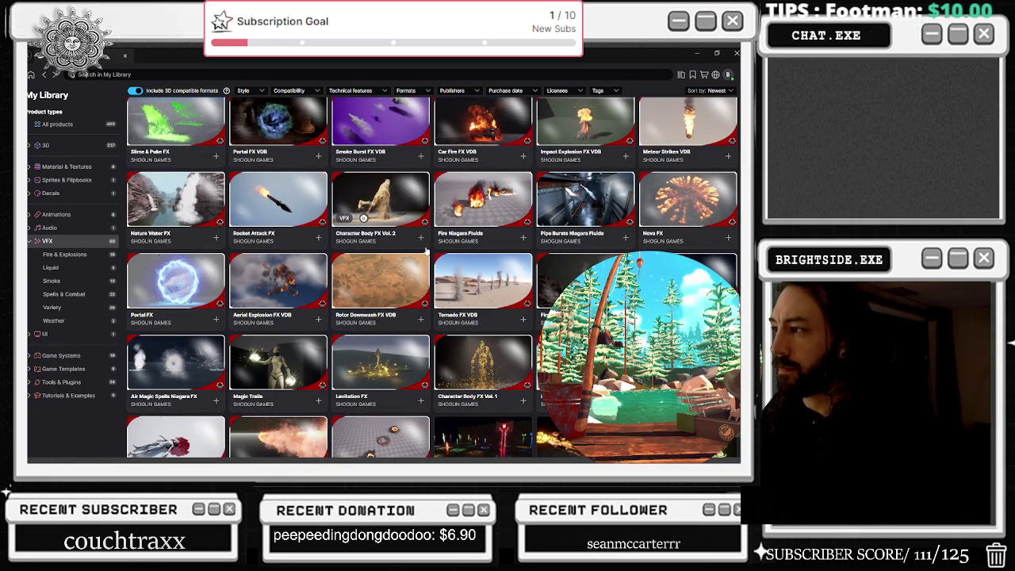
scroll(425, 254, down, 1)
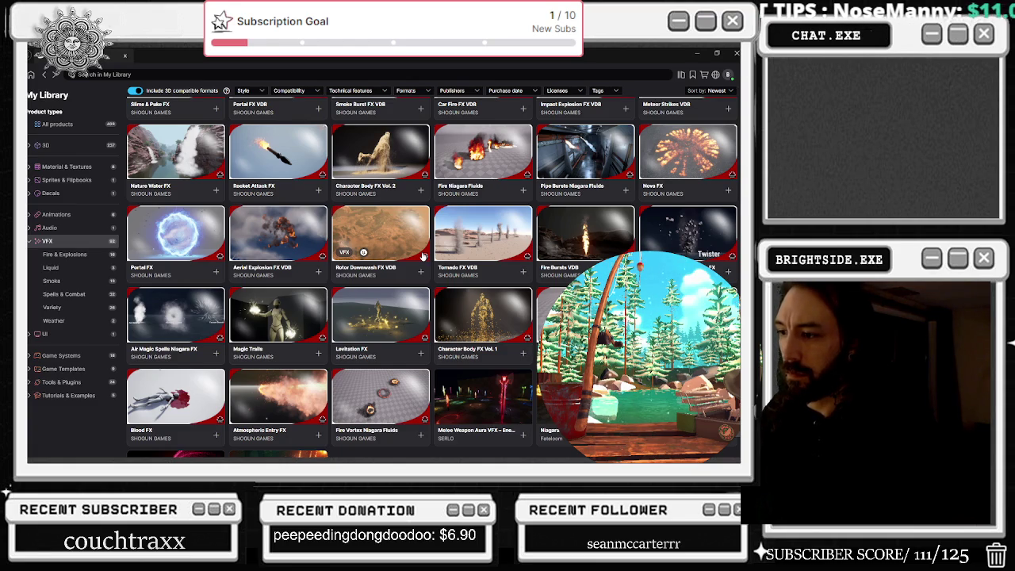
scroll(423, 255, down, 2)
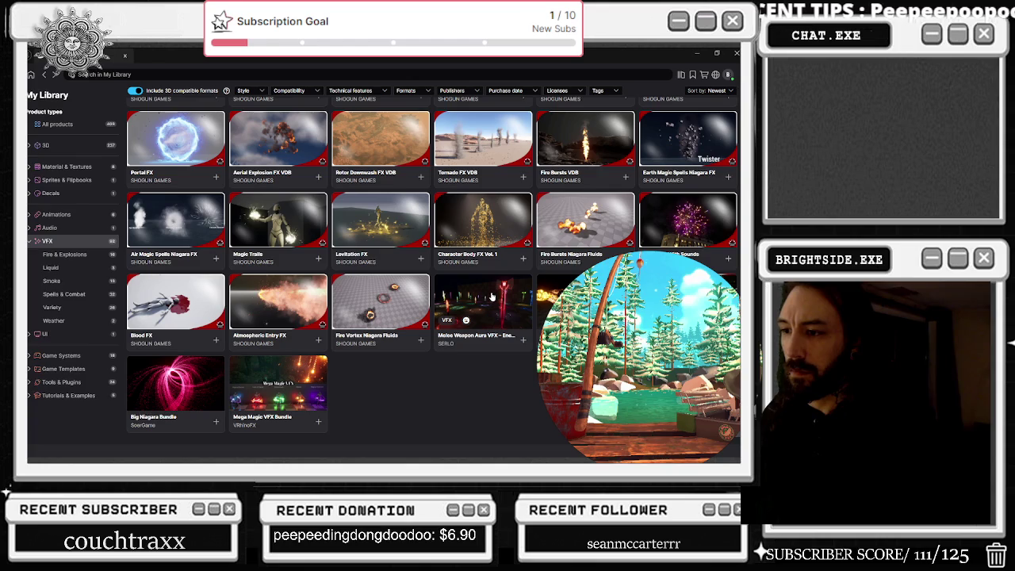
click(281, 386)
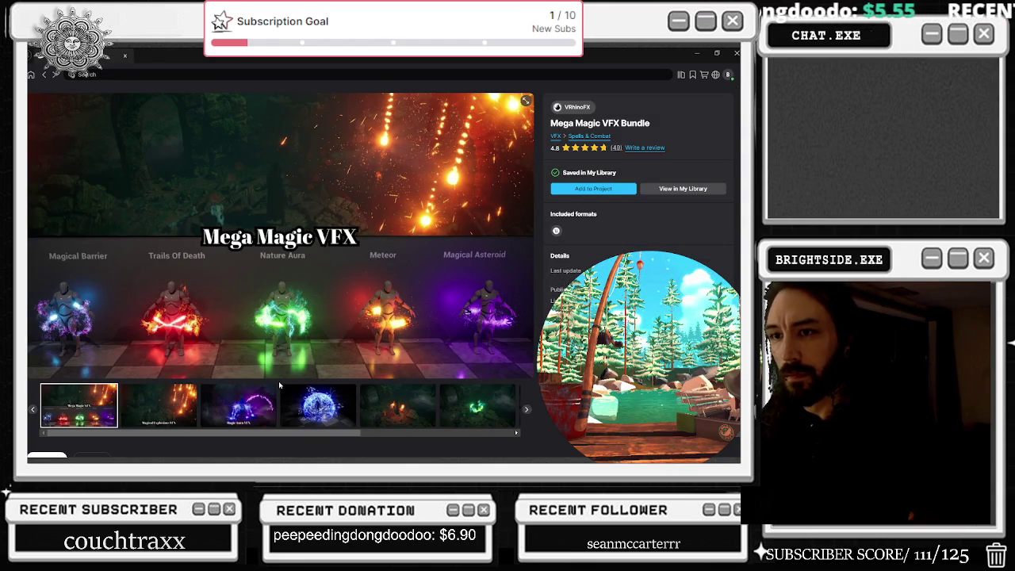
click(45, 75)
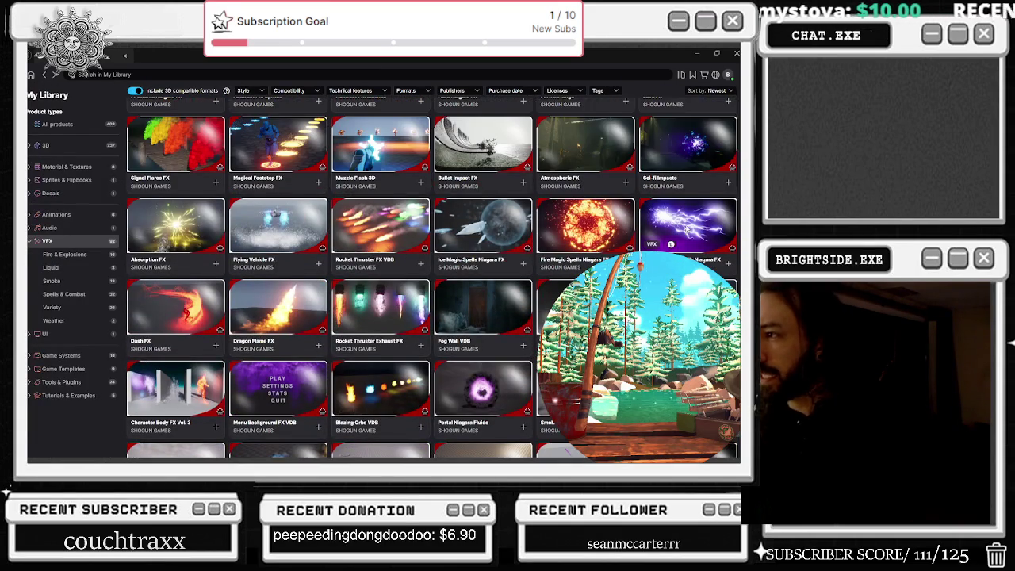
Step: Open the Electric Magic Spells Niagara FX page, add it to the project, and browse its gallery
click(671, 244)
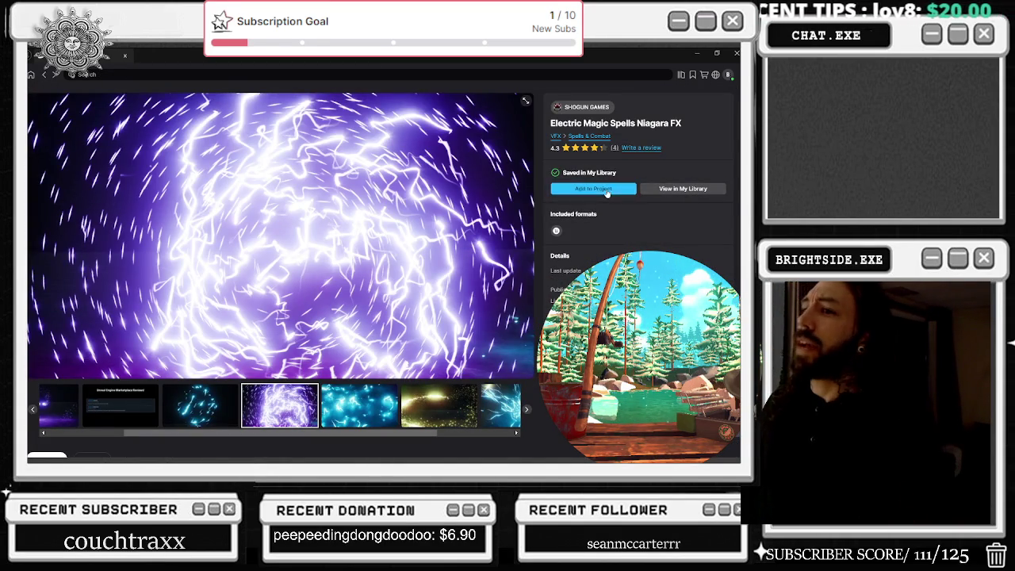
click(607, 190)
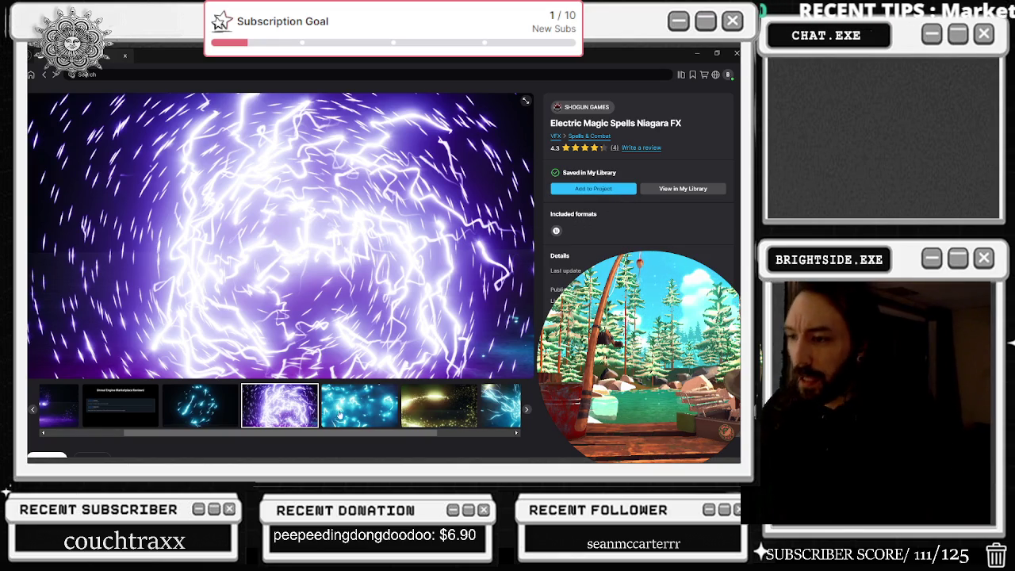
click(358, 405)
click(486, 405)
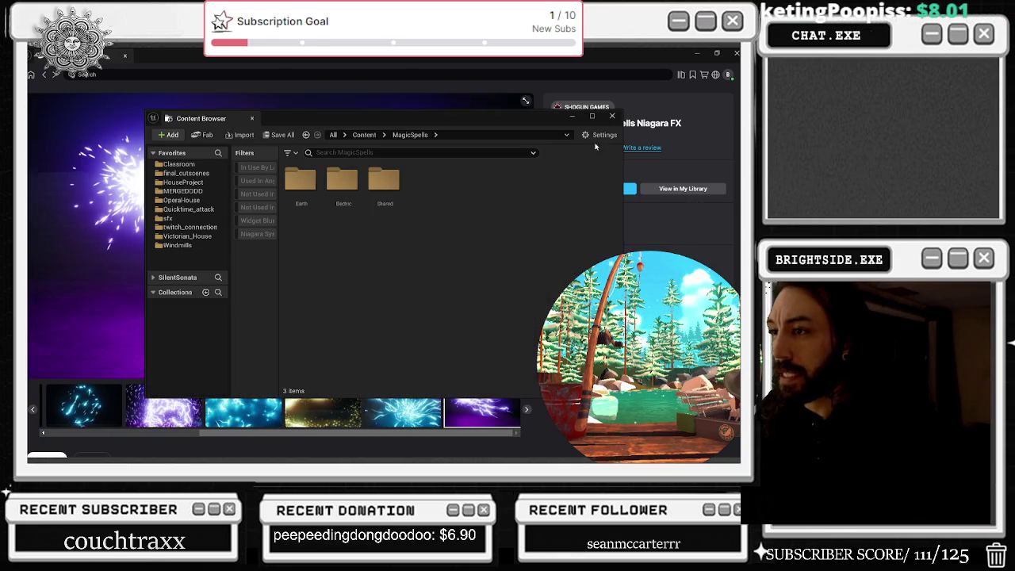
Step: Bring the store page forward and show the pack's customer reviews
click(657, 150)
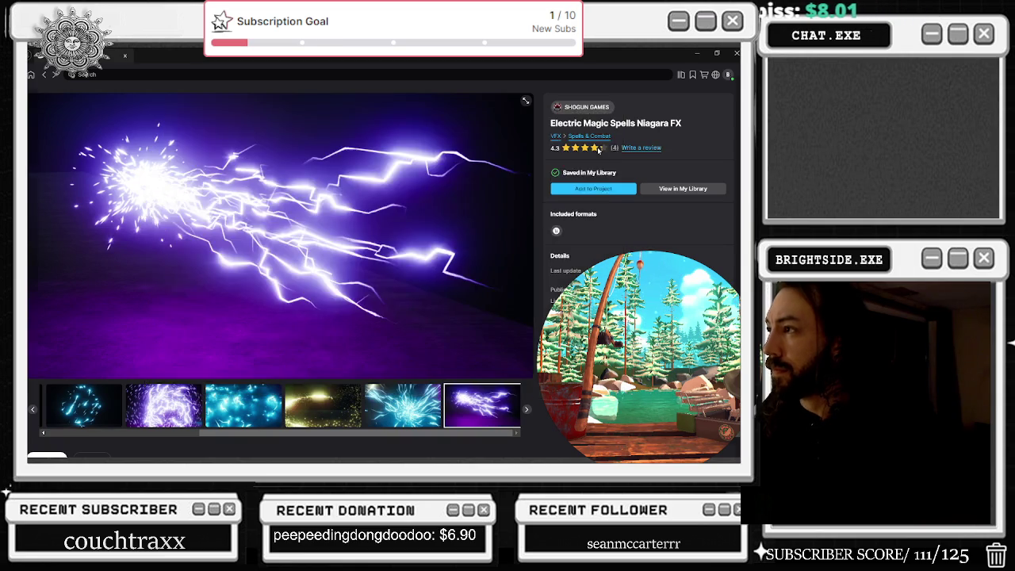
click(566, 147)
click(565, 148)
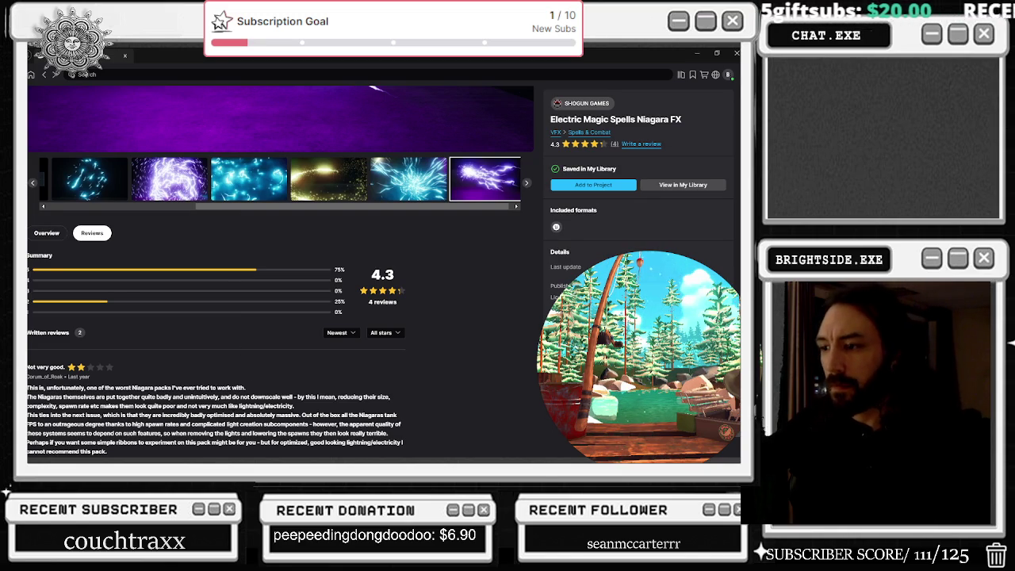
Step: Read the Electric Magic Spells reviews, highlighting the two-star optimisation complaint, then close the Fab window
scroll(234, 418, down, 2)
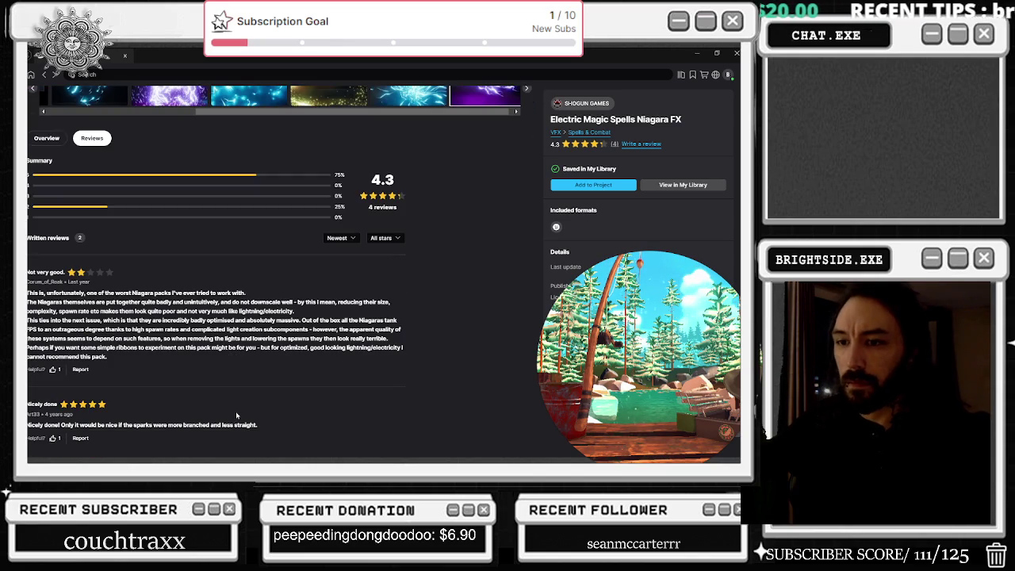
scroll(234, 412, down, 3)
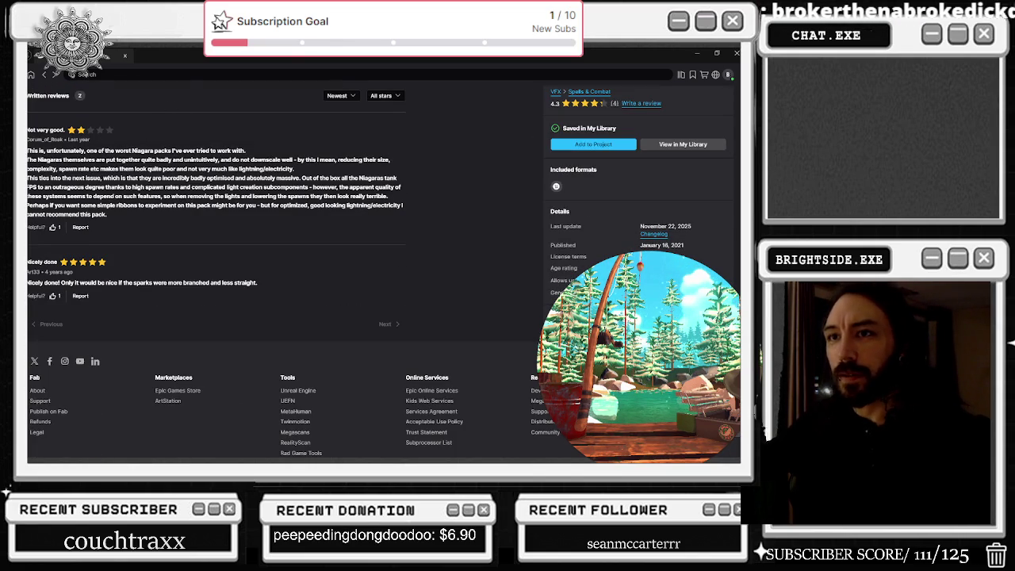
drag(94, 159, 271, 205)
scroll(329, 220, up, 5)
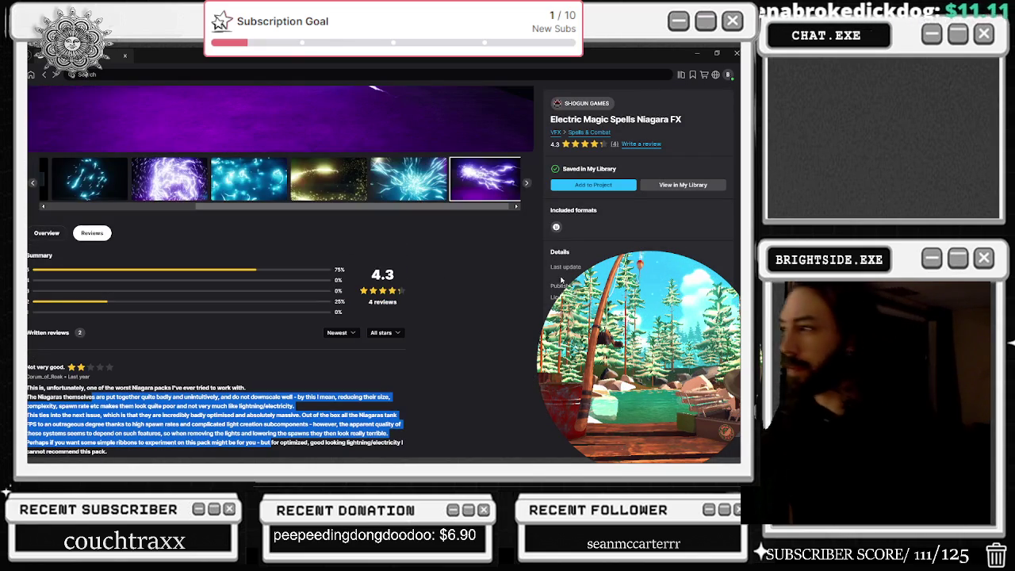
scroll(636, 184, up, 3)
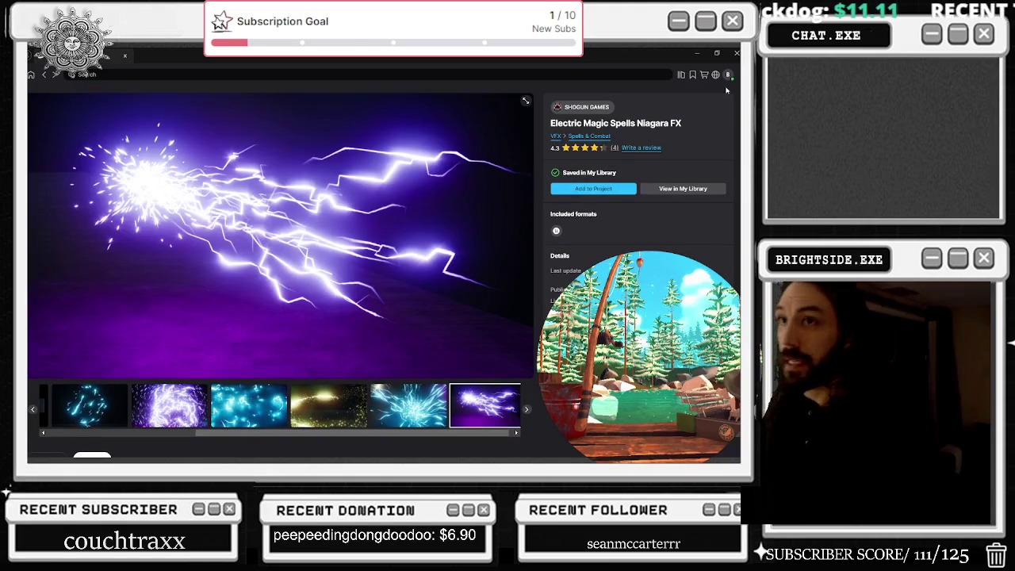
click(737, 53)
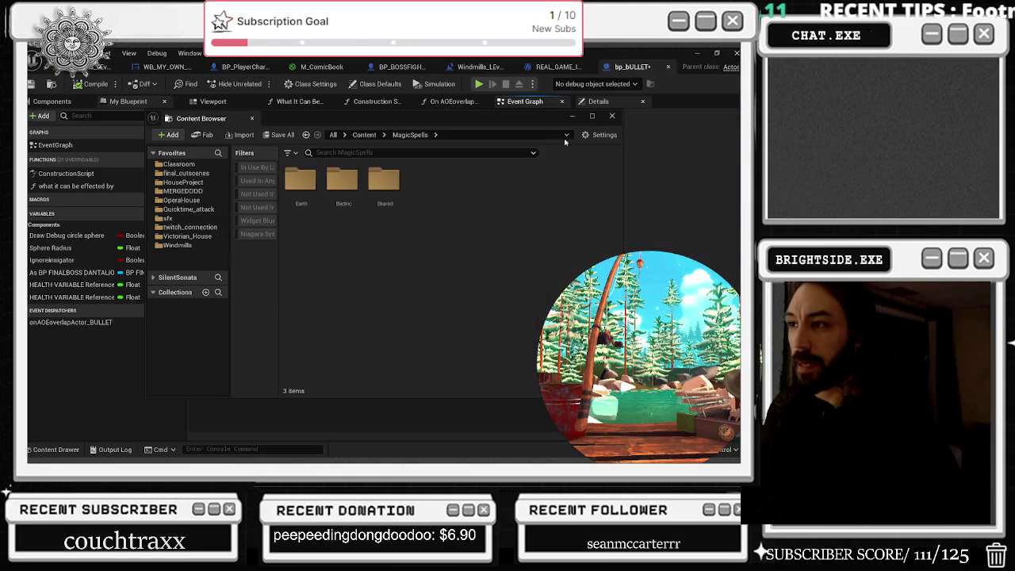
Step: Close the floating asset window and show RenamedStarterContent's Particles folder in the Content Drawer
click(612, 117)
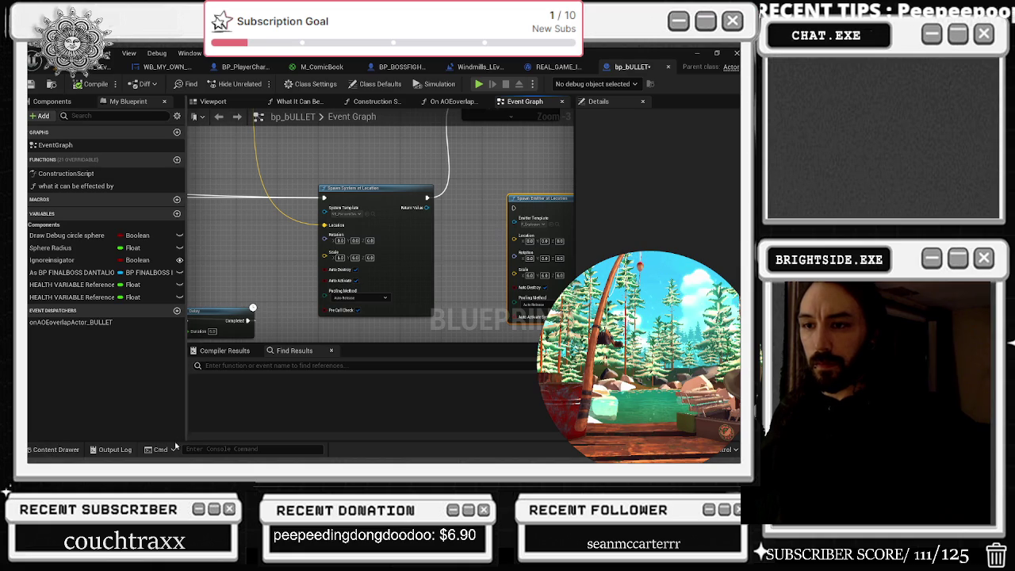
click(52, 449)
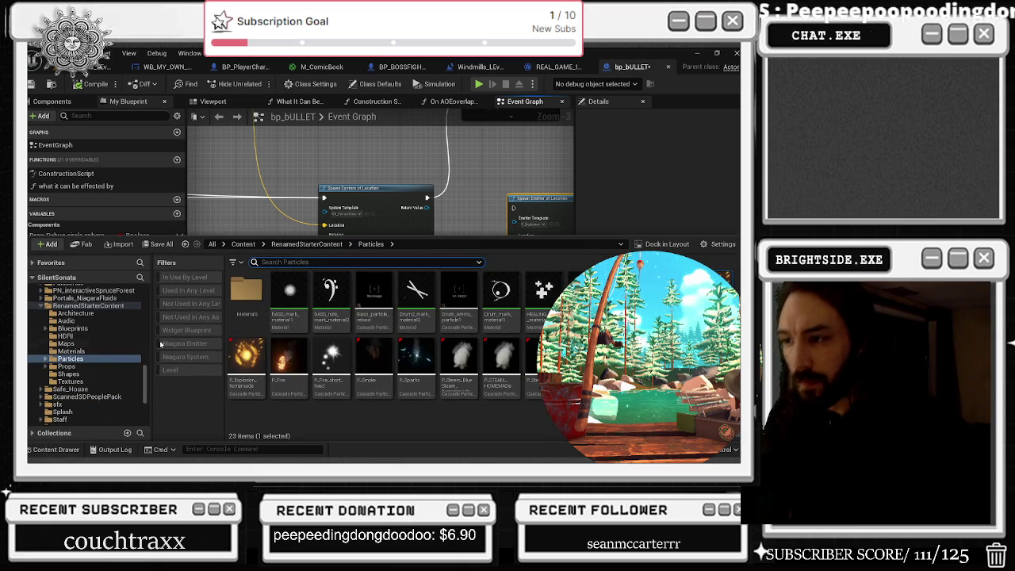
Step: Open RenamedStarterContent and briefly look inside its TetherBeamFX folder
double_click(89, 306)
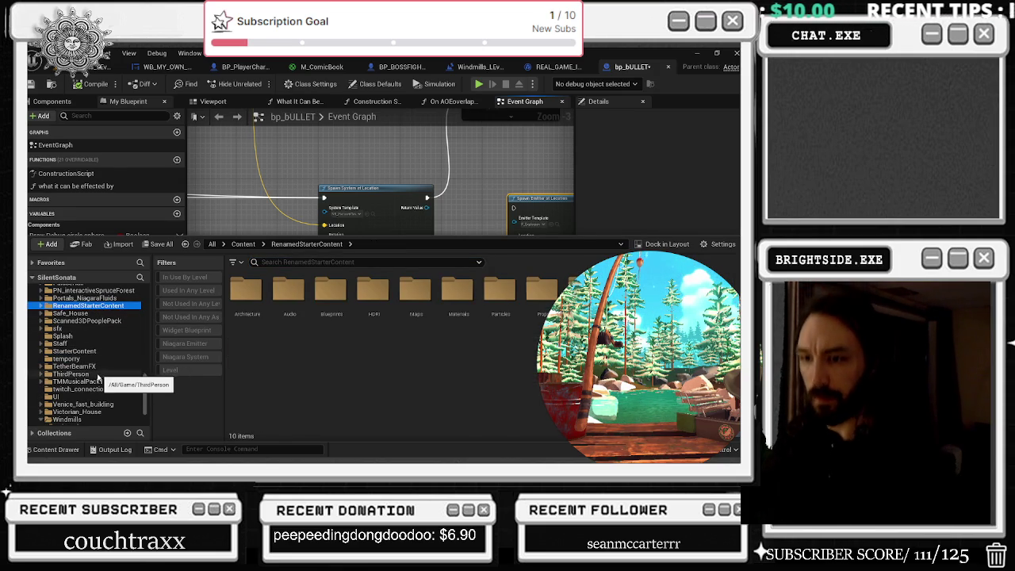
click(40, 367)
click(41, 367)
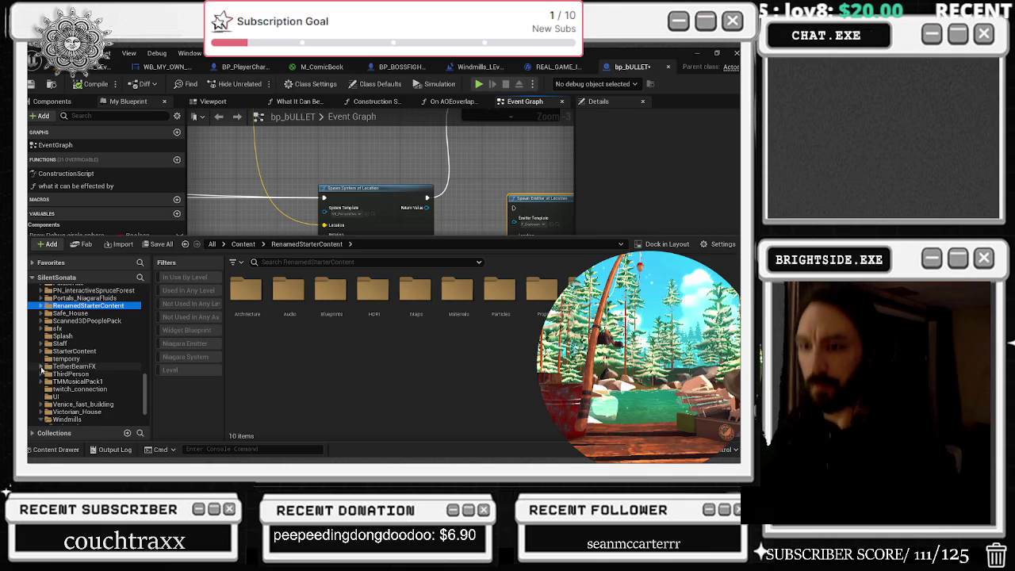
scroll(93, 344, down, 2)
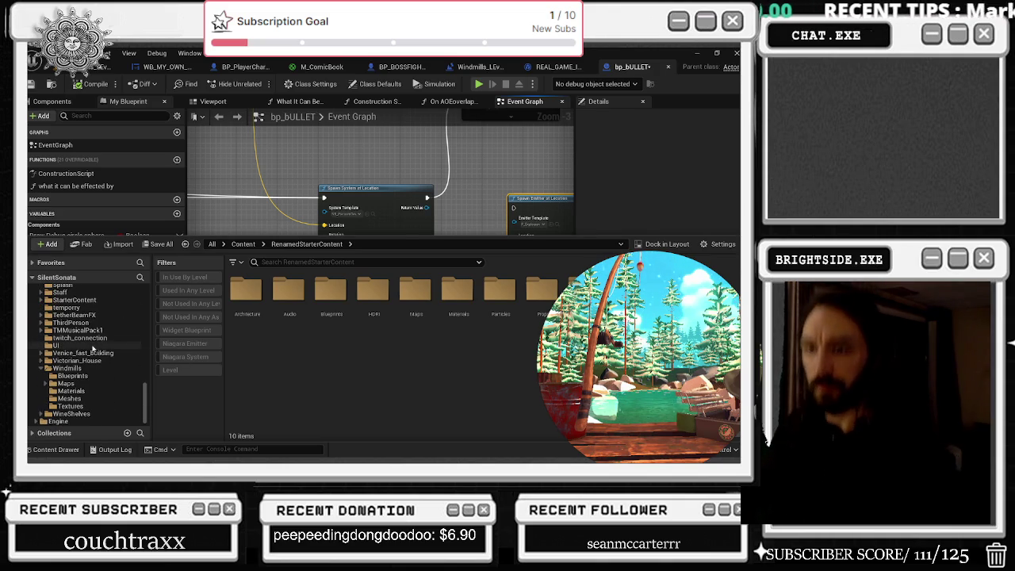
scroll(91, 356, up, 3)
scroll(90, 363, up, 2)
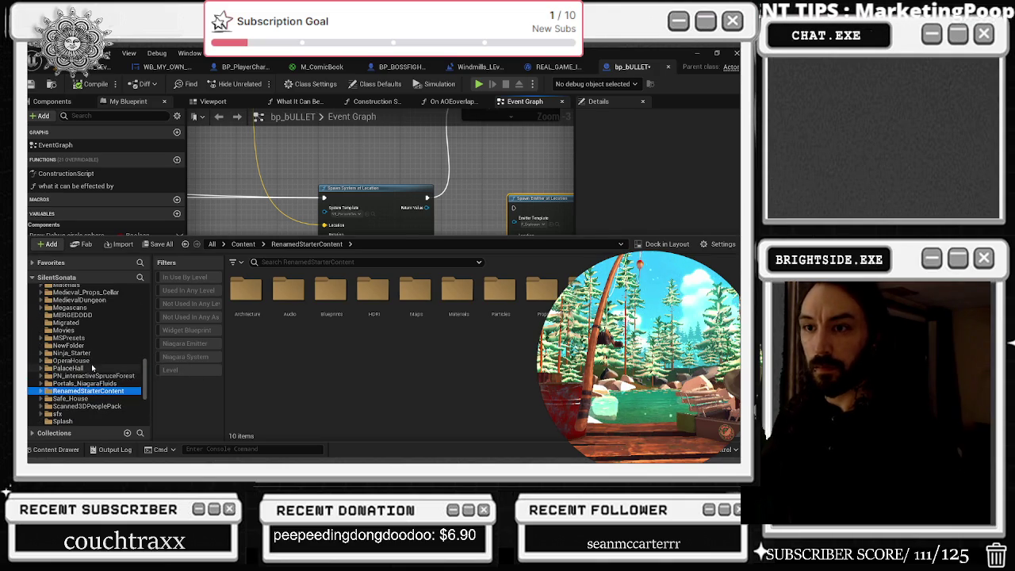
scroll(101, 365, up, 2)
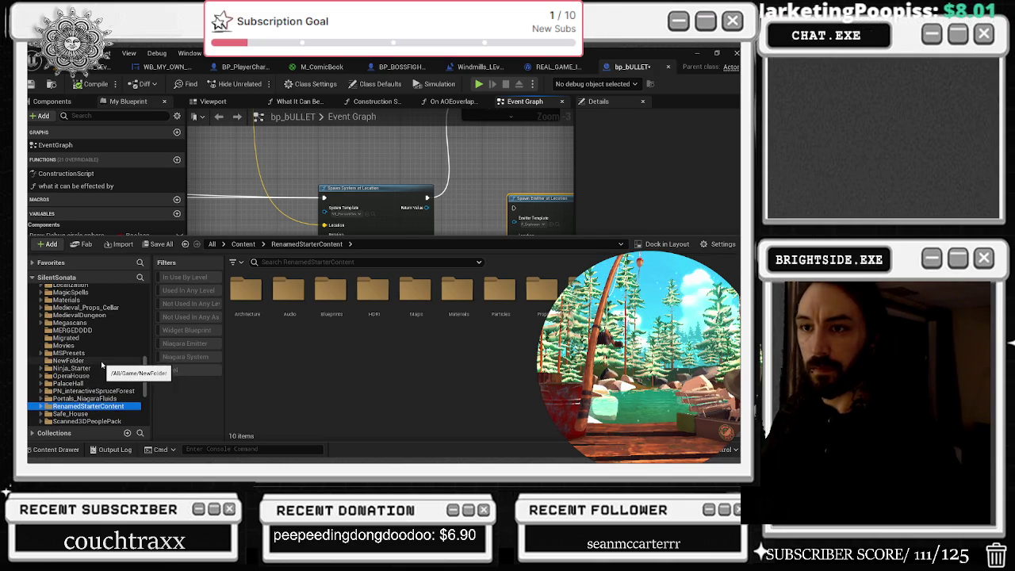
Step: Expand MagicSpells, peek at its Earth folder, and expand the Electric folder
click(41, 292)
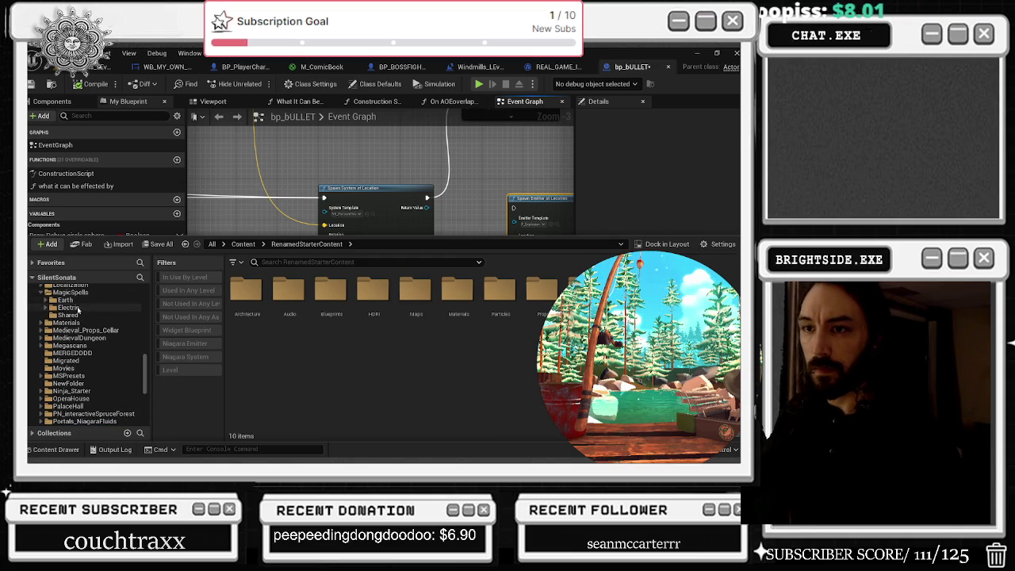
click(46, 308)
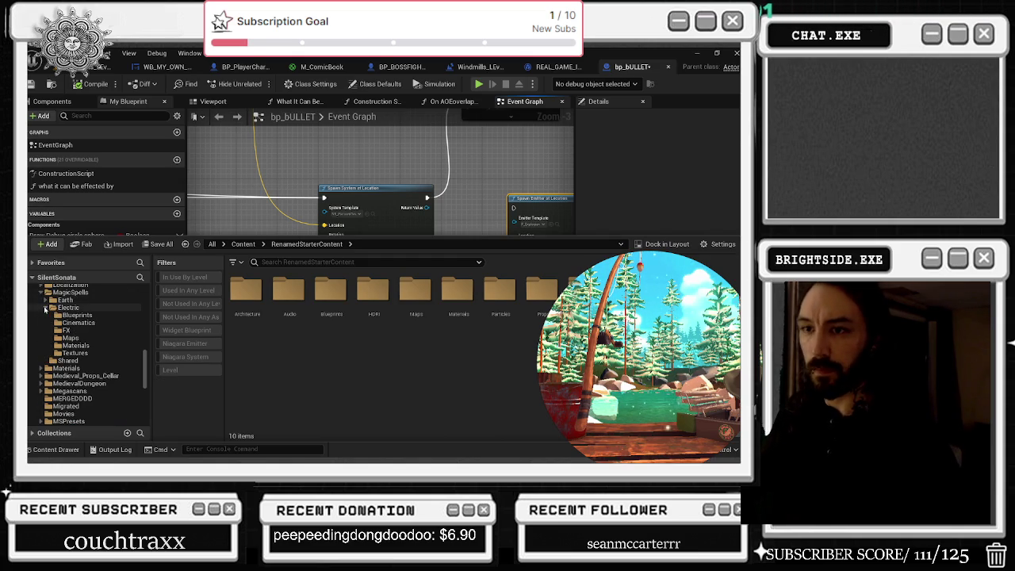
click(45, 308)
click(45, 299)
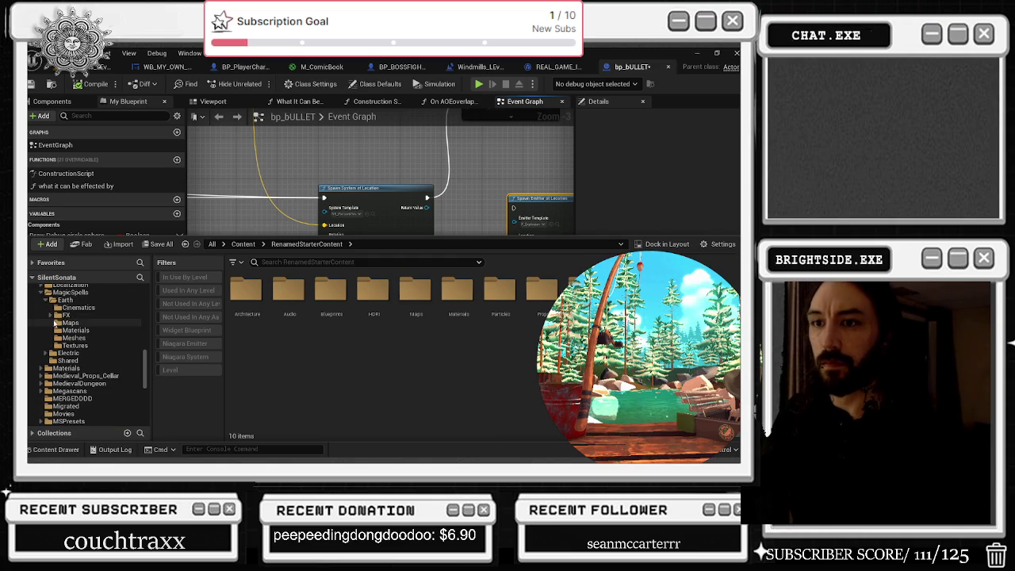
click(45, 300)
click(45, 307)
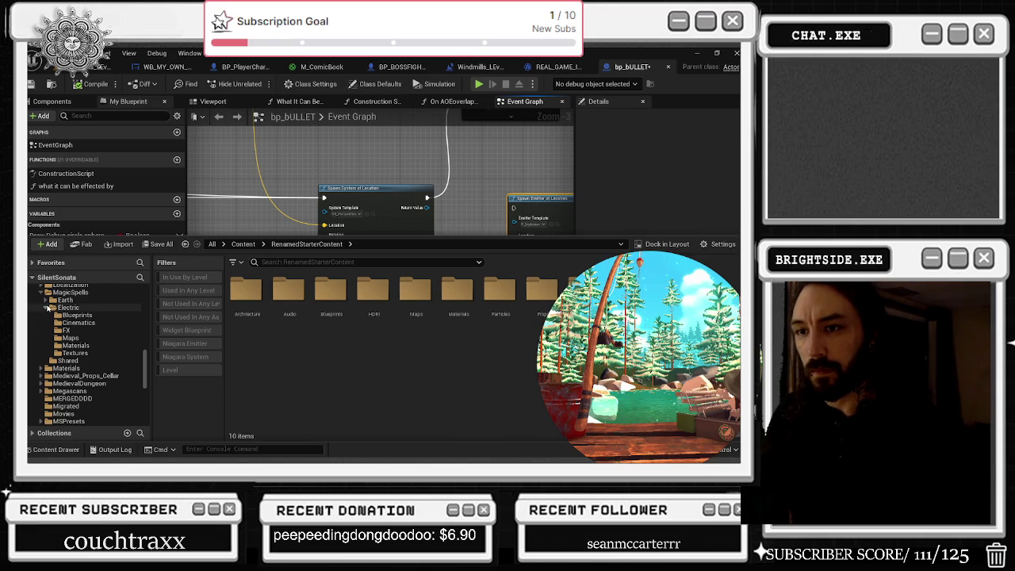
Step: Browse Electric's Materials, Textures, Maps, Cinematics and Blueprints, then list its FX Niagara effects
click(76, 346)
click(79, 352)
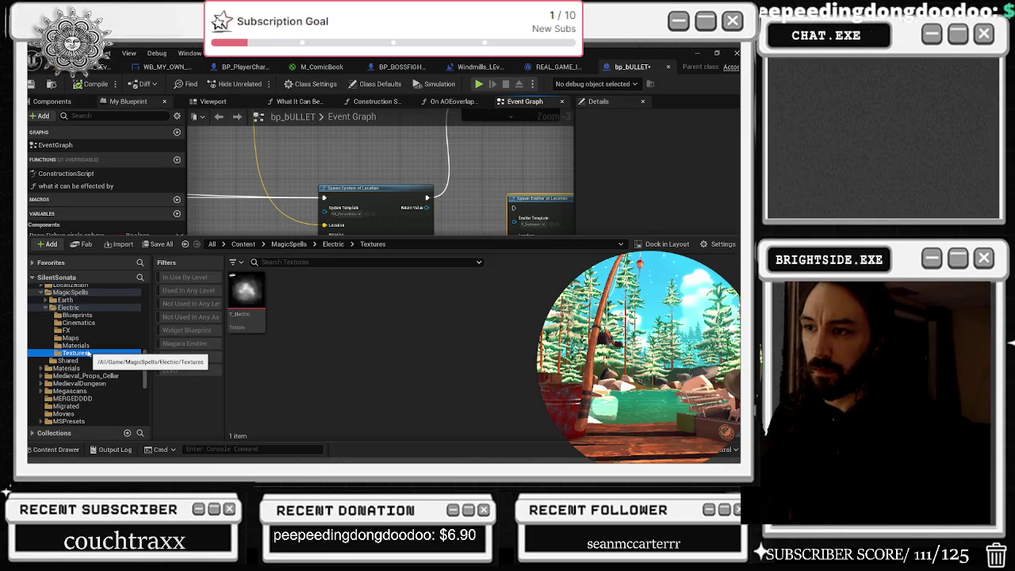
click(82, 338)
click(84, 323)
click(83, 315)
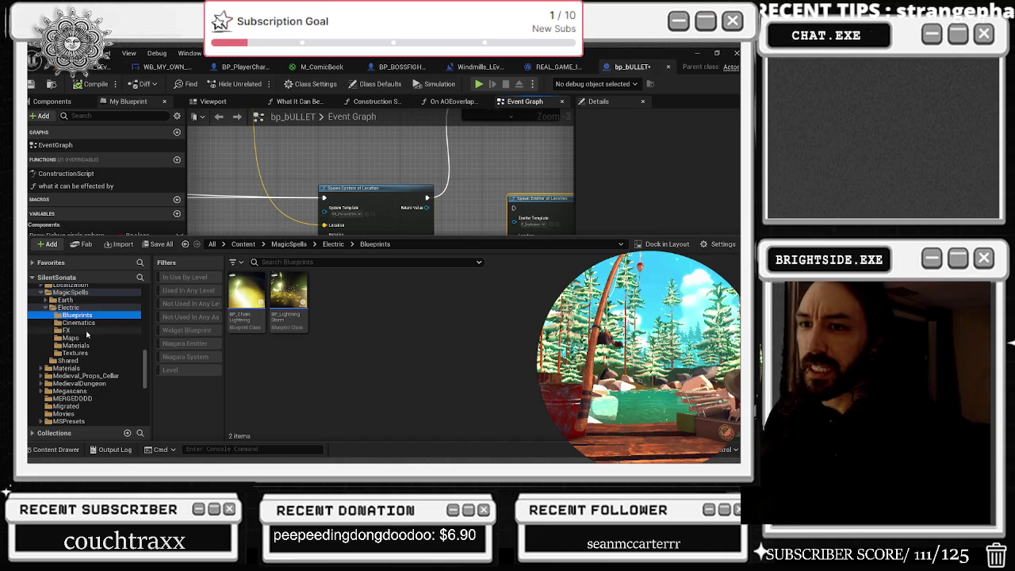
click(87, 330)
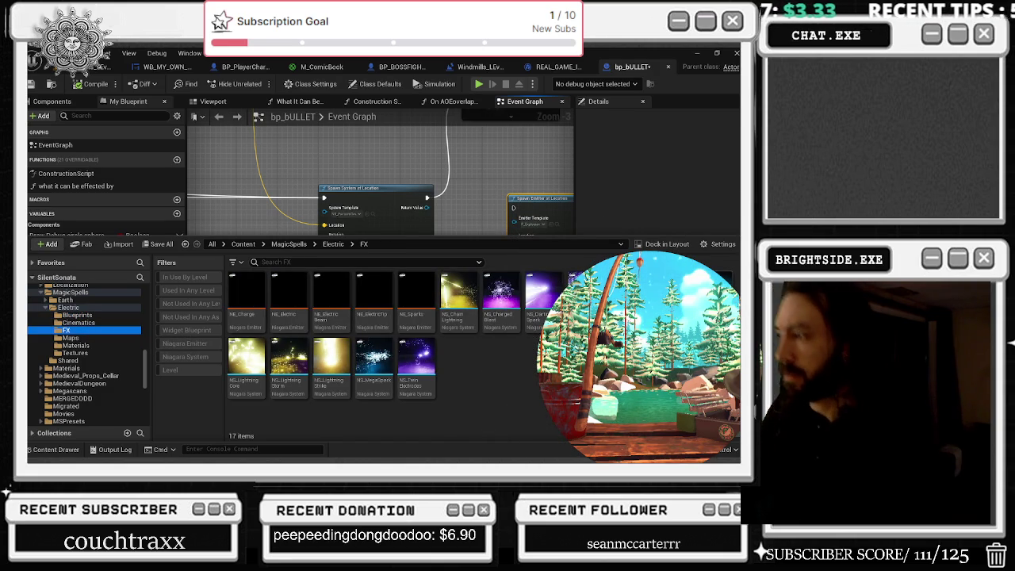
key(alt+Tab)
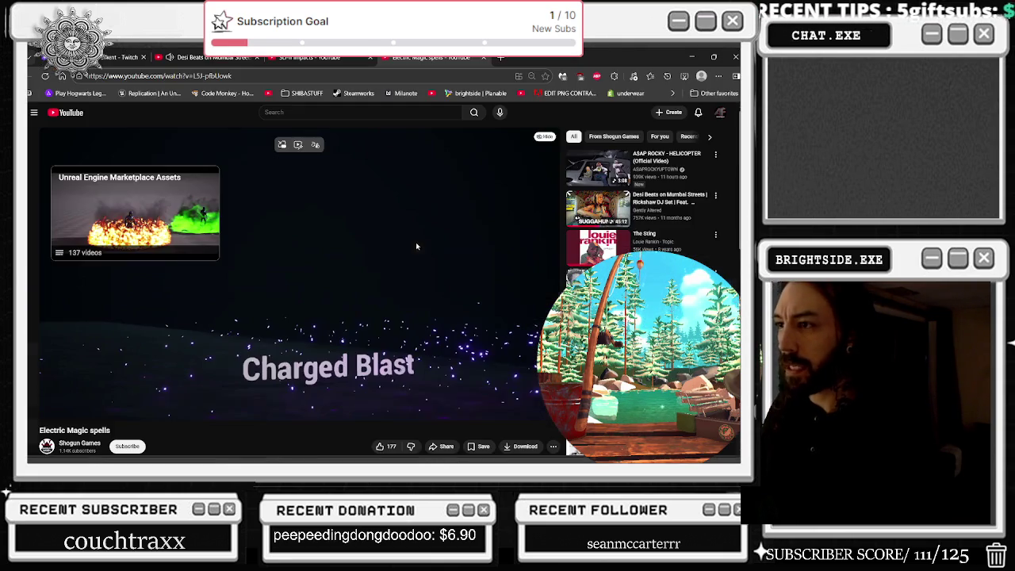
click(276, 299)
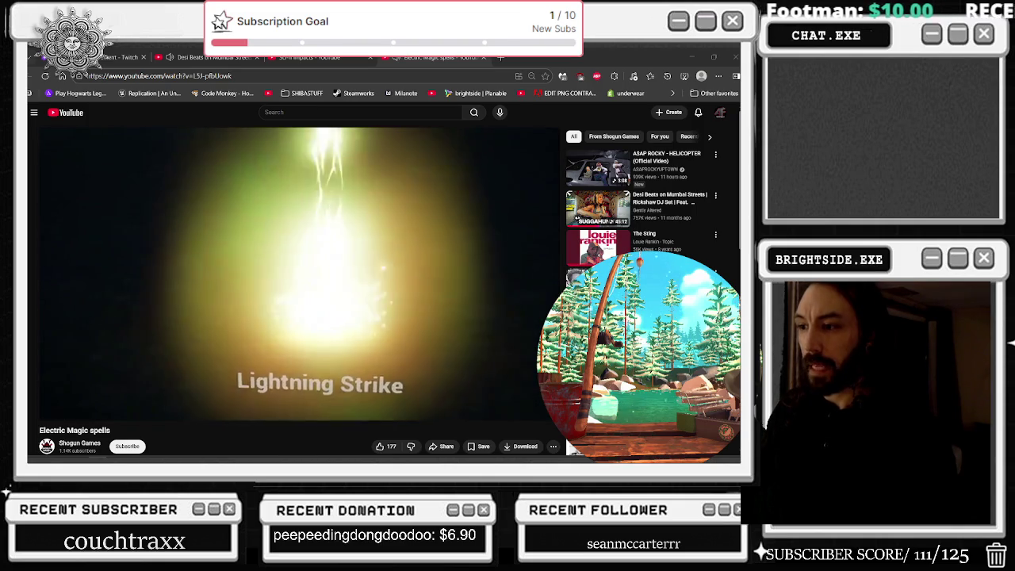
click(377, 216)
key(alt+Tab)
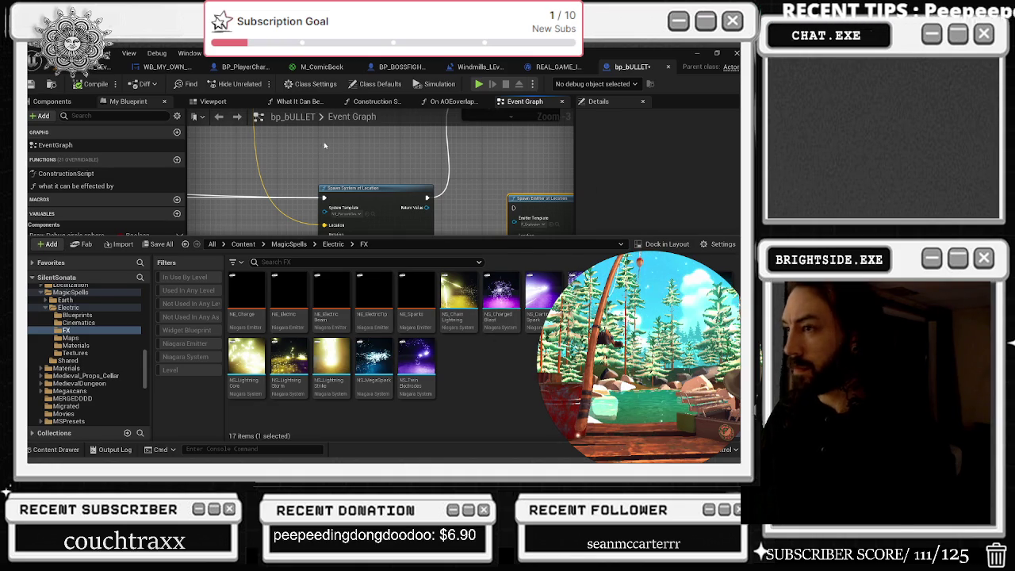
Step: Save everything, play-test the level's bullet hits, then stop the test with Esc
click(368, 212)
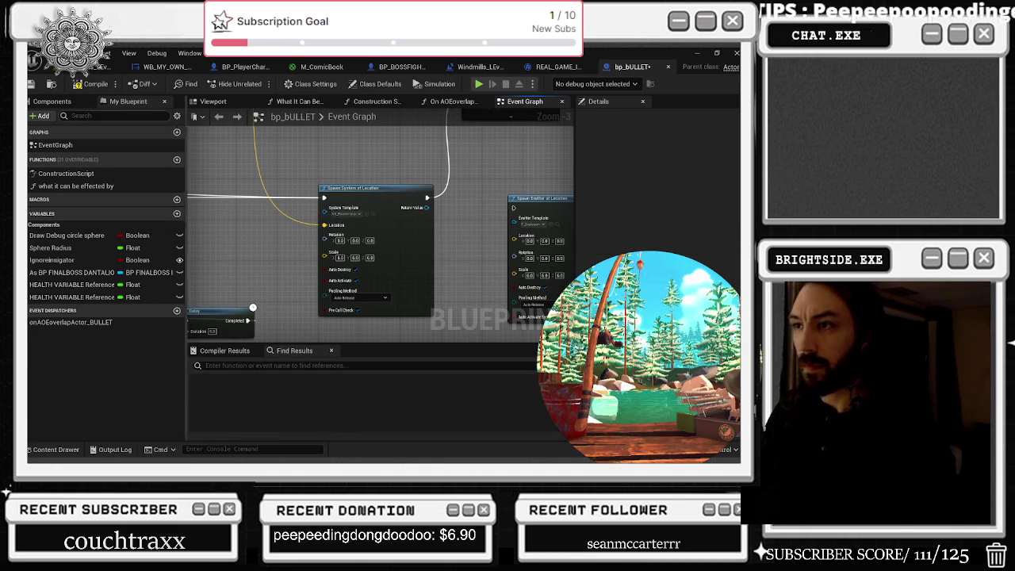
click(32, 84)
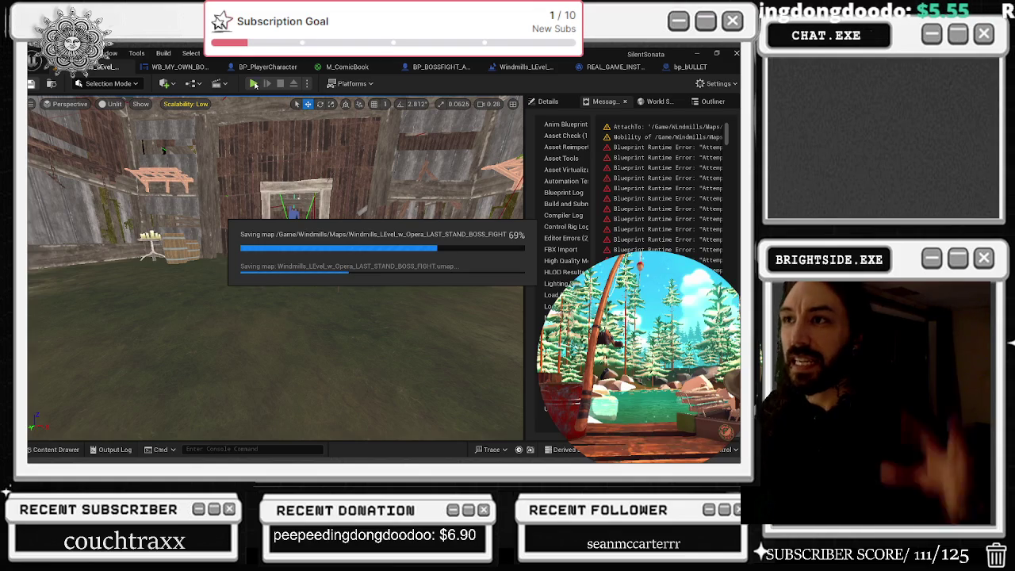
click(253, 84)
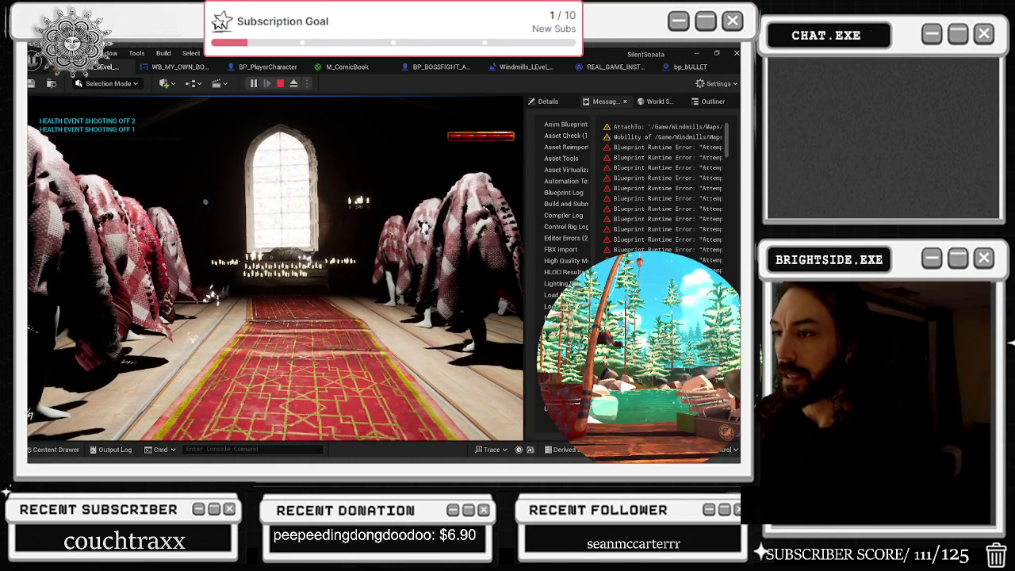
key(Escape)
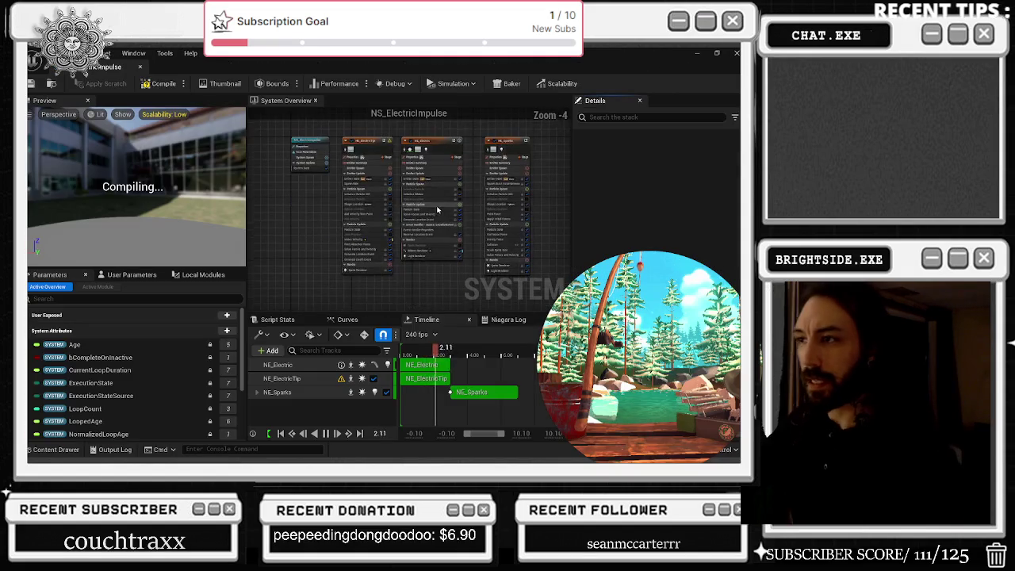
Step: Inspect NE_Electric's Light Renderer and the NE_ElectricTip and NE_Electric emitter settings
scroll(380, 154, up, 2)
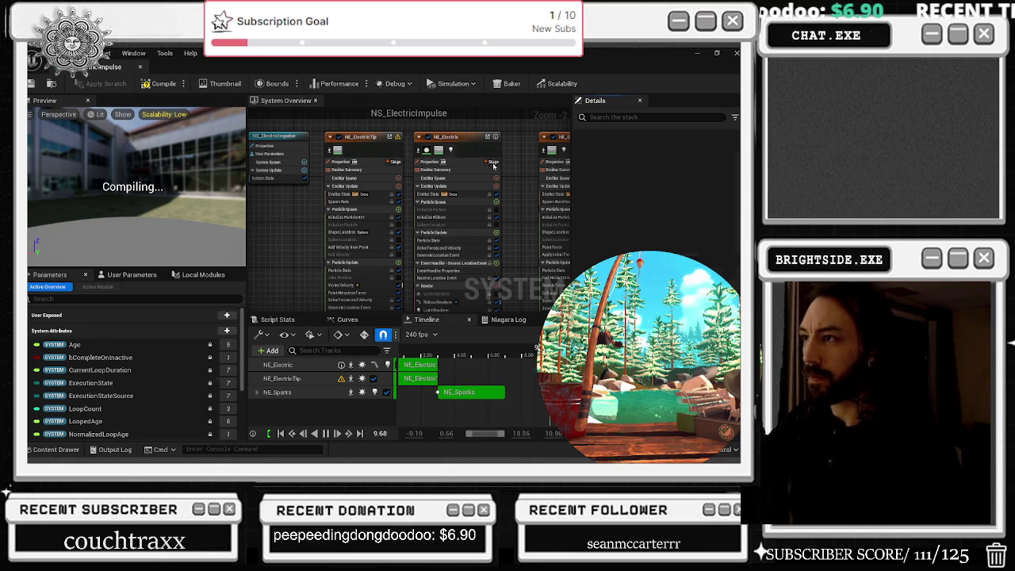
click(434, 308)
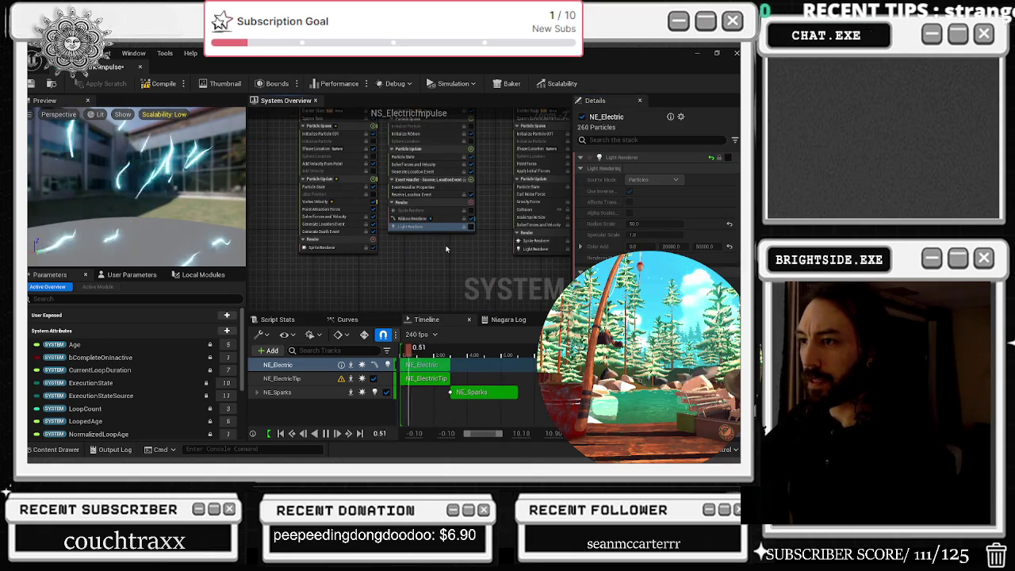
scroll(443, 252, down, 1)
scroll(454, 275, up, 1)
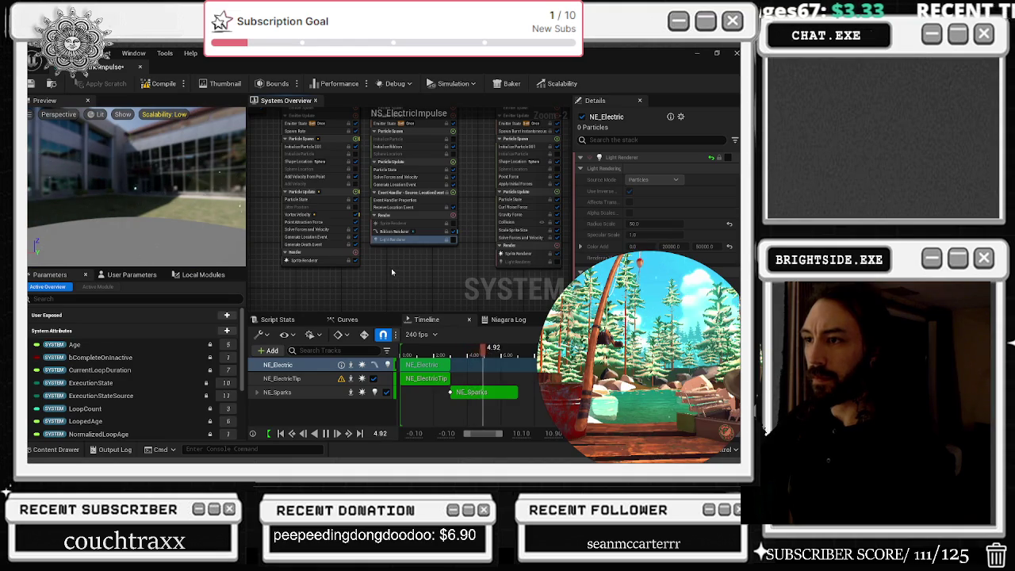
mouse_move(402, 259)
mouse_down()
mouse_move(412, 258)
mouse_move(413, 296)
mouse_up()
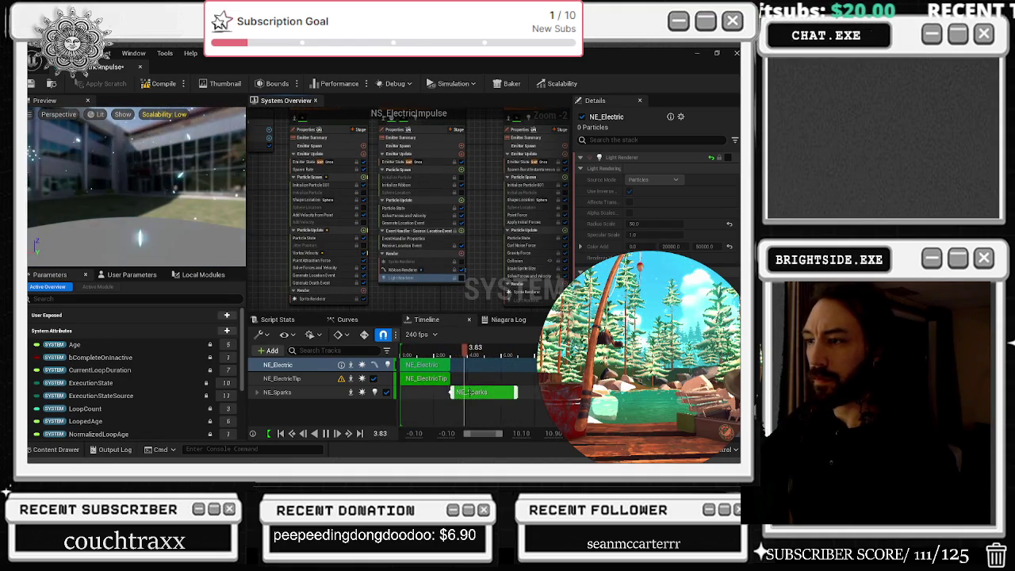
click(446, 379)
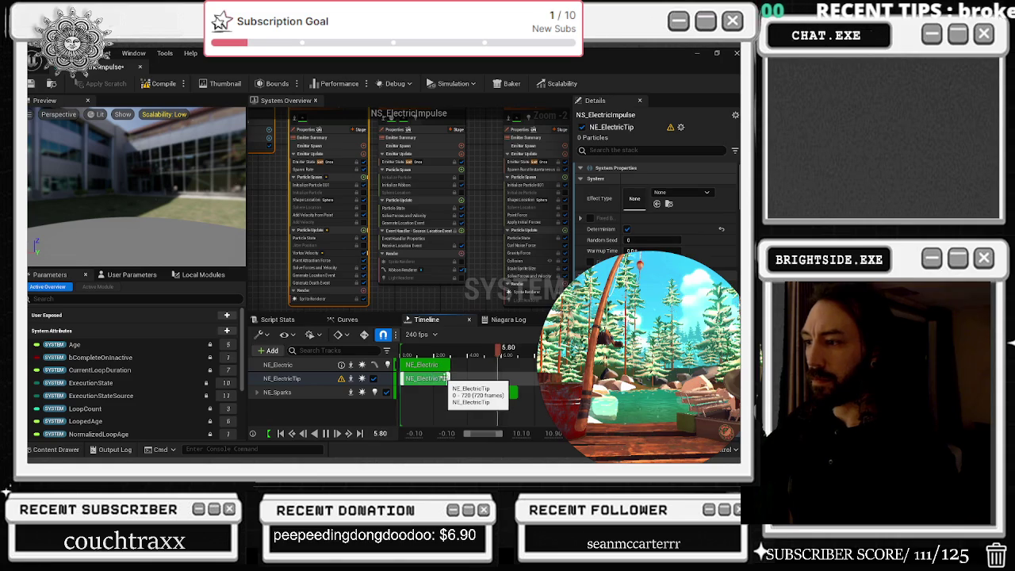
click(414, 366)
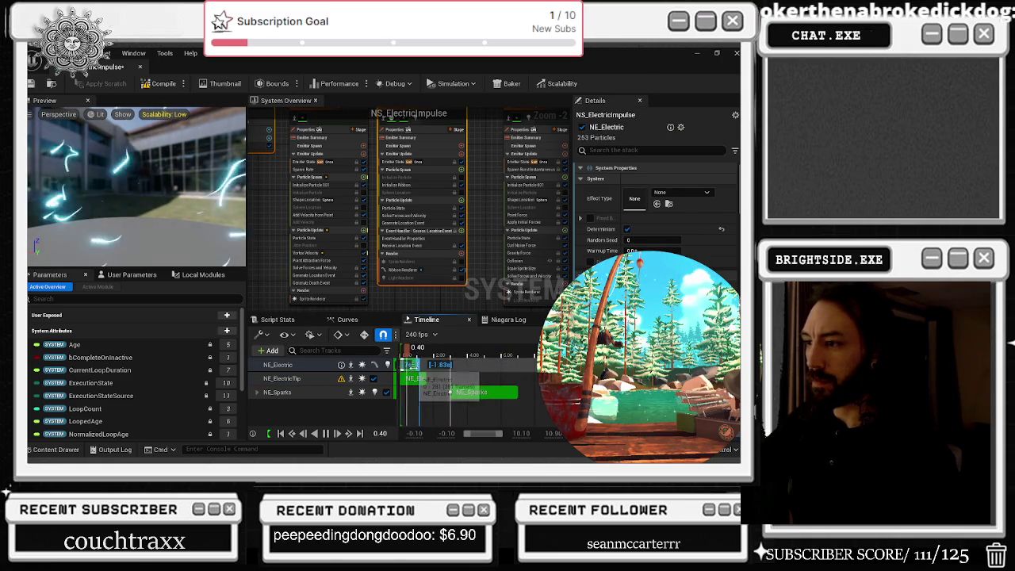
click(446, 379)
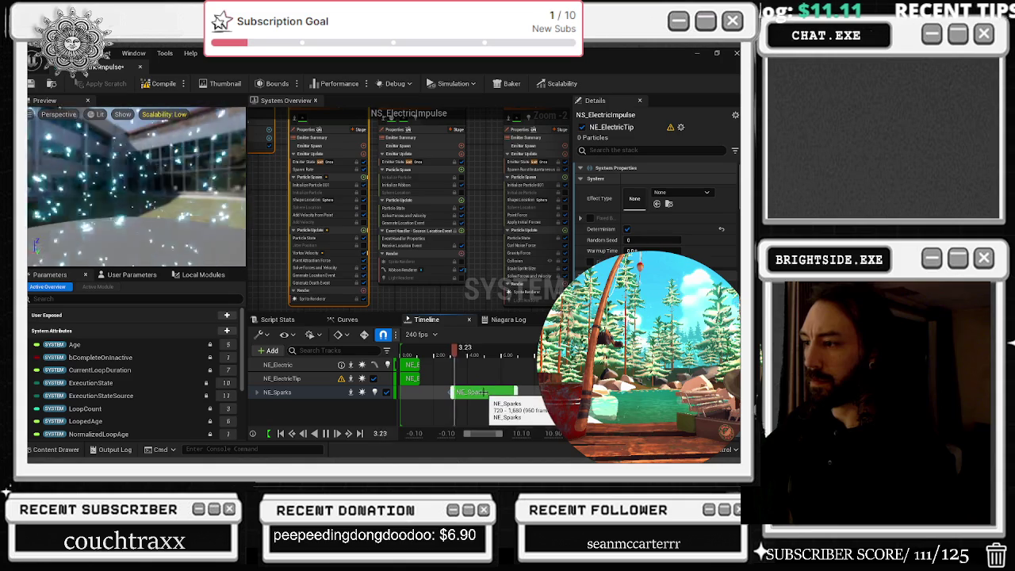
Step: Drag NE_Sparks' clip to start earlier and end sooner, and set the timeline to 30 fps
drag(454, 392, 421, 392)
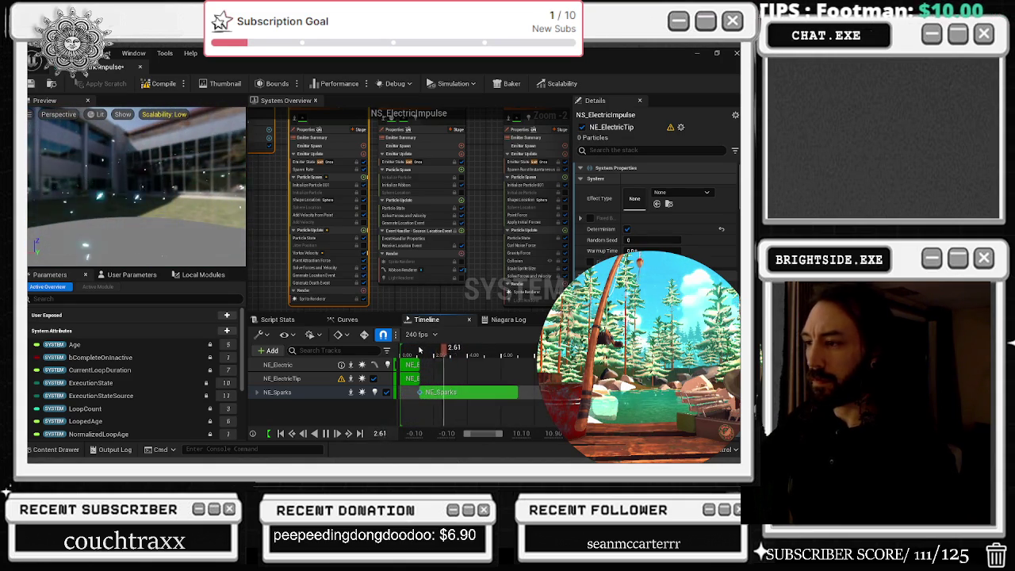
key(space)
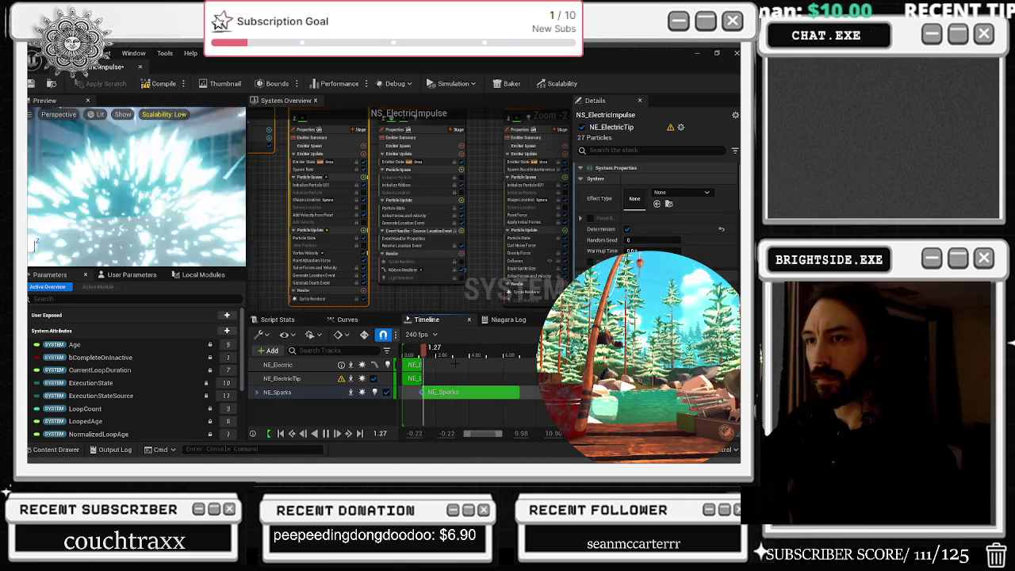
key(space)
drag(422, 391, 405, 392)
key(space)
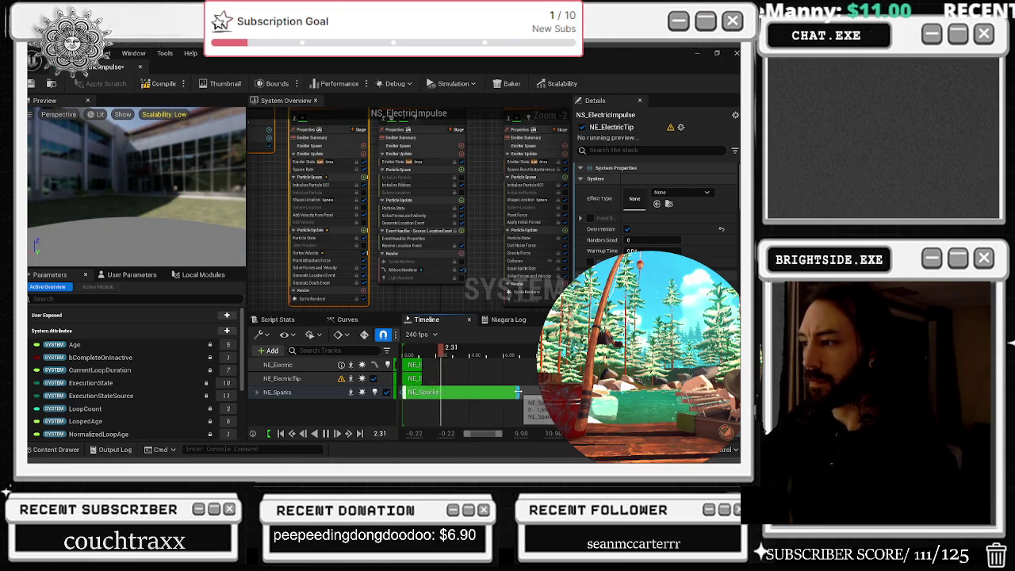
drag(517, 391, 462, 392)
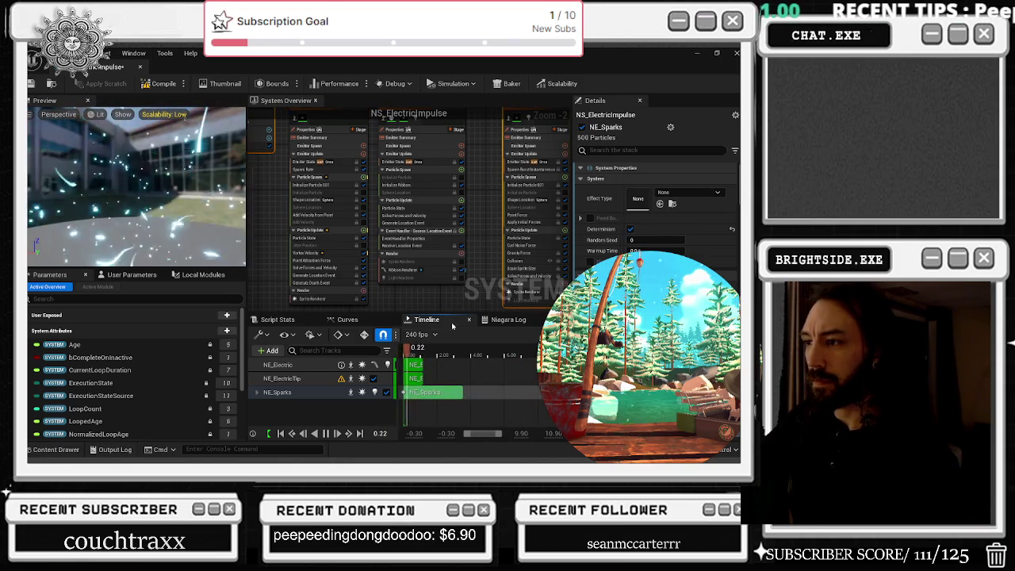
click(422, 334)
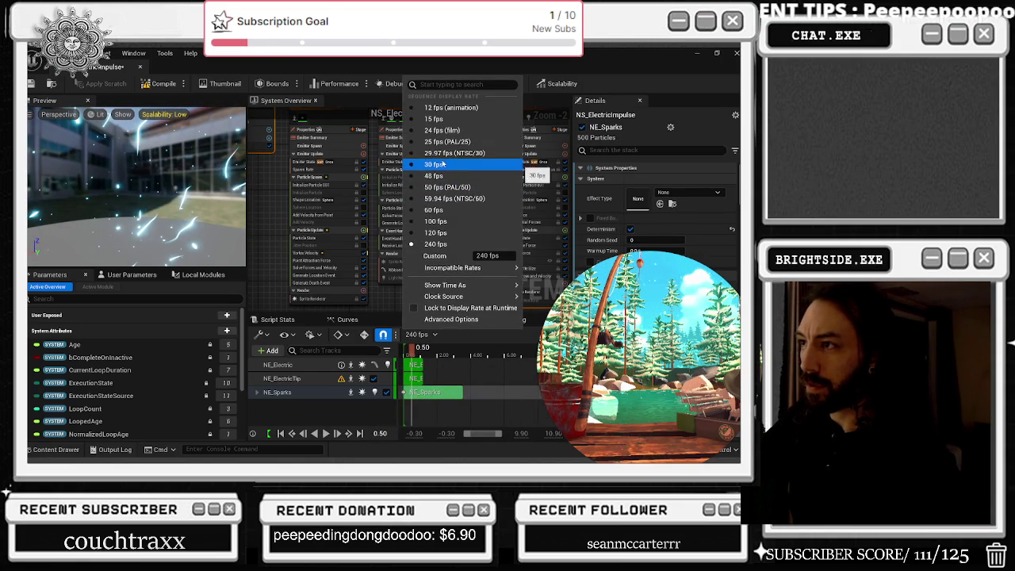
click(442, 164)
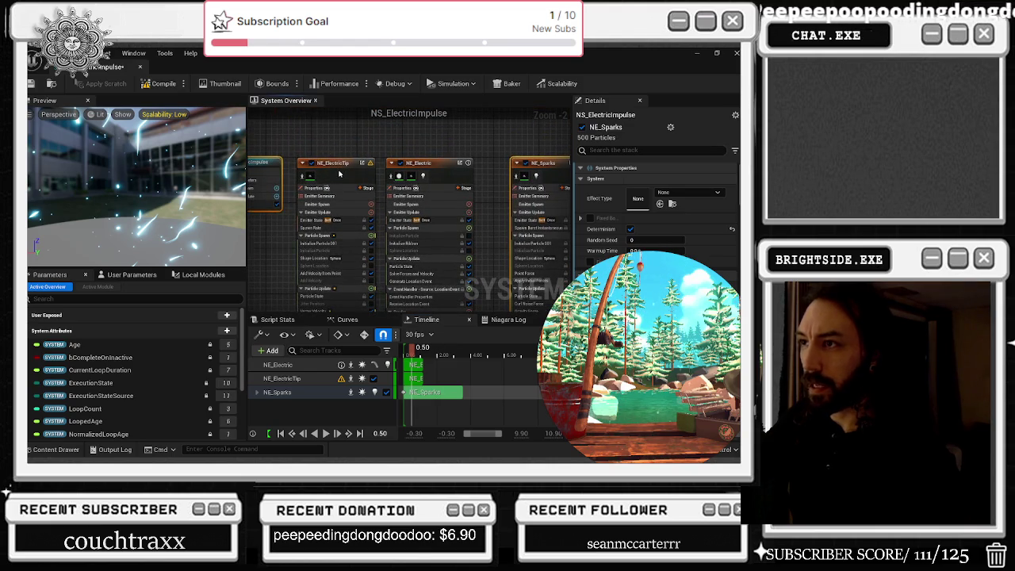
Step: Filter emitter properties by name with 'casy' then 't', checking NE_ElectricTip and NE_Electric
click(339, 173)
click(650, 140)
text(cas)
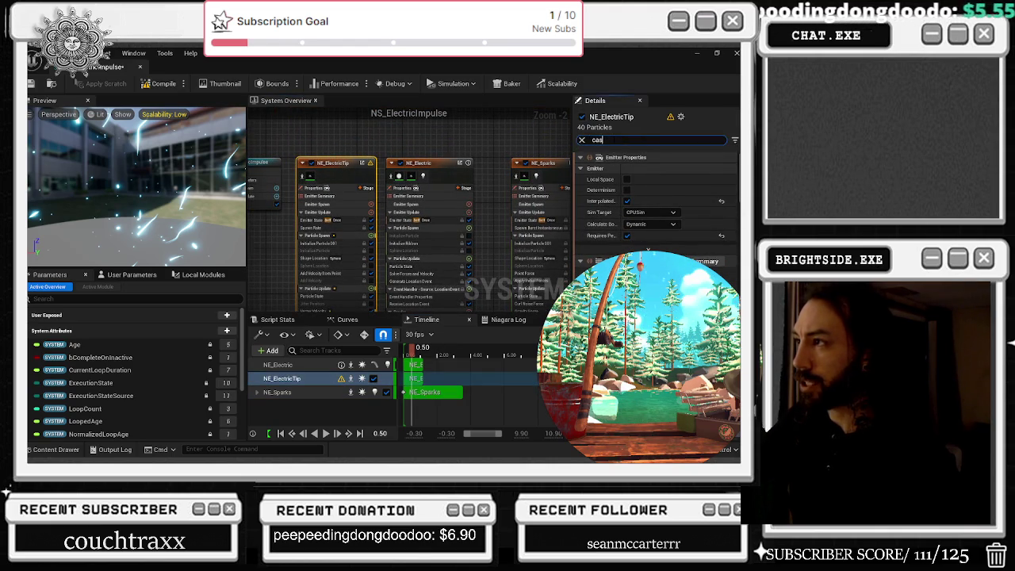
text(y)
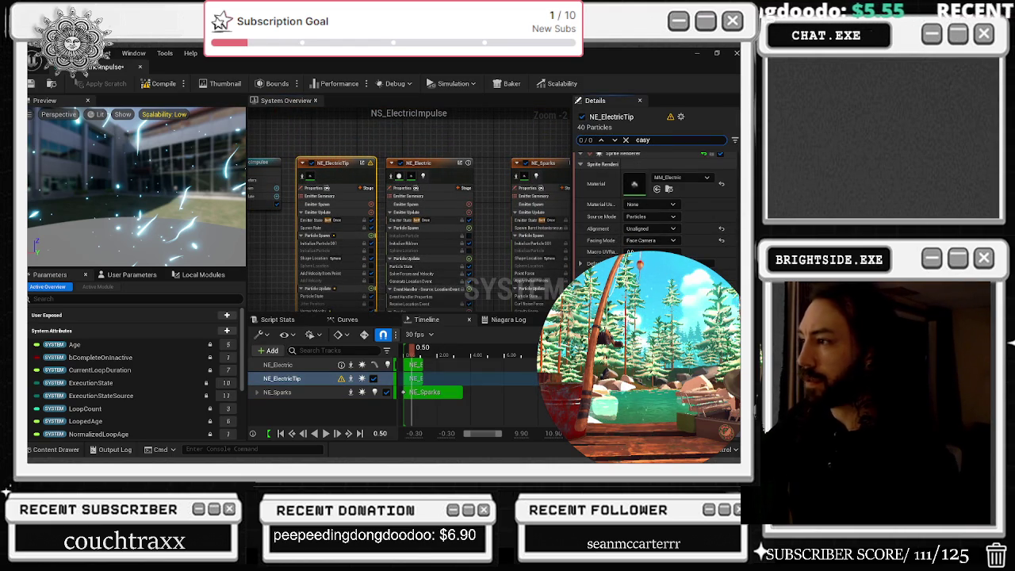
scroll(656, 206, down, 2)
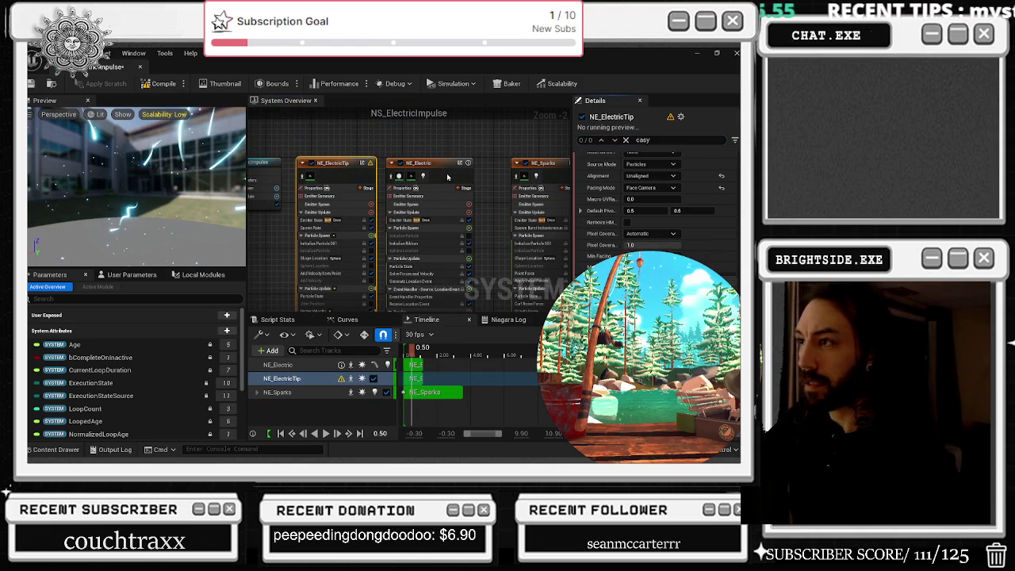
click(428, 173)
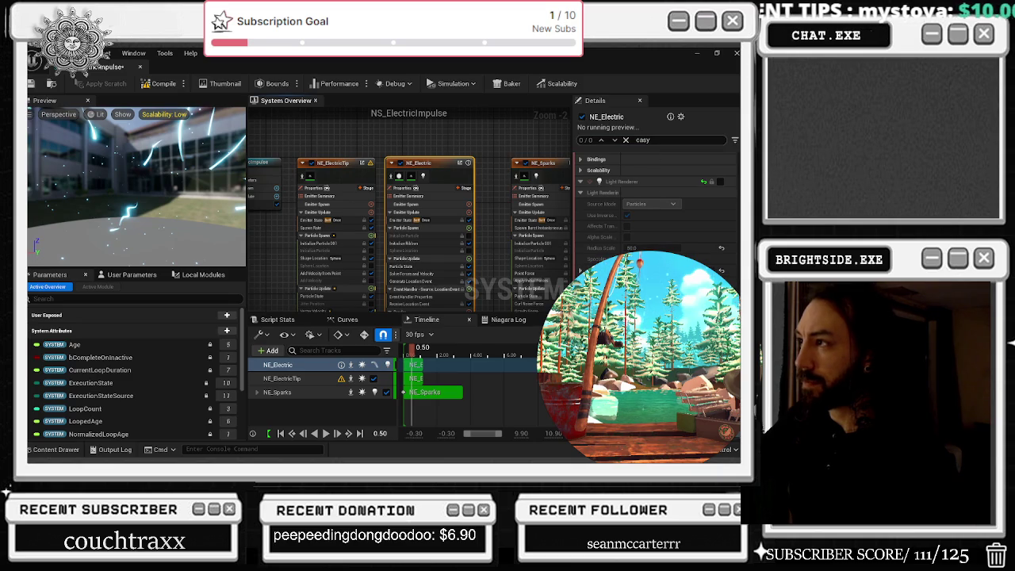
text(t)
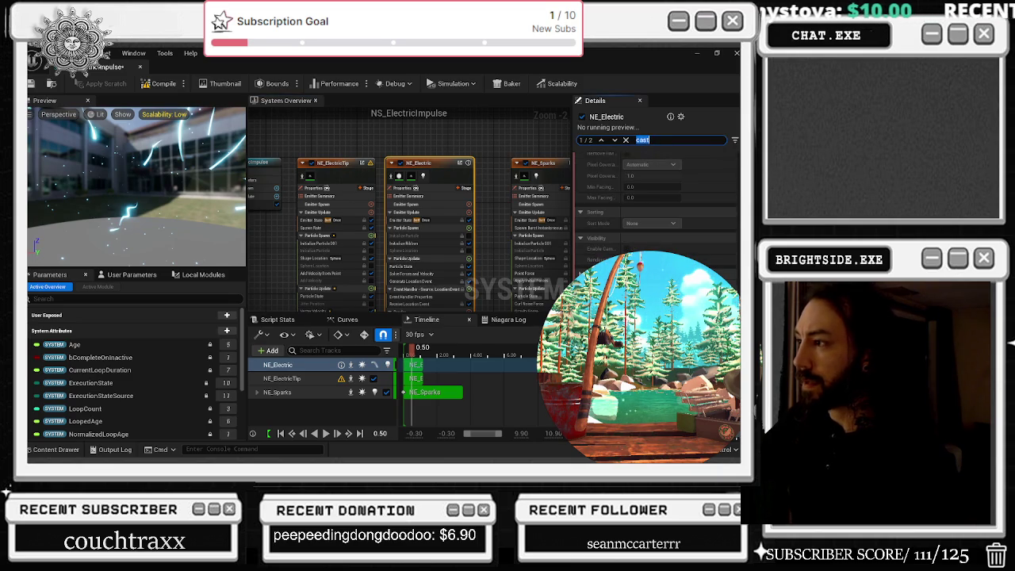
scroll(656, 214, down, 3)
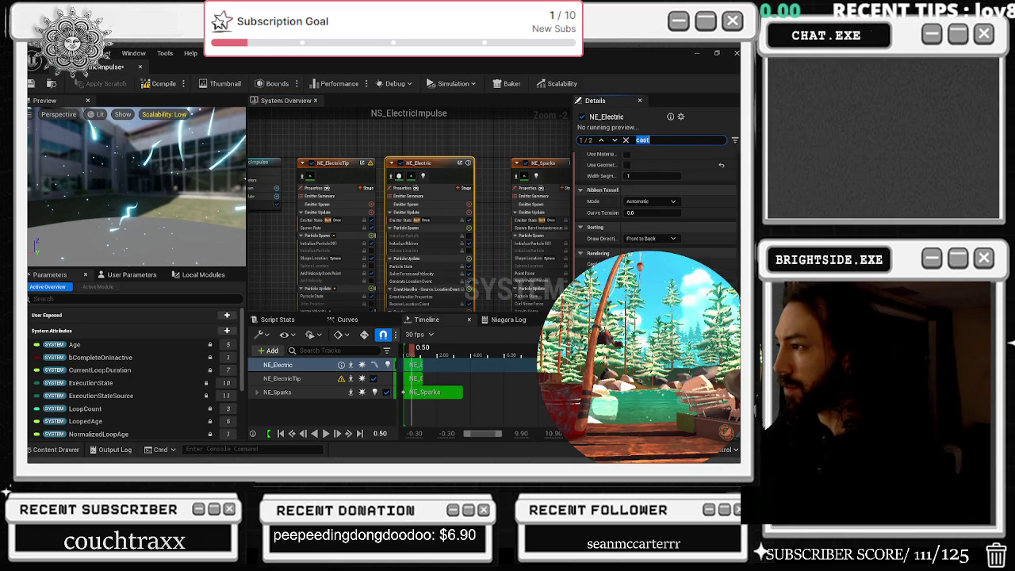
scroll(656, 198, down, 3)
Step: Compare matching properties on NE_Sparks and NE_ElectricTip, replace the filter text, and select NE_Electric
click(545, 164)
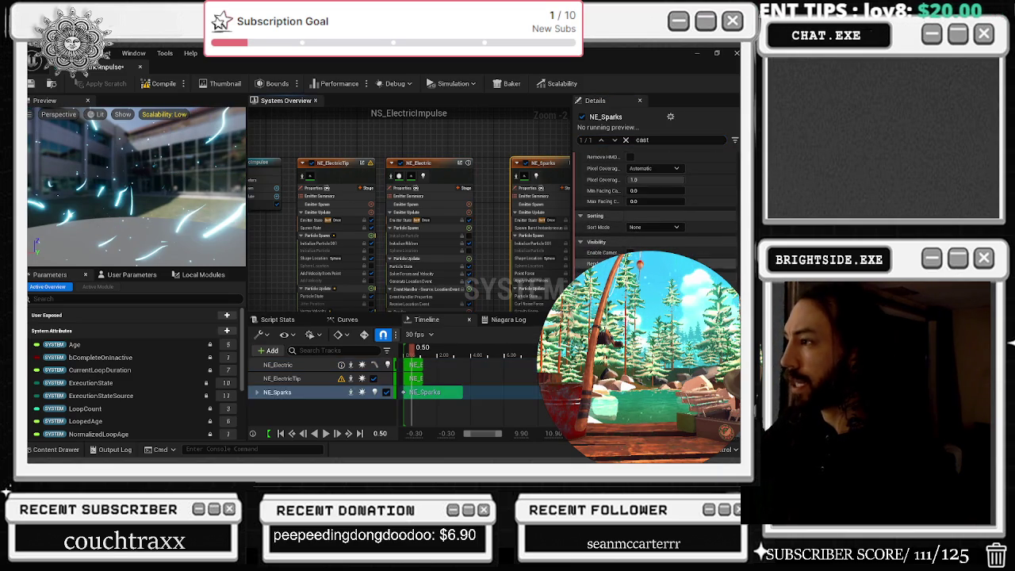
drag(500, 250, 485, 129)
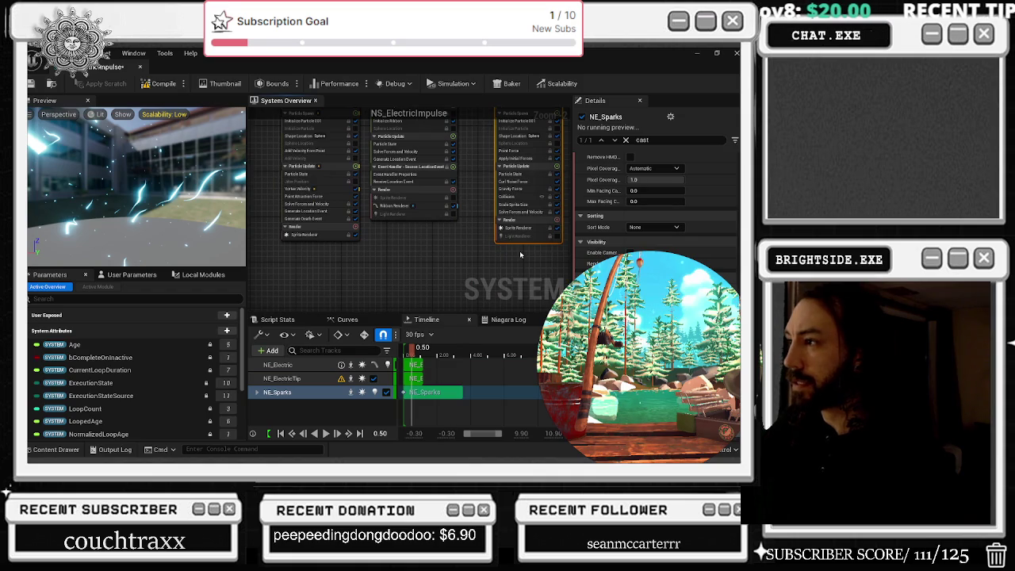
mouse_move(476, 237)
mouse_down()
mouse_move(537, 293)
mouse_move(500, 190)
mouse_up()
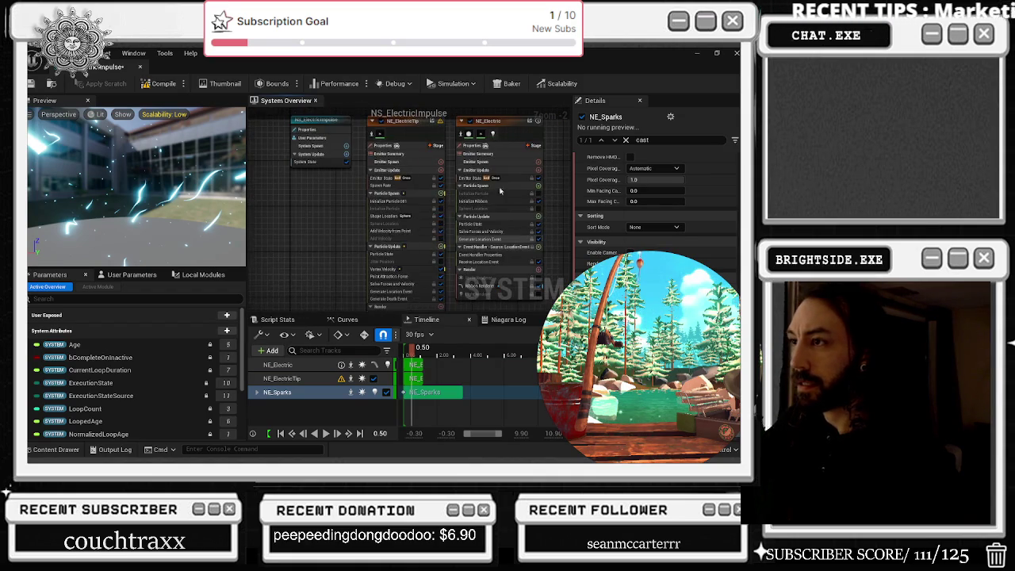
click(414, 138)
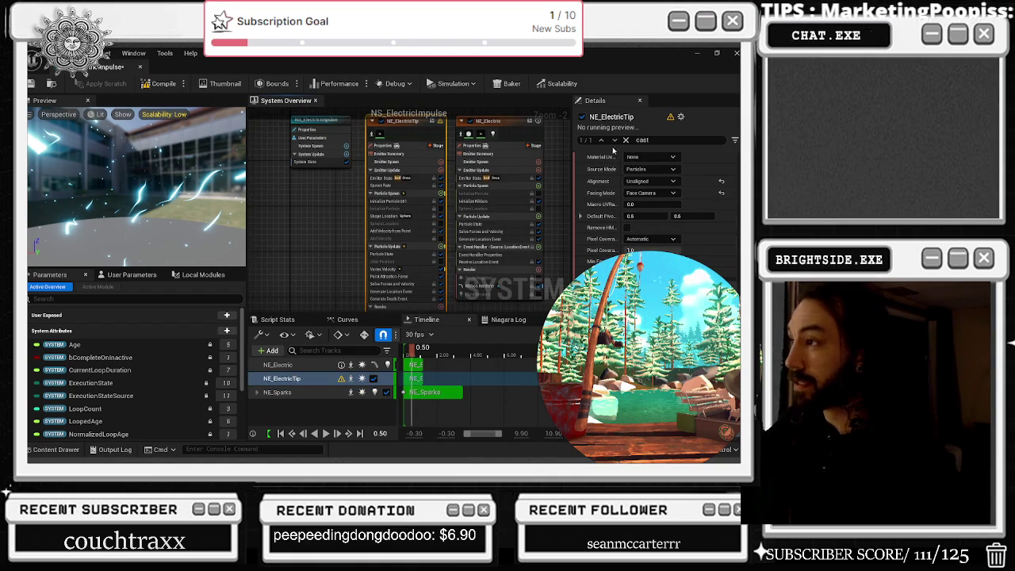
click(657, 139)
text(rate)
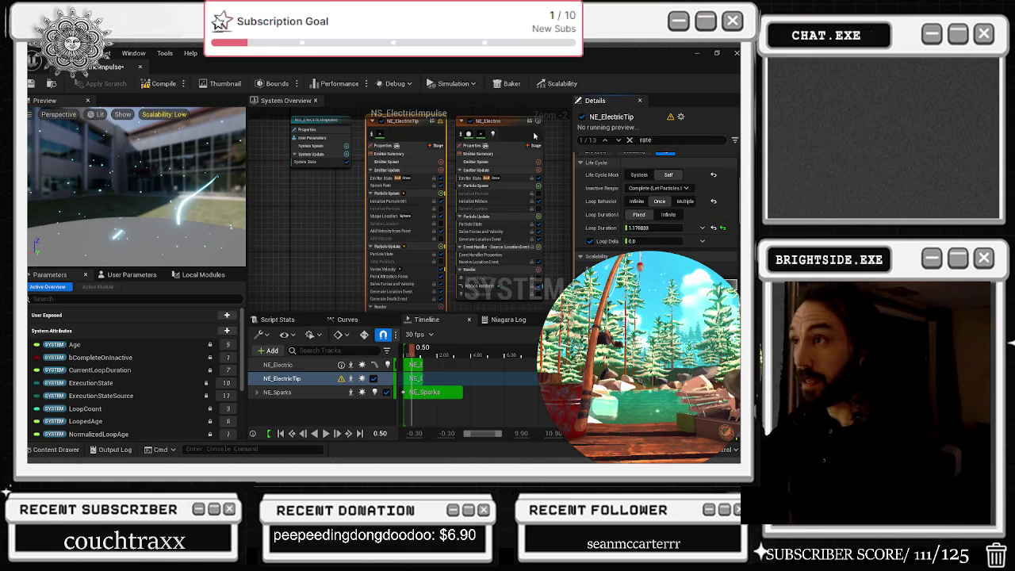
click(277, 364)
Step: Scroll through the Details panel's 'rate' matches and pan the graph to the NE_Sparks emitter
scroll(656, 198, up, 5)
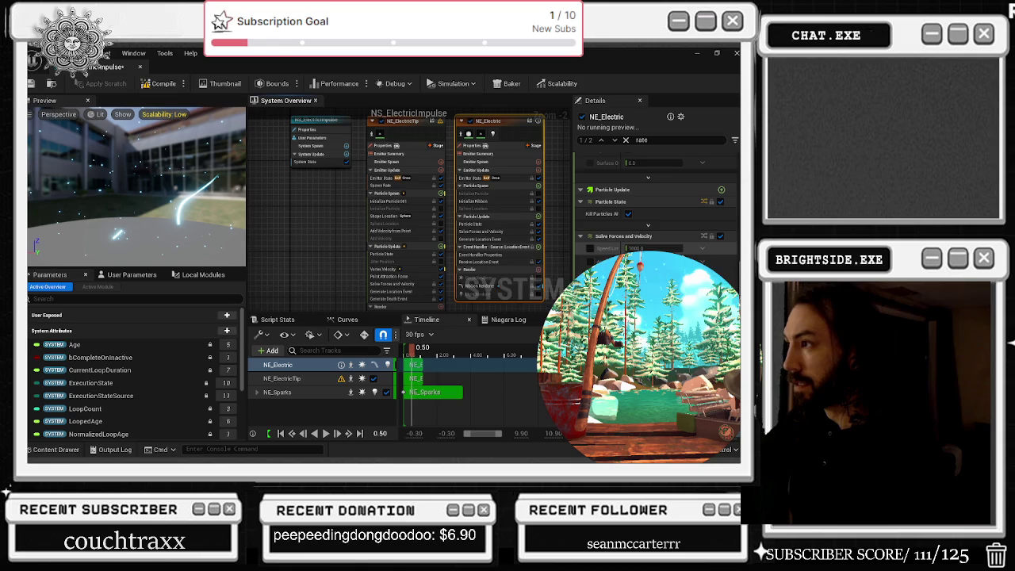
scroll(655, 206, up, 5)
scroll(656, 198, down, 1)
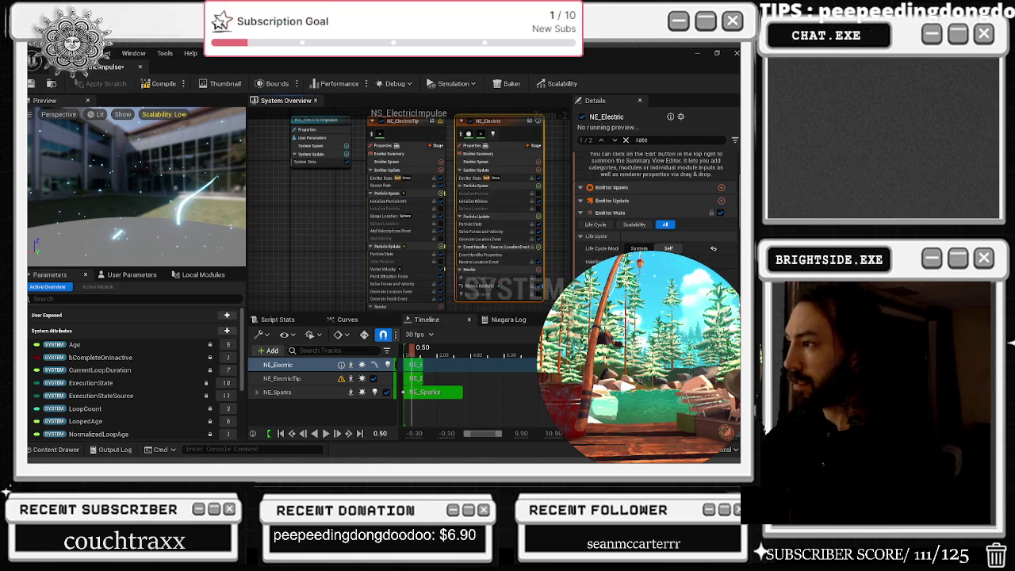
scroll(656, 198, down, 3)
scroll(656, 206, down, 5)
scroll(656, 198, down, 2)
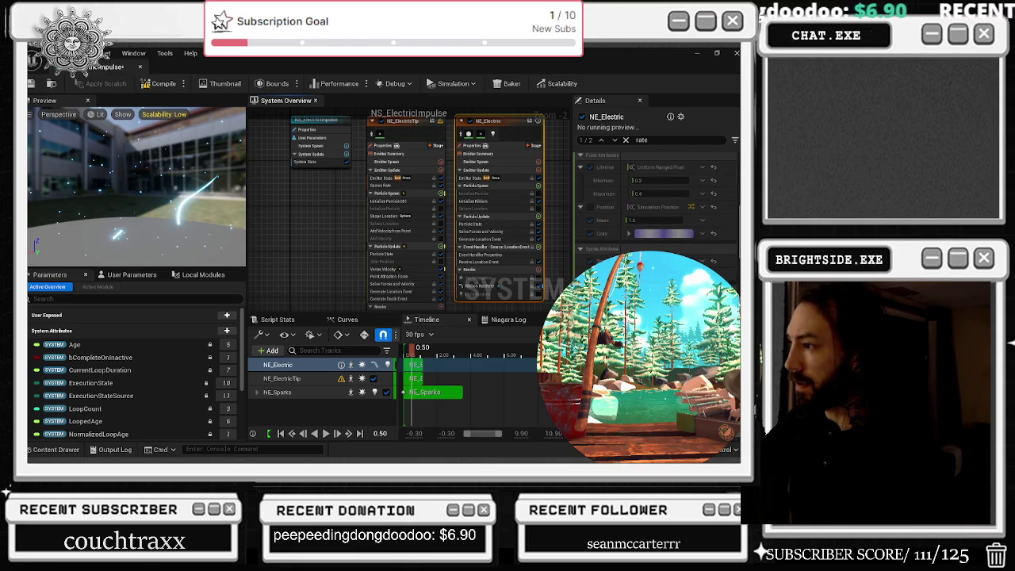
drag(553, 154, 434, 143)
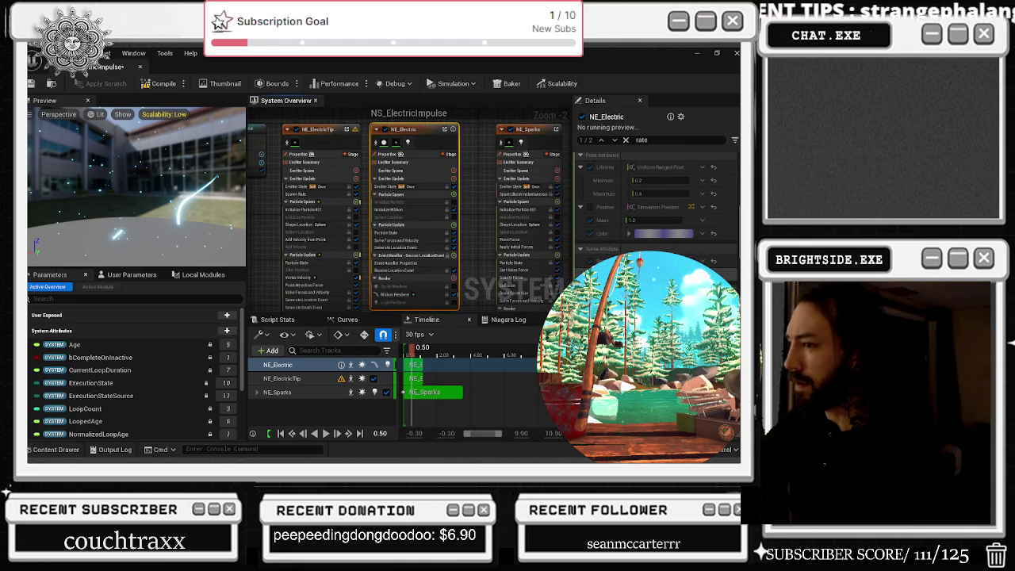
scroll(656, 206, down, 3)
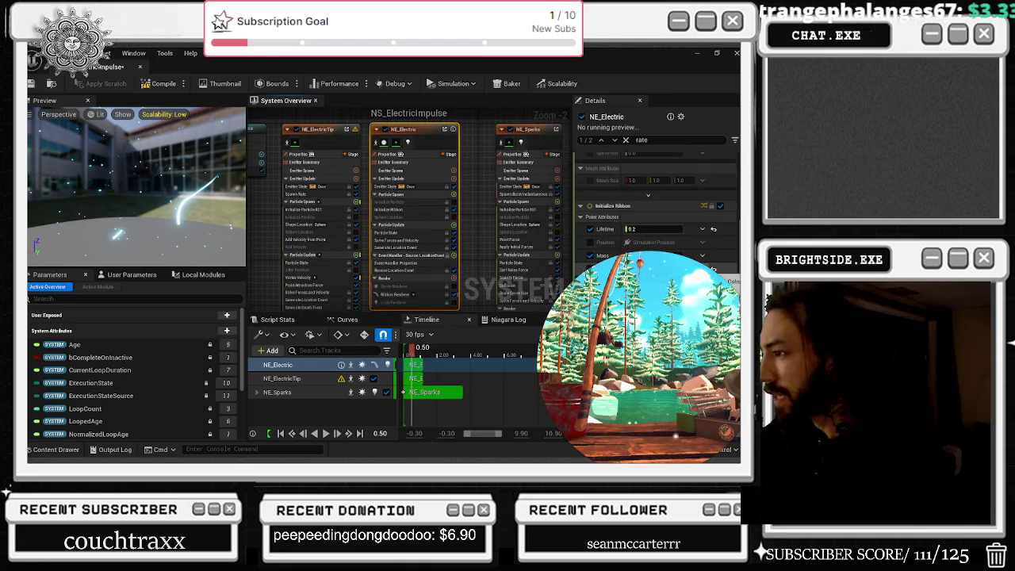
scroll(719, 212, down, 5)
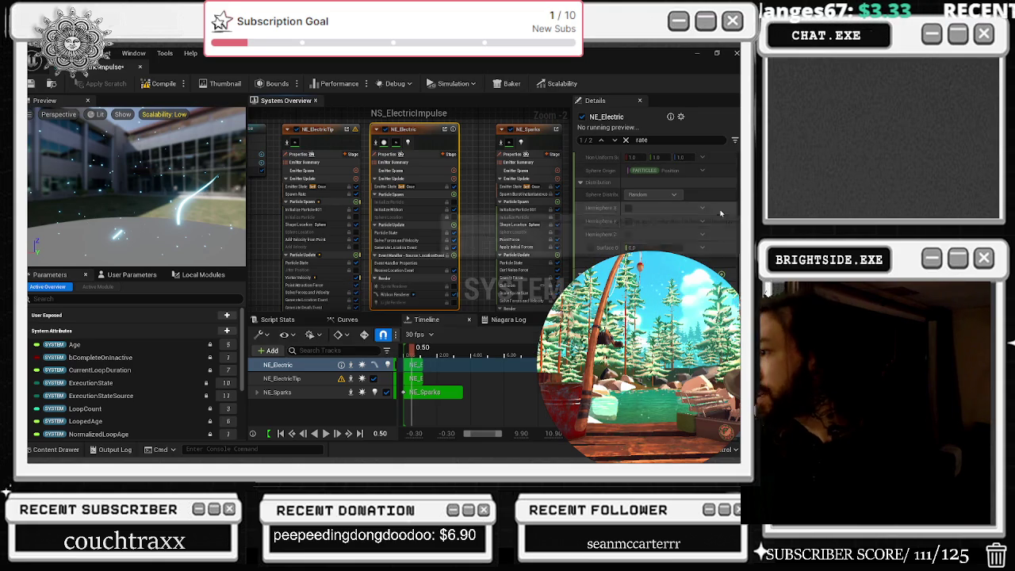
scroll(656, 199, down, 3)
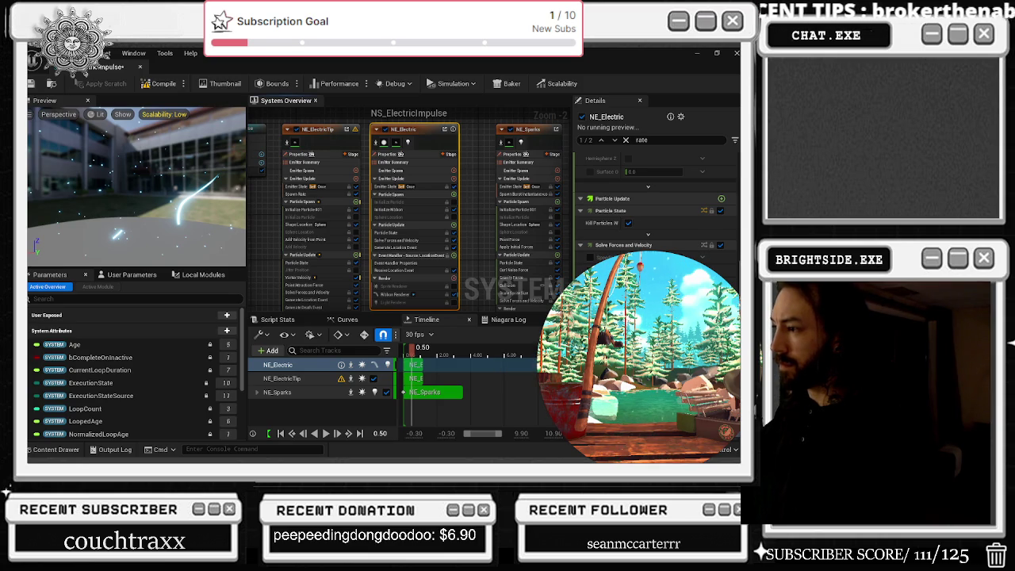
scroll(655, 206, down, 1)
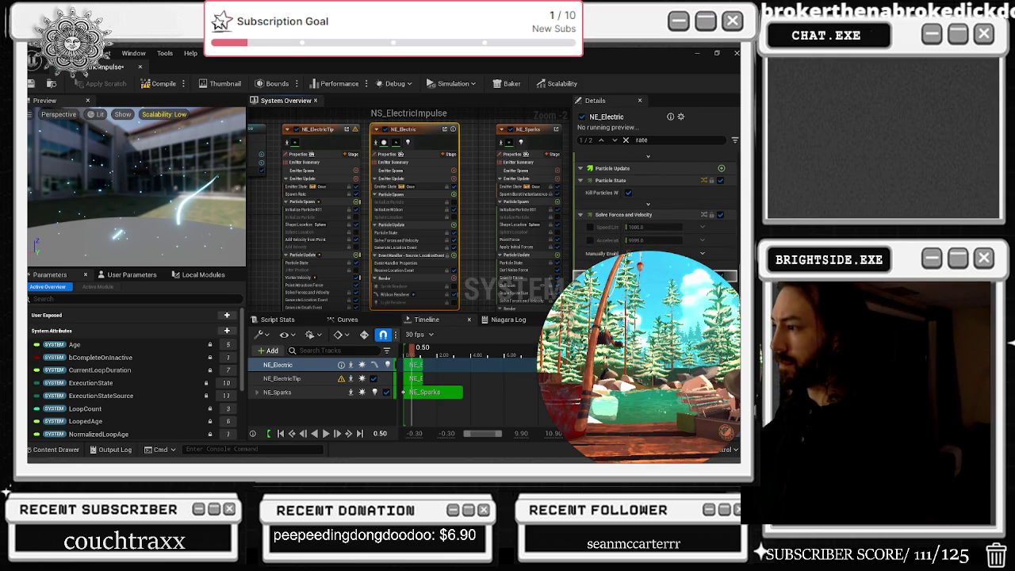
scroll(655, 206, down, 5)
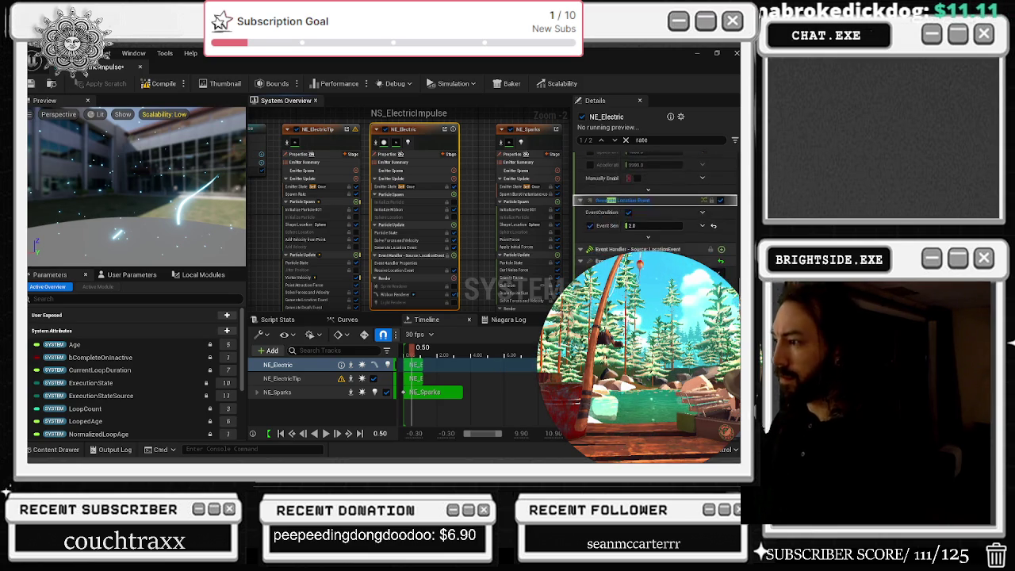
scroll(655, 199, down, 10)
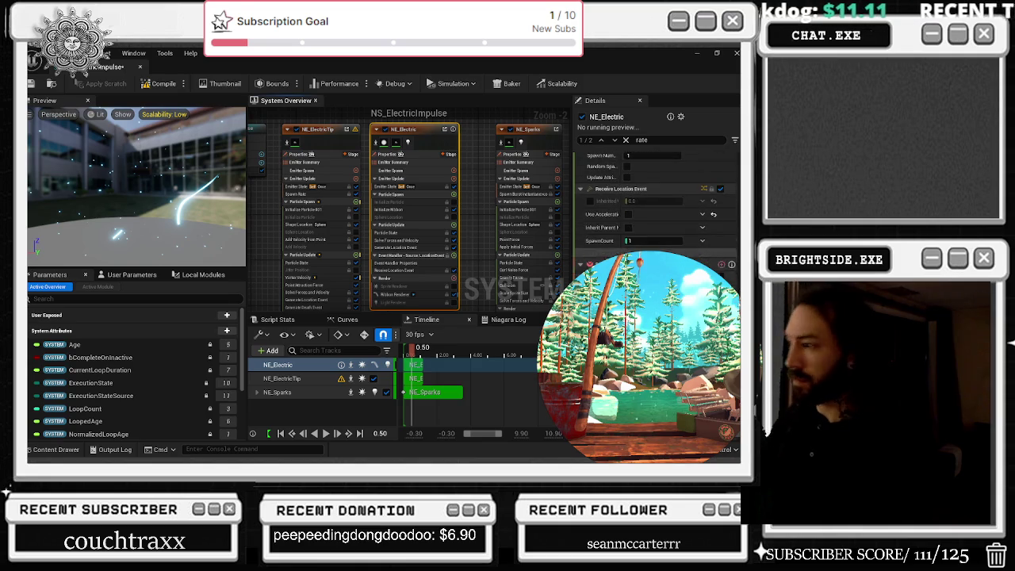
scroll(655, 199, down, 3)
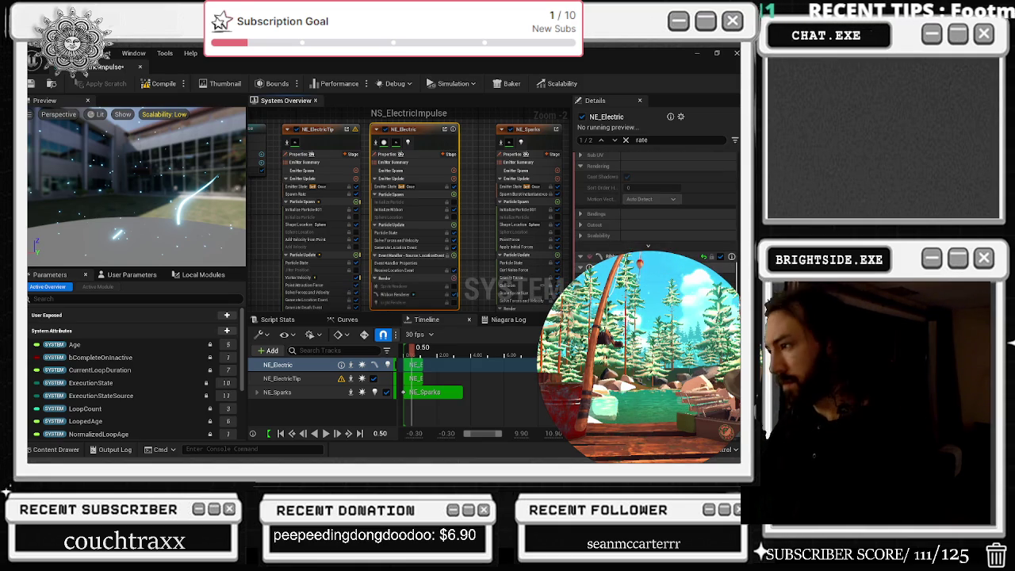
scroll(656, 198, down, 5)
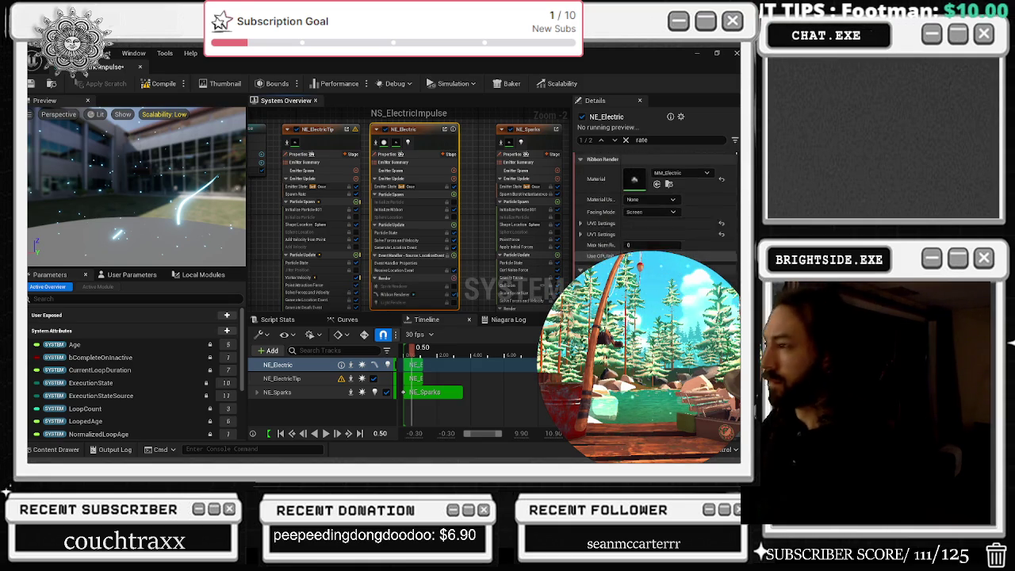
Step: Select NE_Sparks then NE_Electric, jump to the next 'rate' match, and play the preview
click(525, 138)
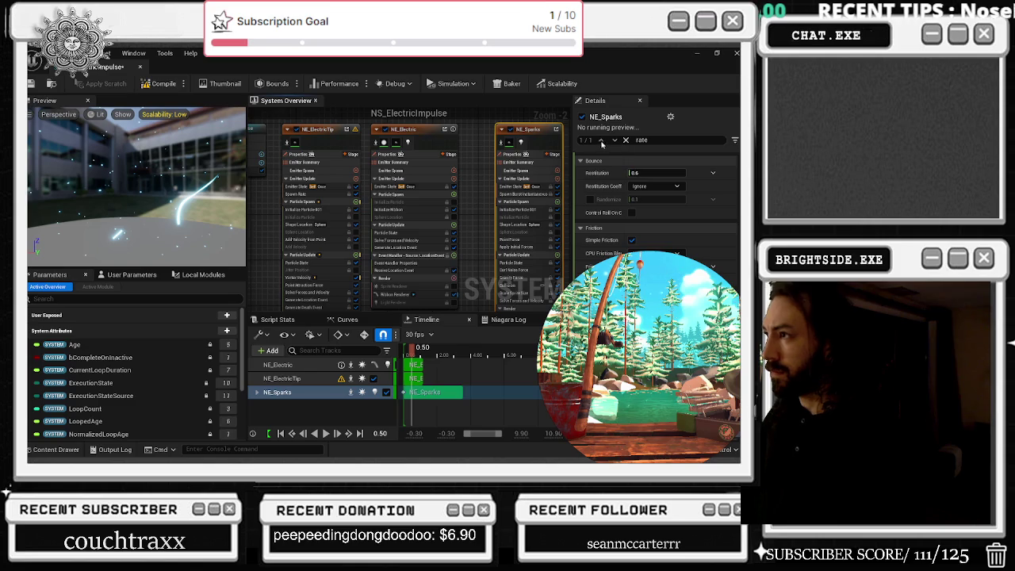
click(430, 134)
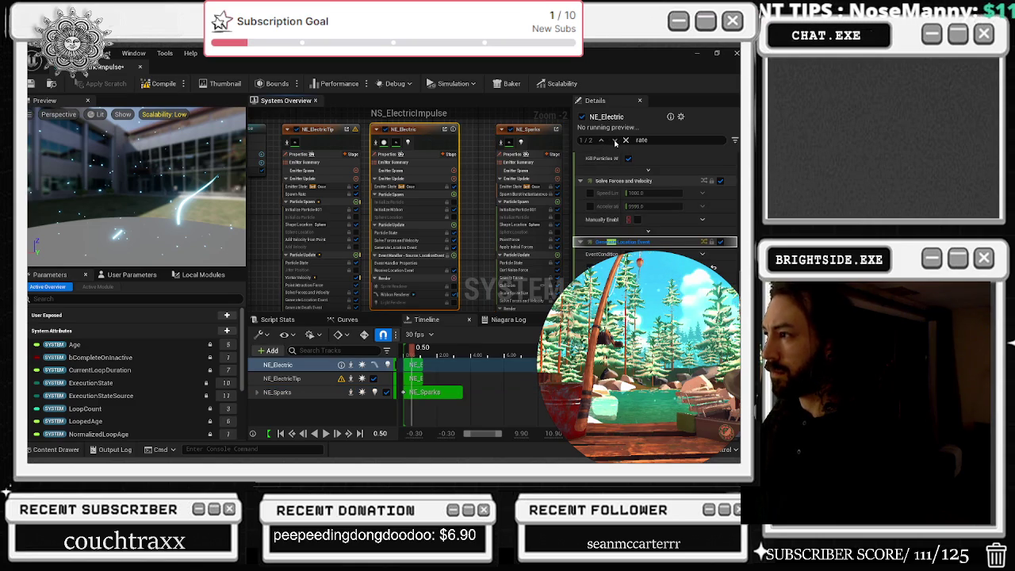
click(614, 140)
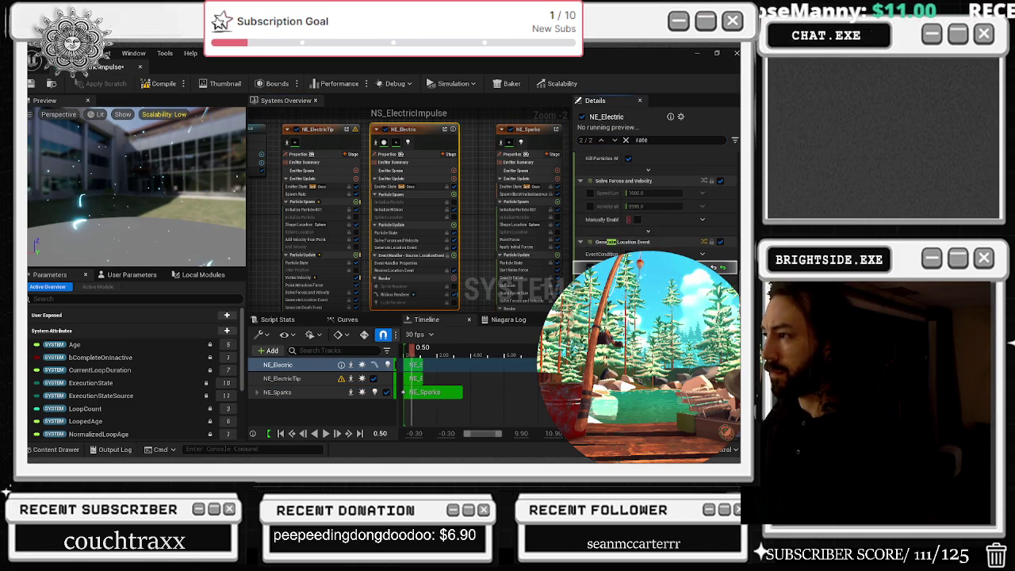
key(space)
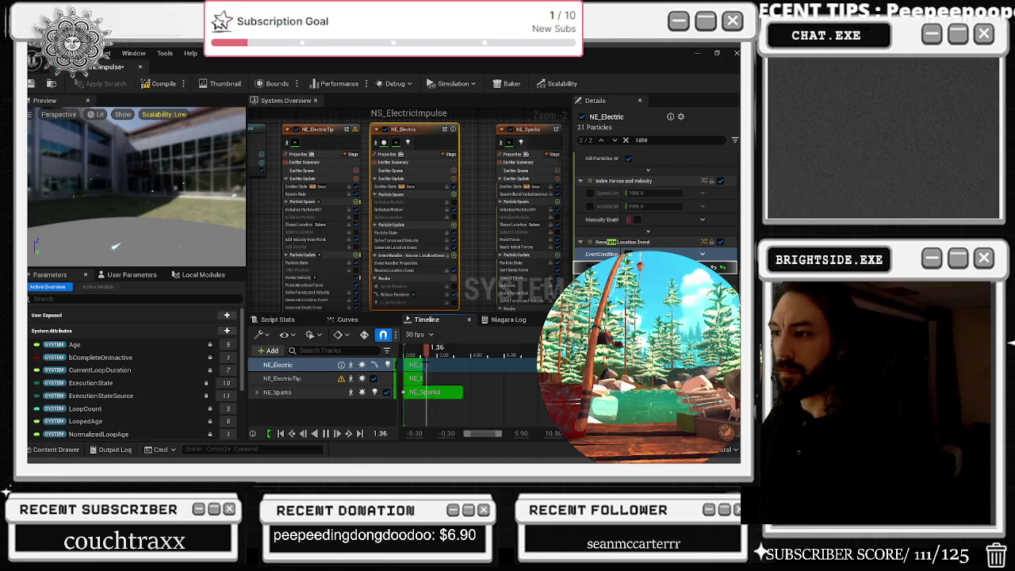
Step: Change the NS_ElectricImpulse preview timeline from 30 to 12 fps and recompile the system
click(417, 333)
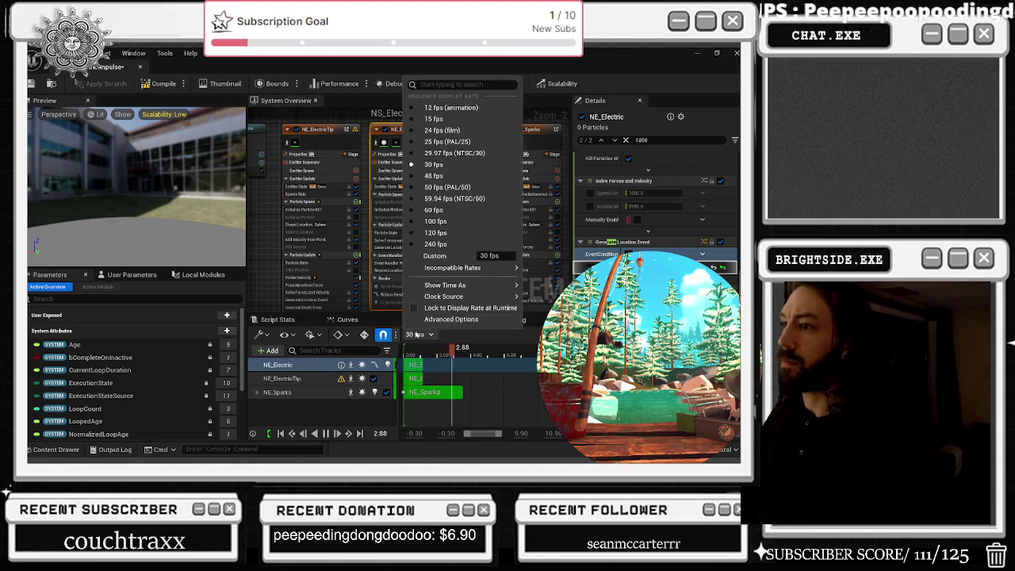
click(444, 119)
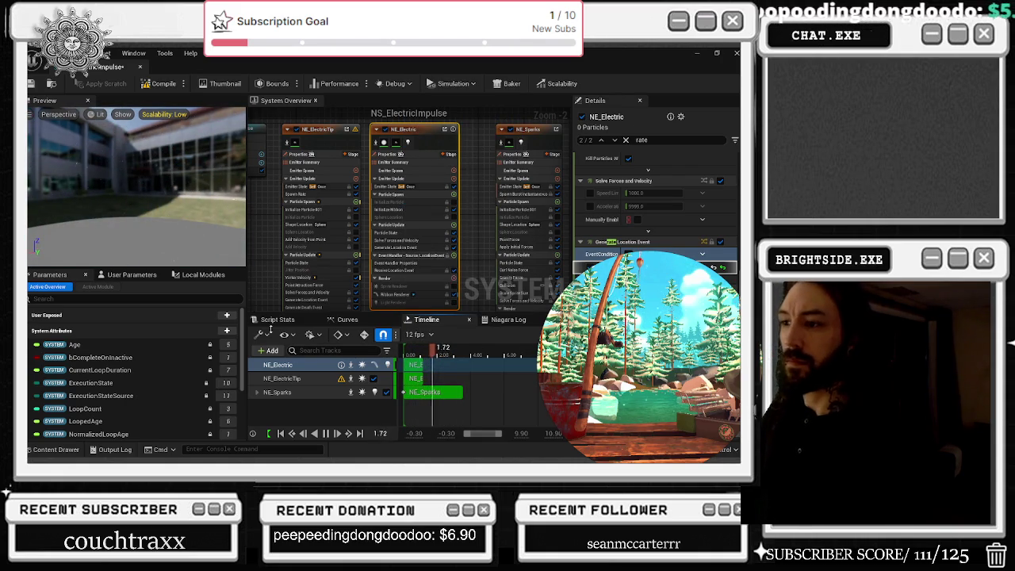
click(153, 85)
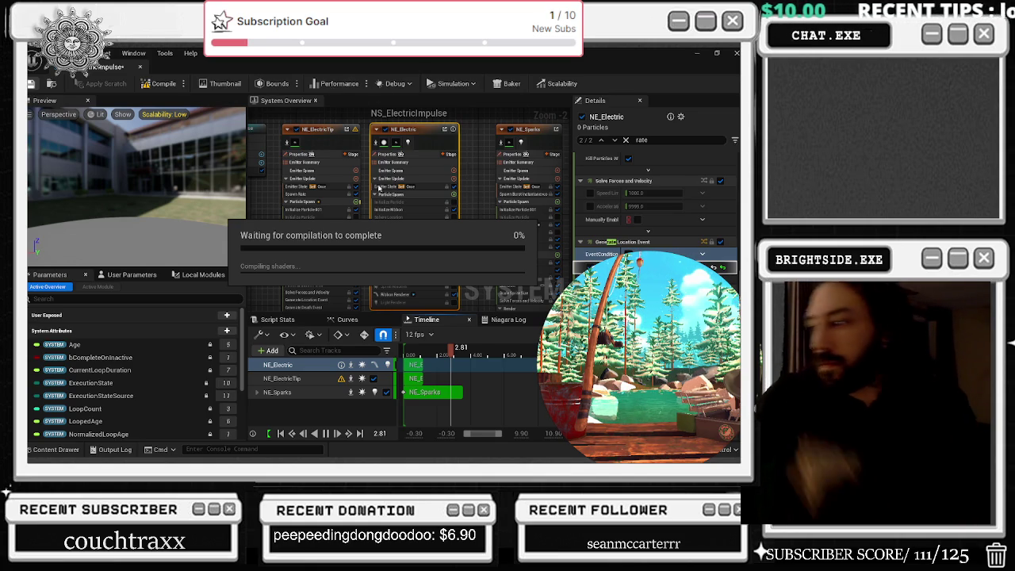
Step: Turn on per-module performance timings and pan the System Overview to select NE_Electric
click(345, 85)
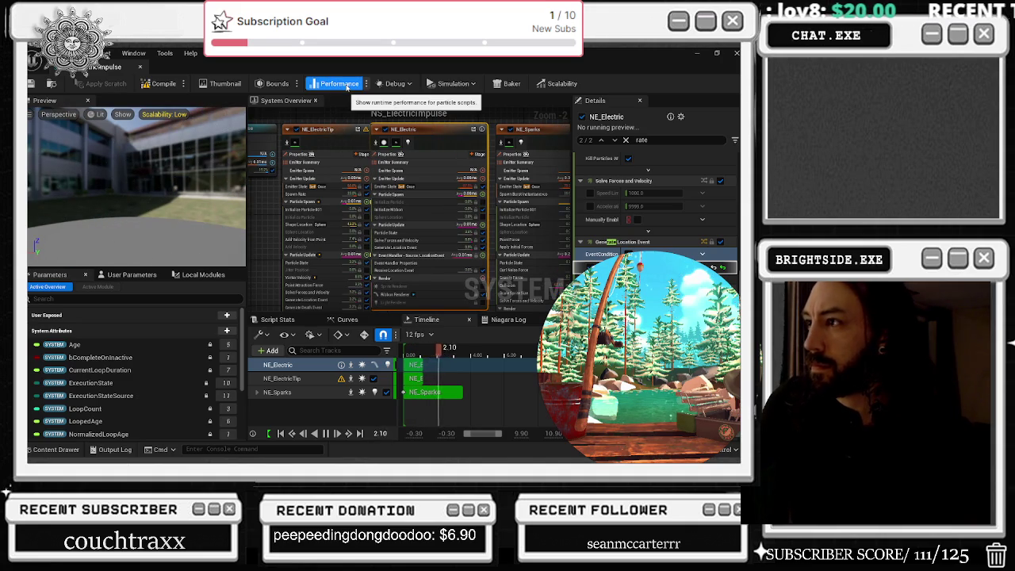
drag(342, 129, 368, 141)
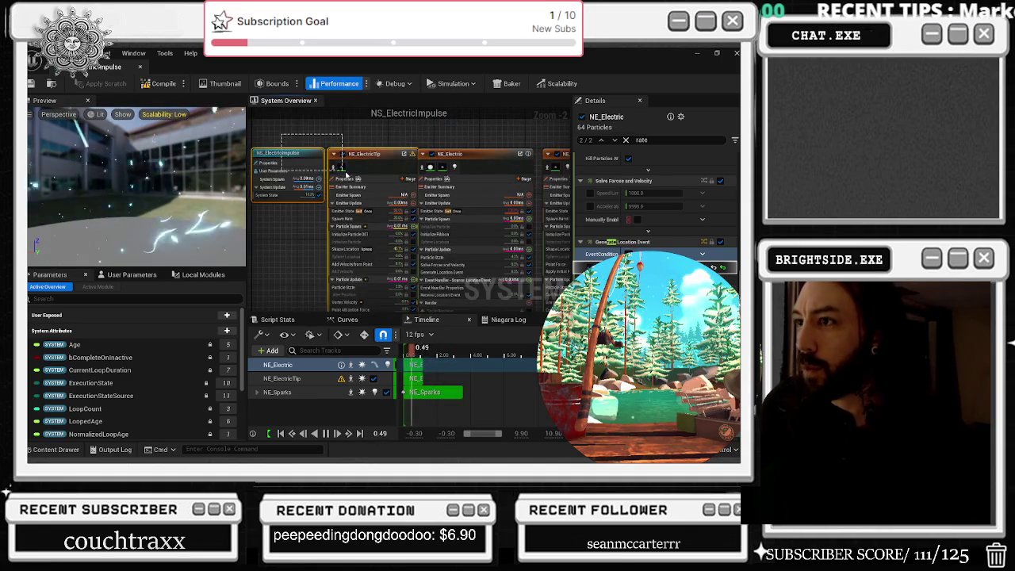
click(392, 139)
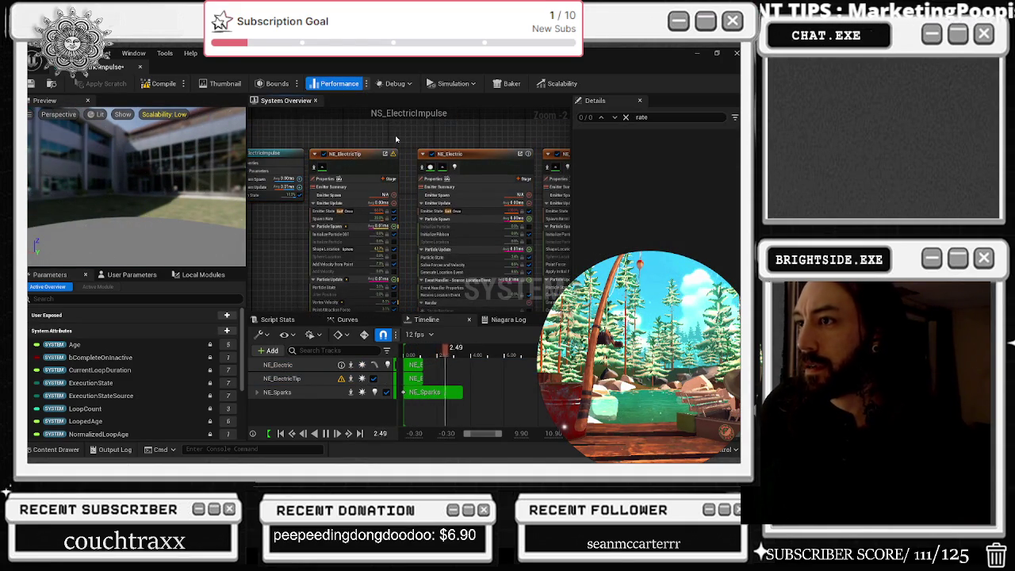
drag(397, 139, 312, 137)
click(379, 161)
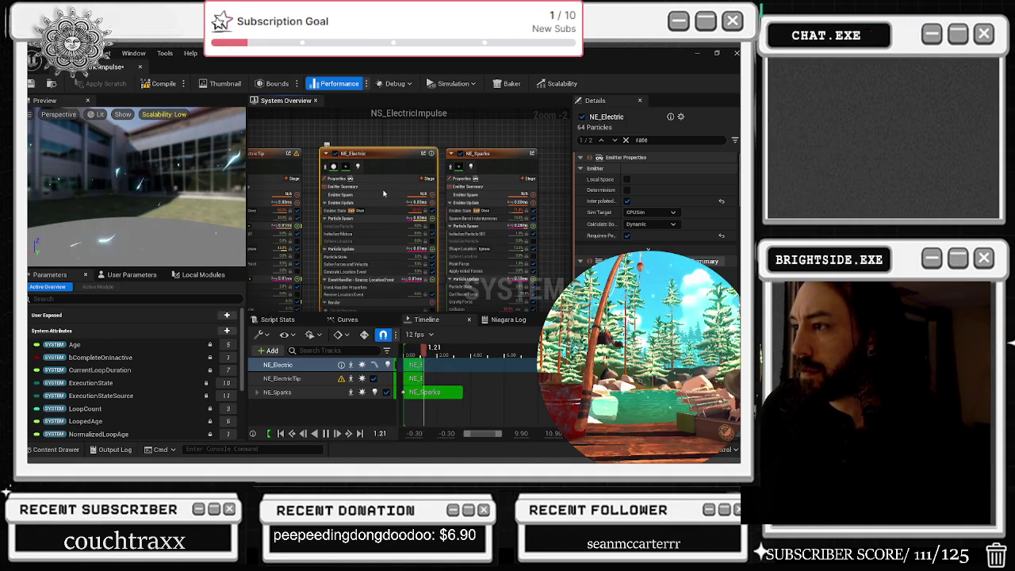
Step: Review the Sphere Location, Shape Location and Emitter State modules, then return to bp_BULLET
click(340, 241)
drag(350, 139, 413, 129)
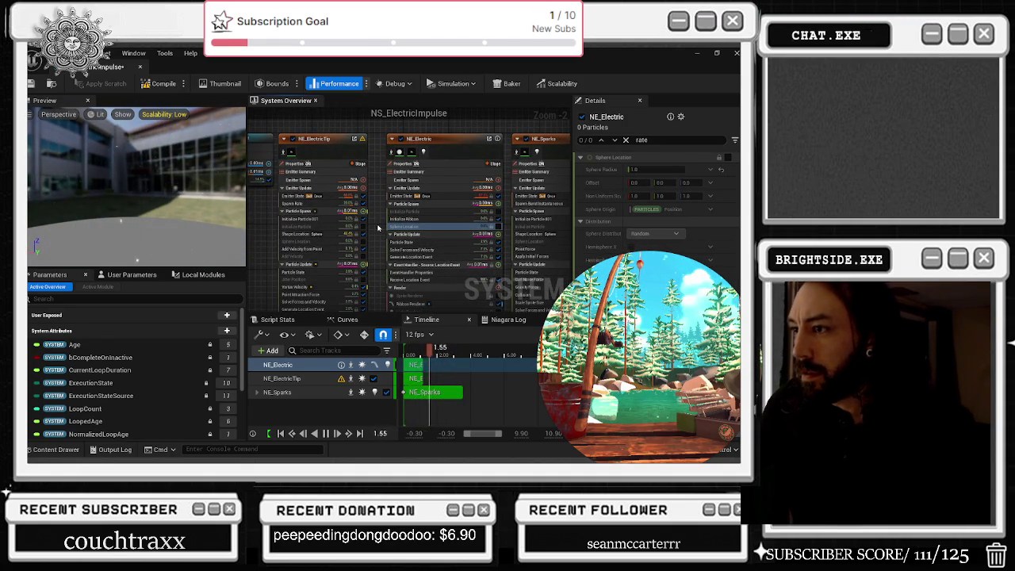
click(294, 234)
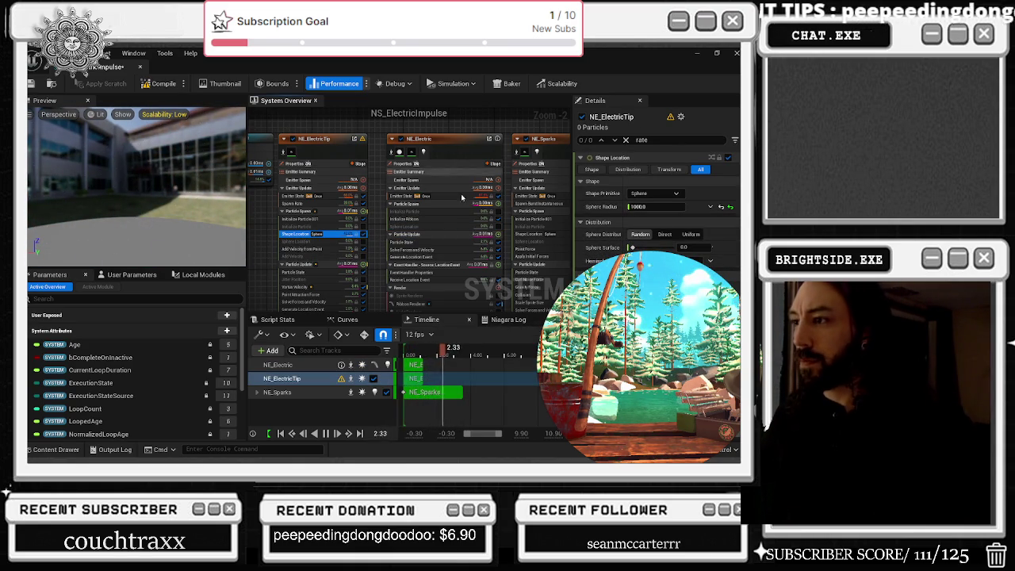
click(449, 195)
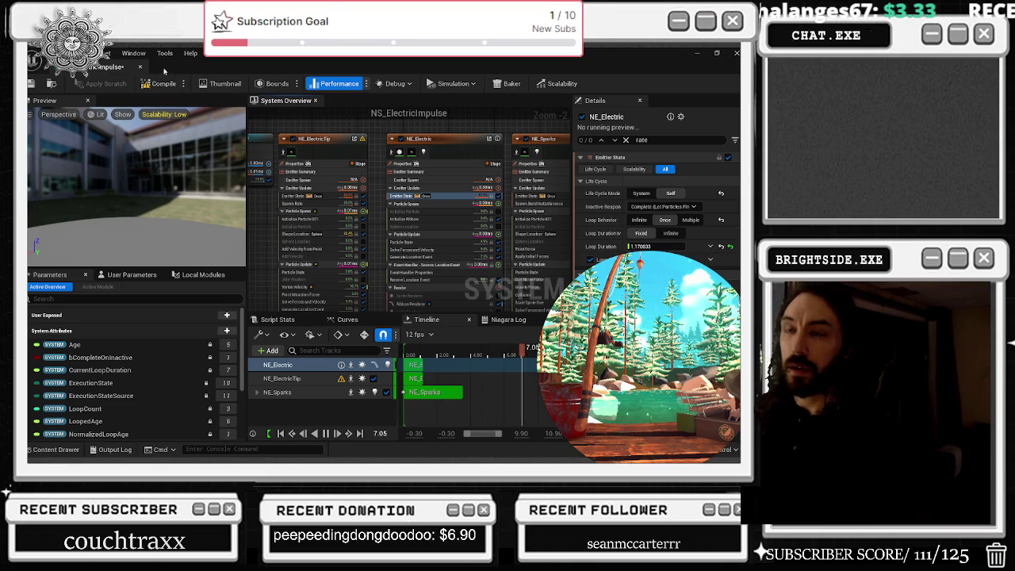
click(139, 68)
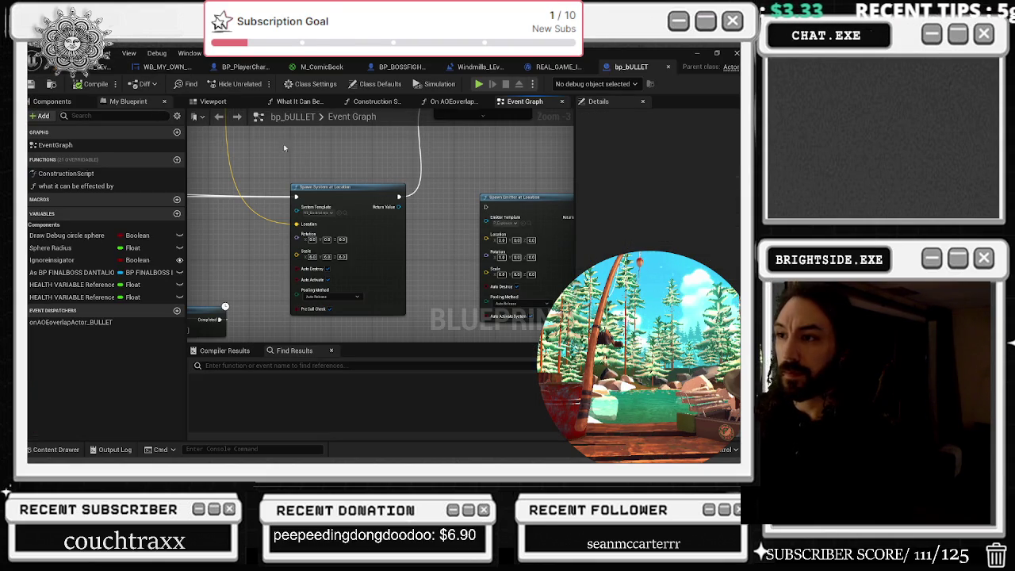
Step: Play the level in the editor and walk forward through the lit room into the chapel
click(111, 67)
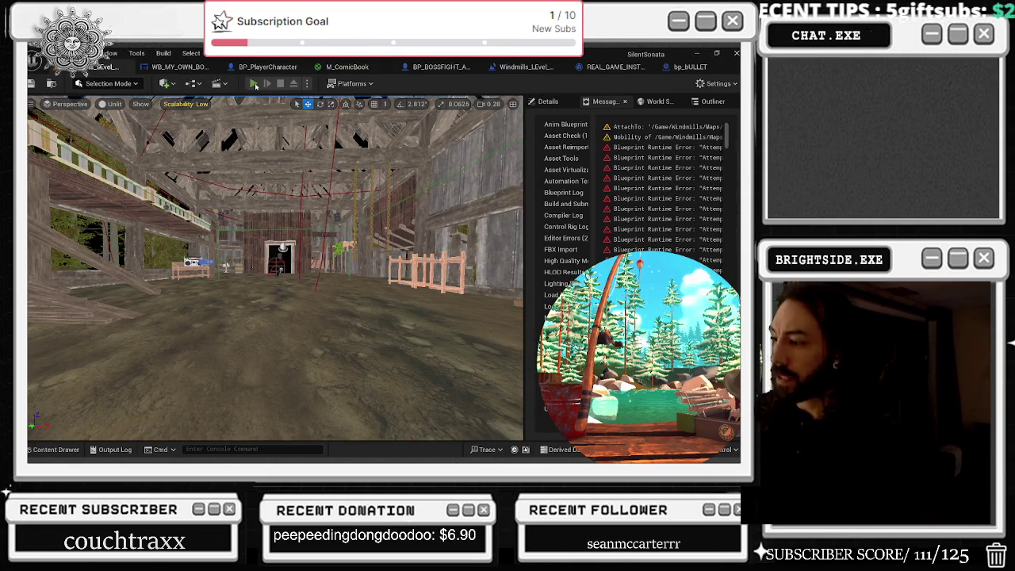
click(253, 84)
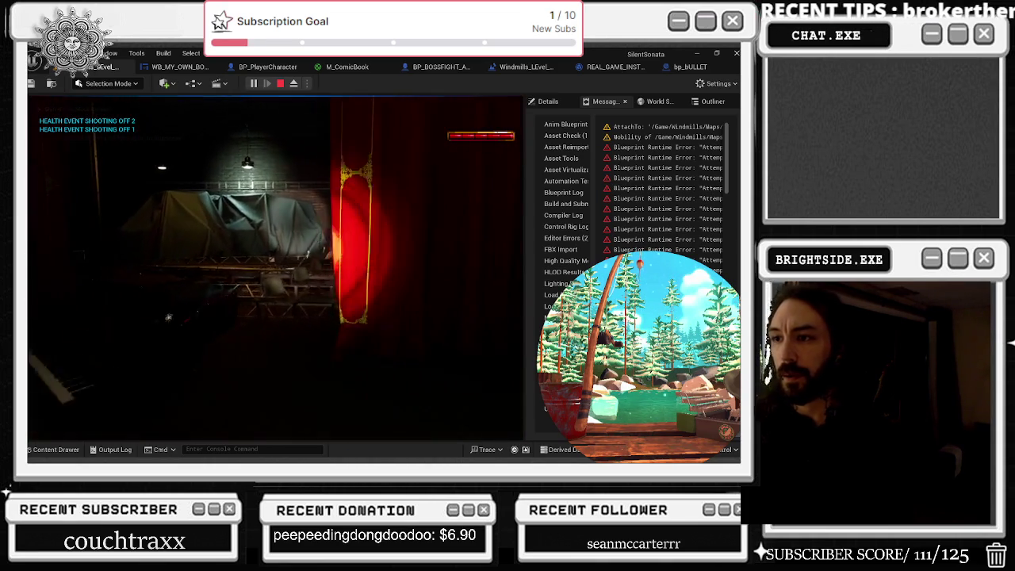
key(w)
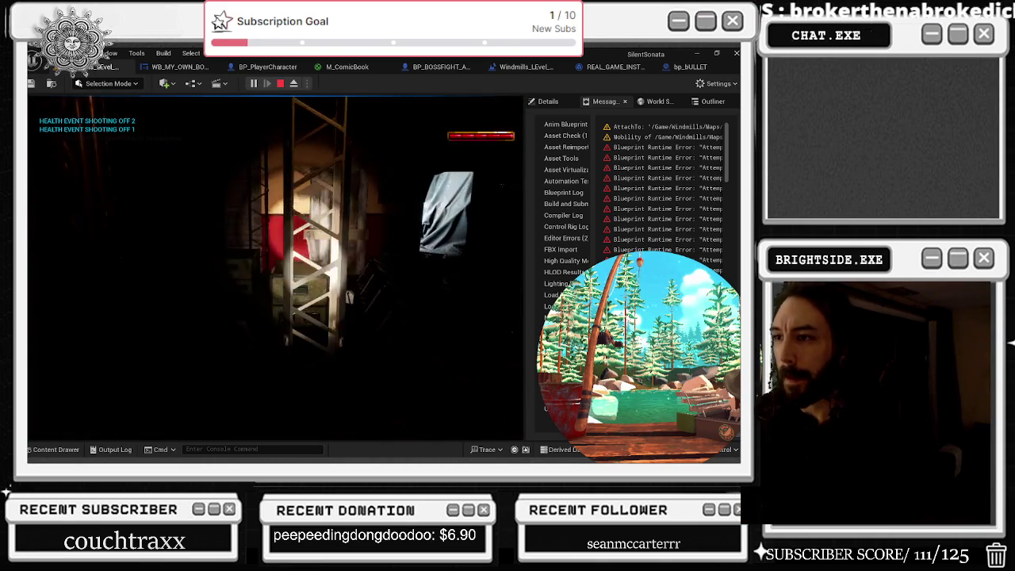
key(w)
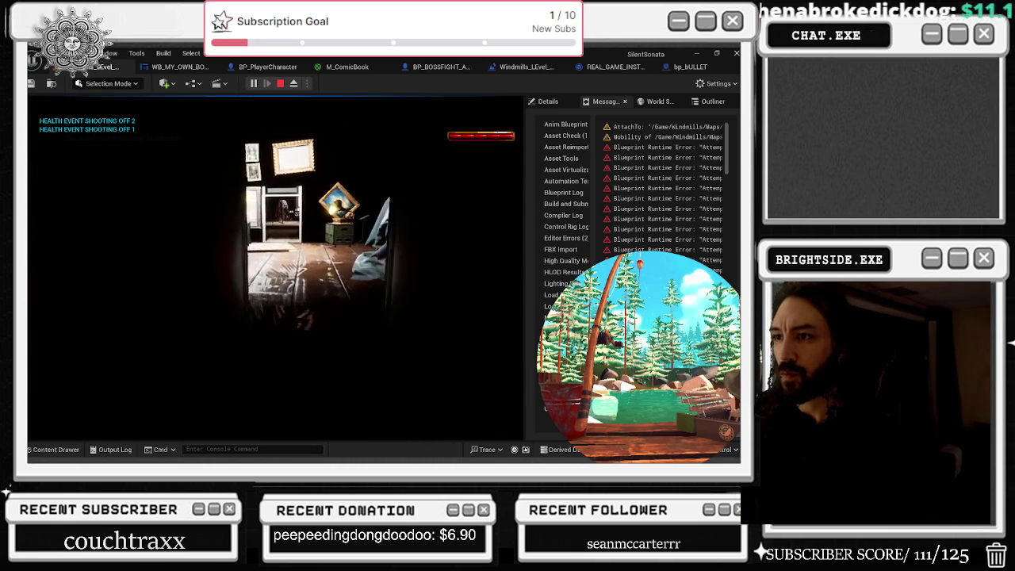
key(w)
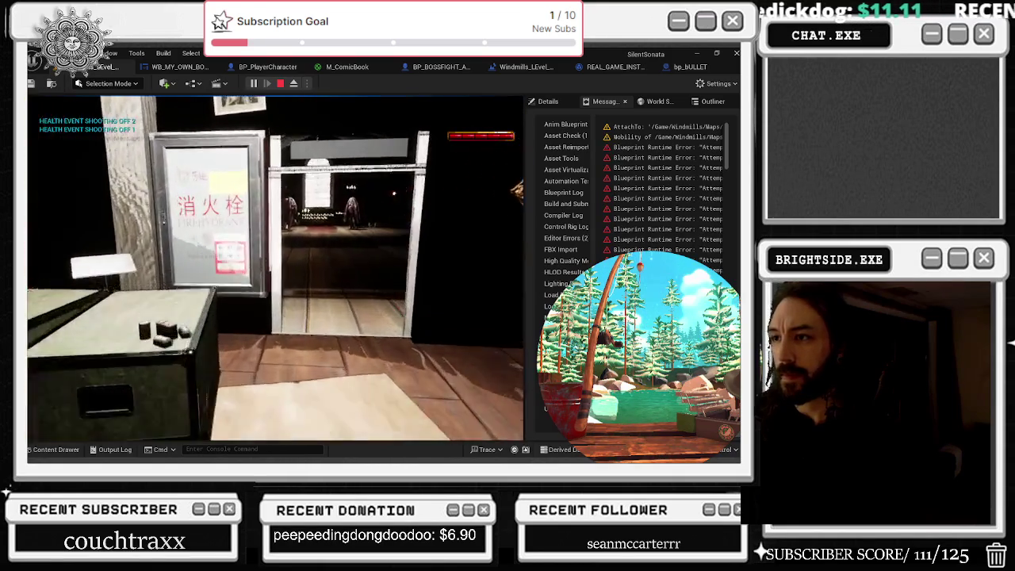
key(w)
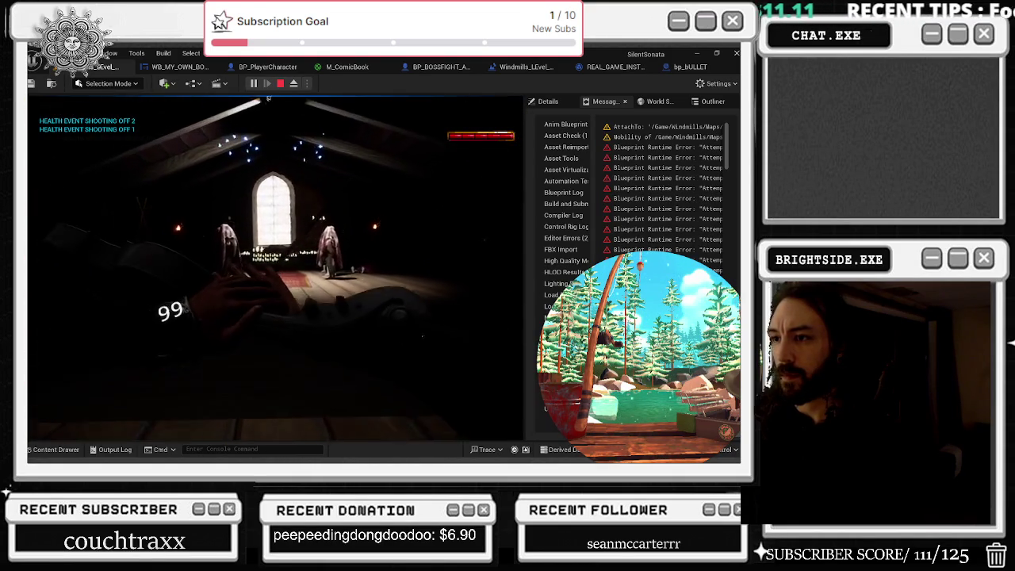
key(w)
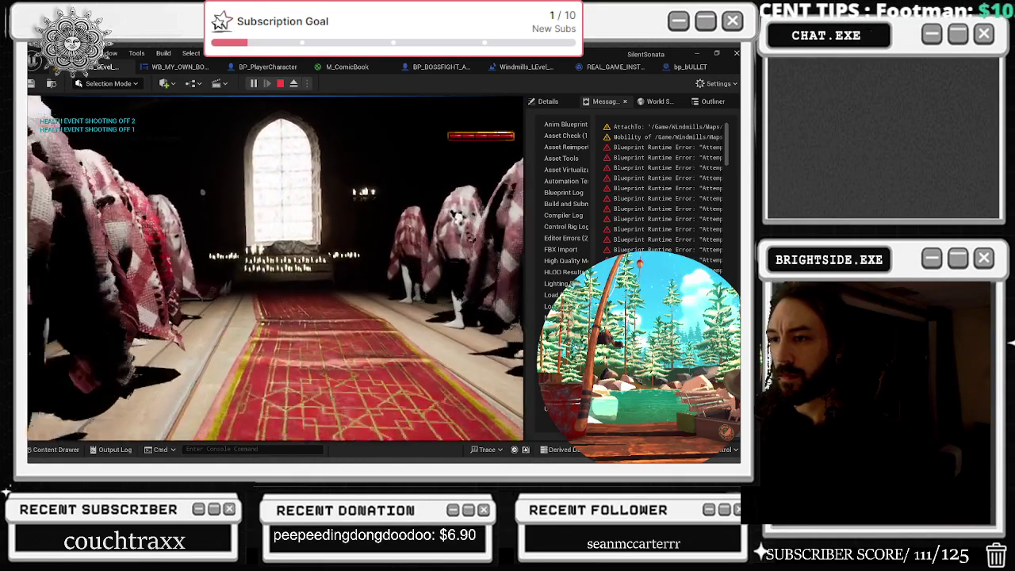
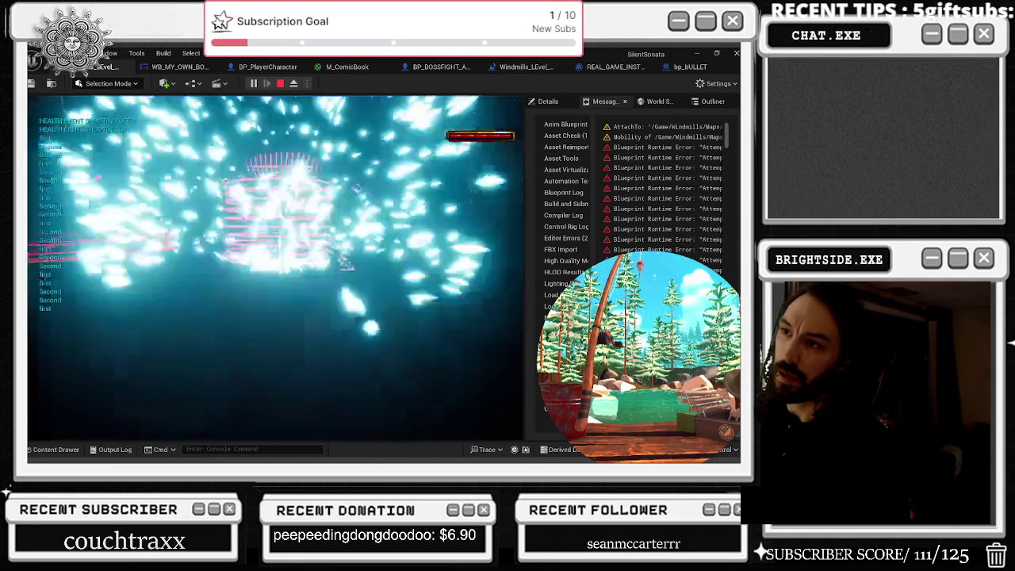
Step: Stop play, set bp_bULLET's Spawn System at Location scale X and Z to 1.0, and browse to its Niagara system
key(Escape)
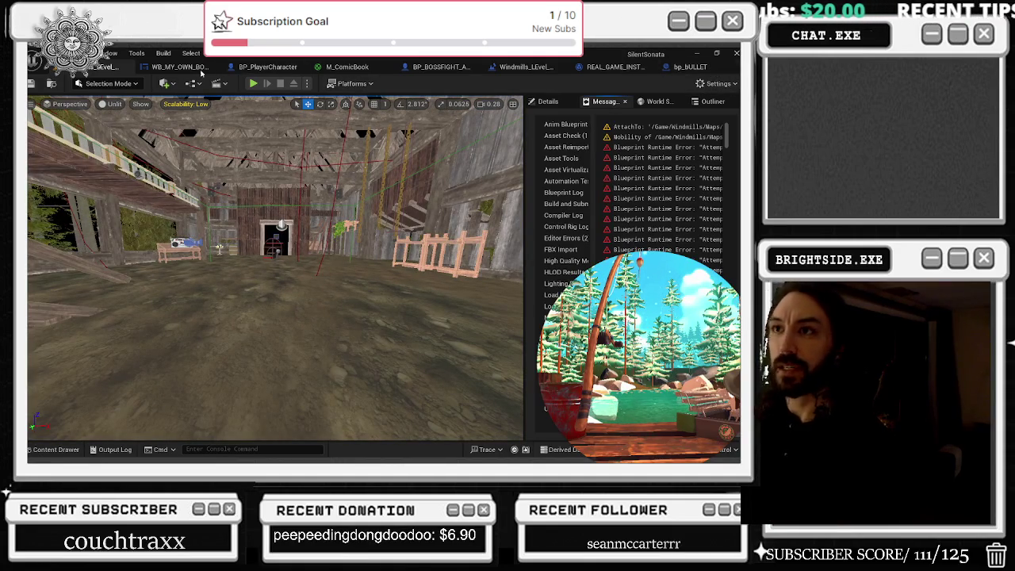
click(685, 68)
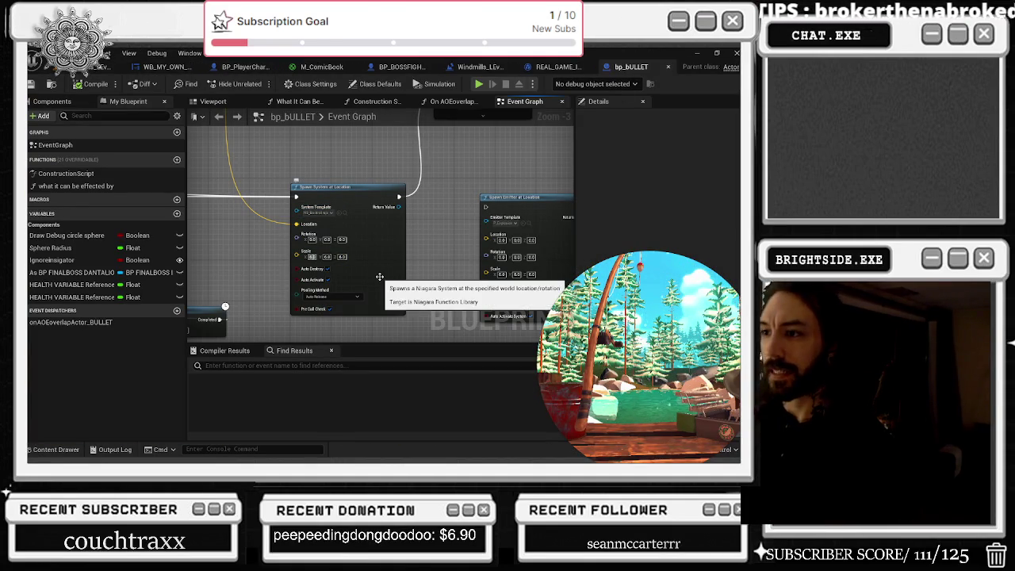
text(1)
key(Tab)
key(Tab)
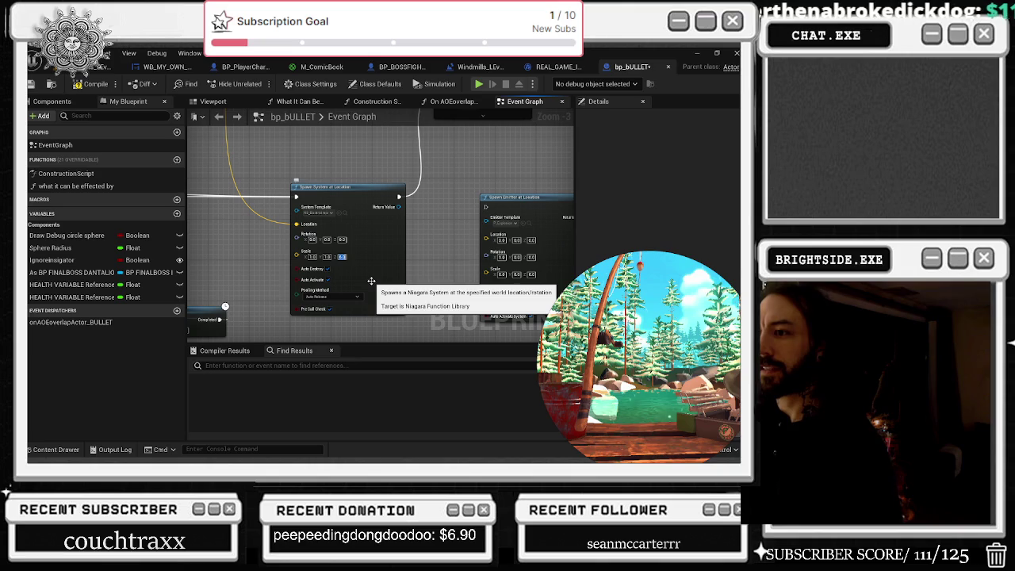
text(1)
key(Return)
click(348, 213)
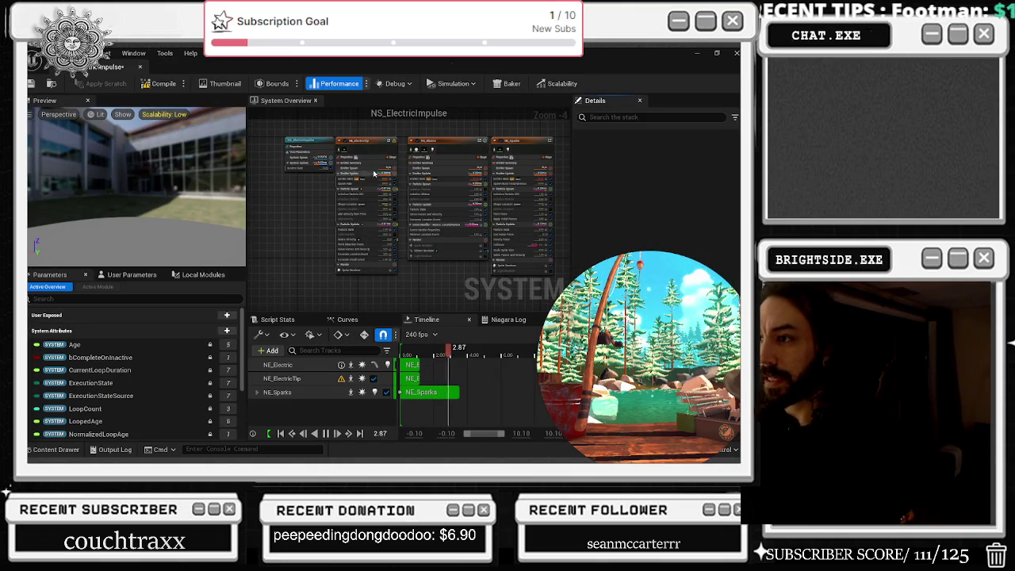
Step: Select the NE_ElectricTip emitter and look through its color settings
scroll(388, 147, up, 2)
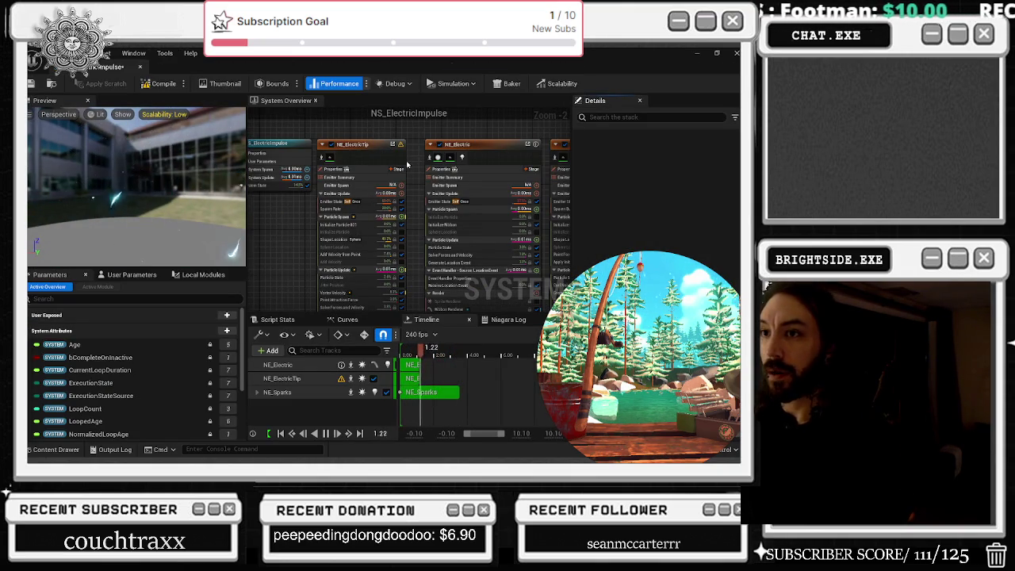
scroll(389, 168, down, 2)
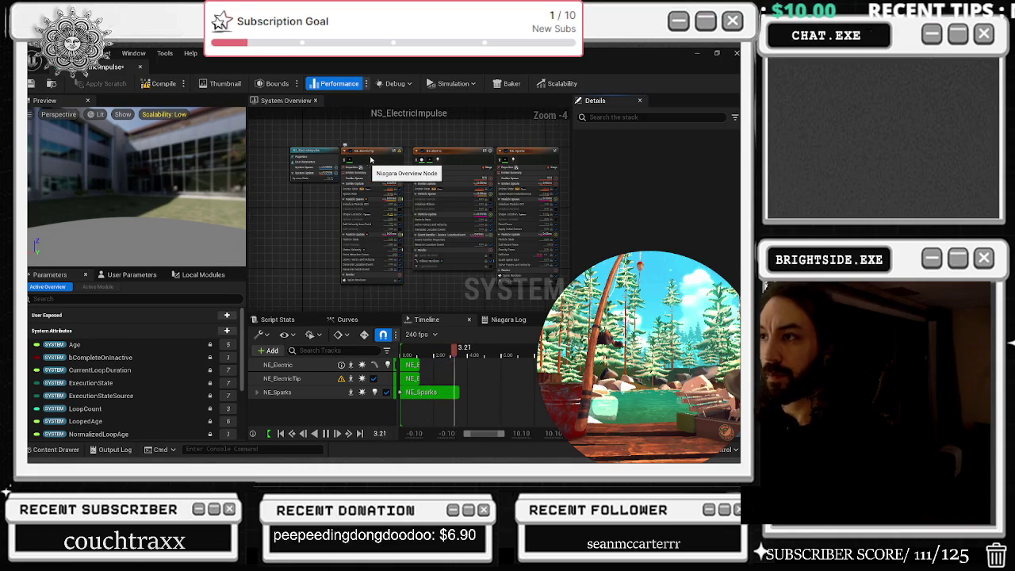
click(372, 158)
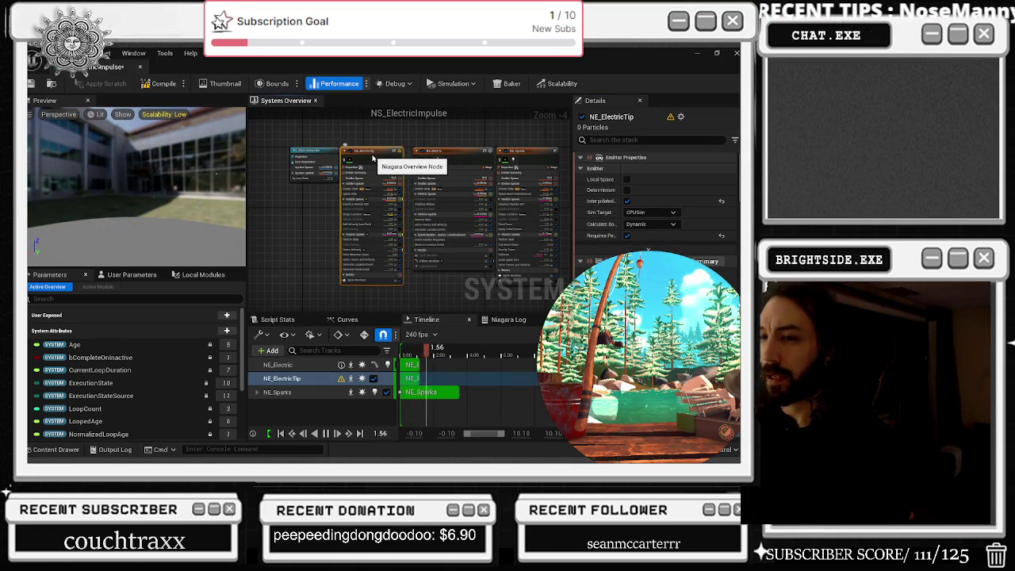
scroll(617, 169, down, 2)
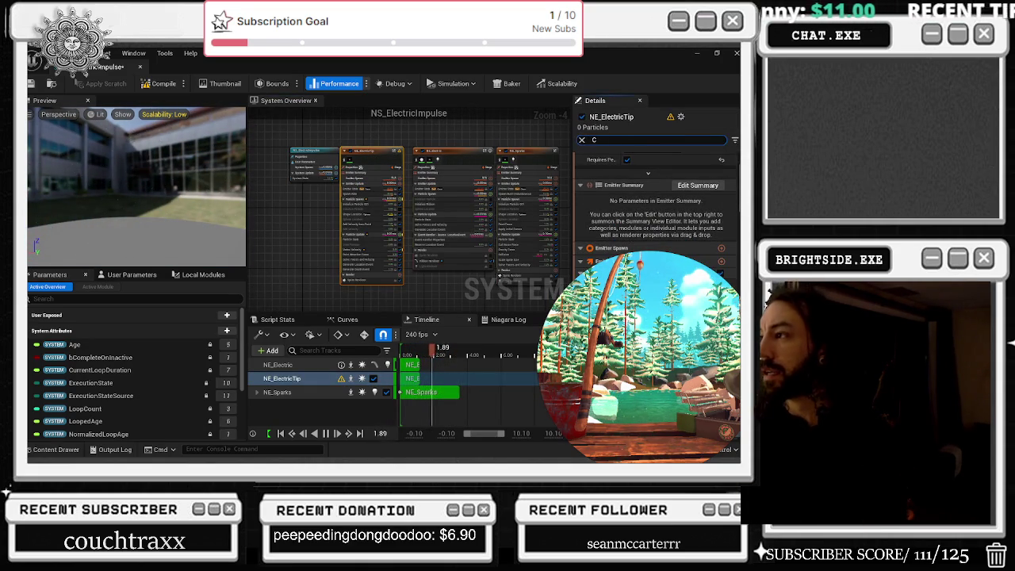
text(OLOR)
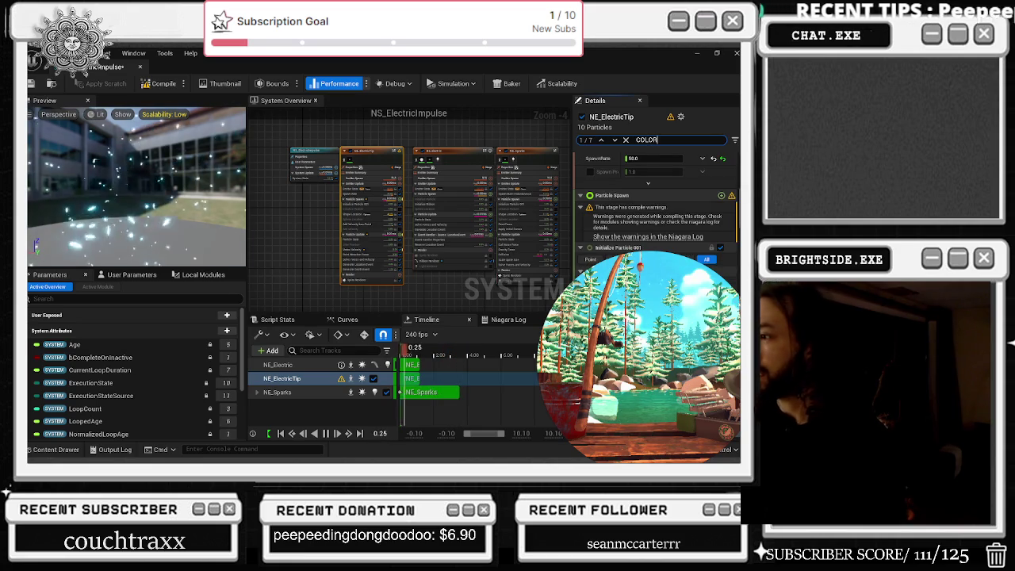
Step: Under User Parameters, add a Linear Color parameter and name it Color
click(131, 275)
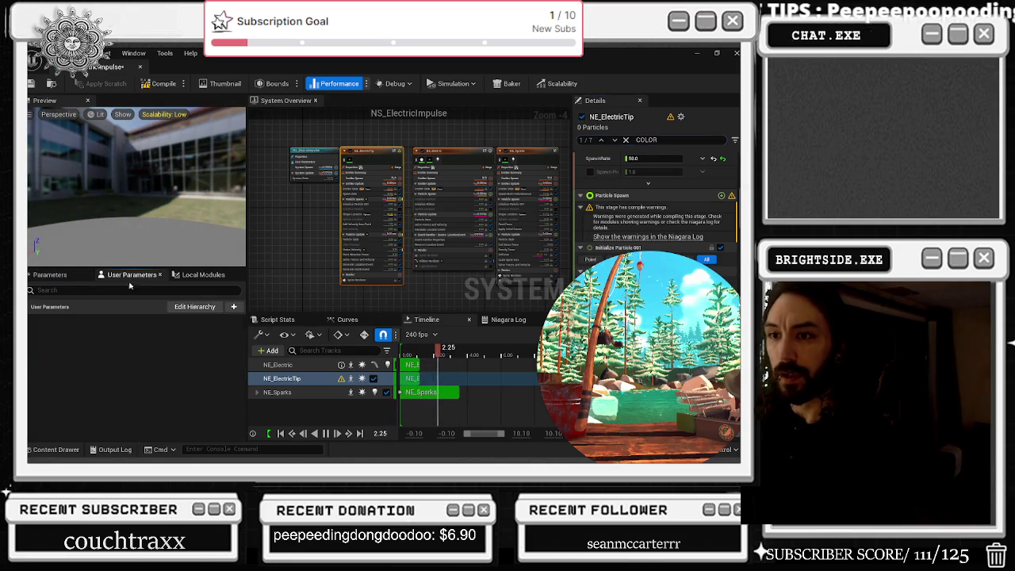
click(233, 306)
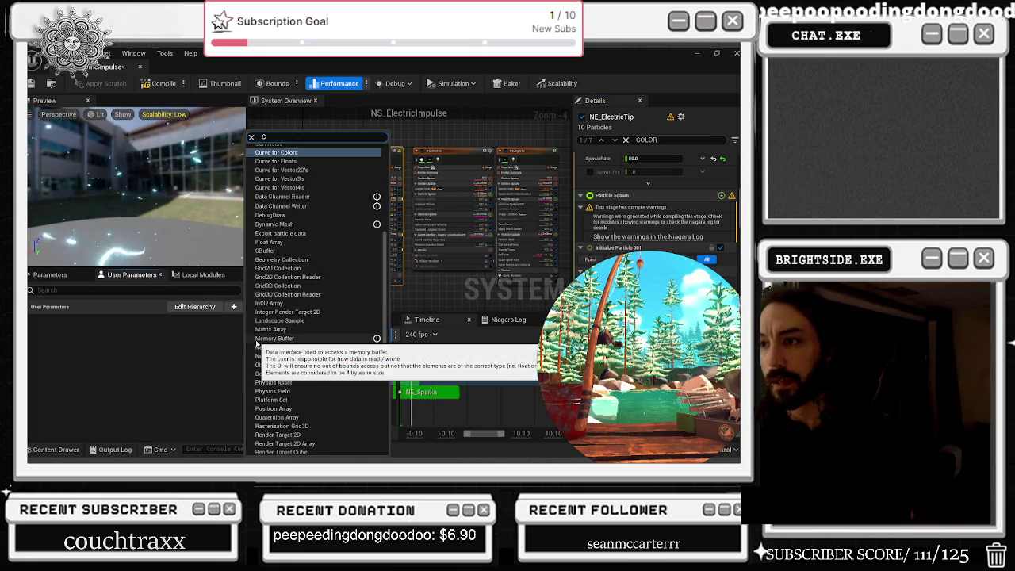
text(COLOR)
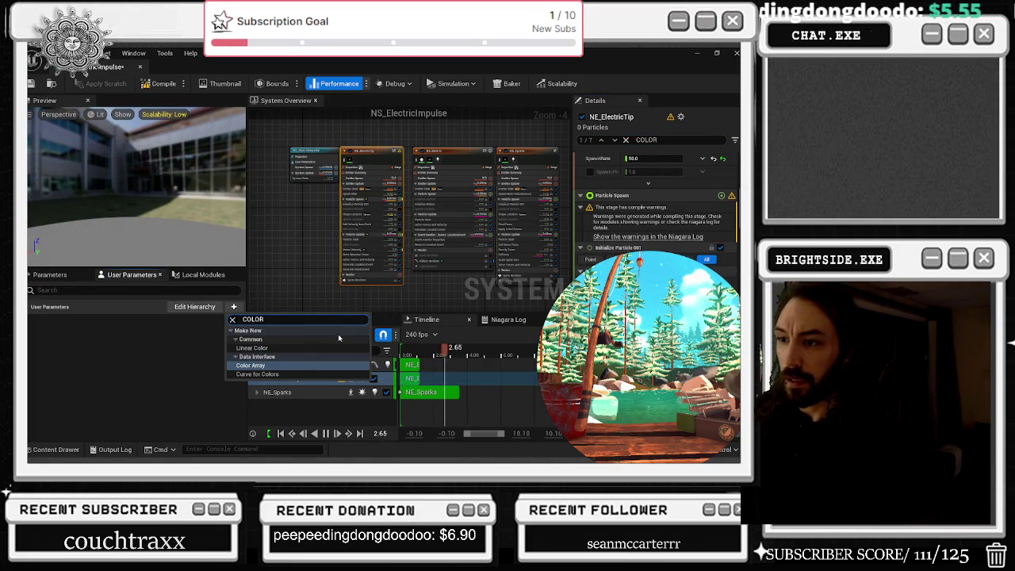
click(249, 347)
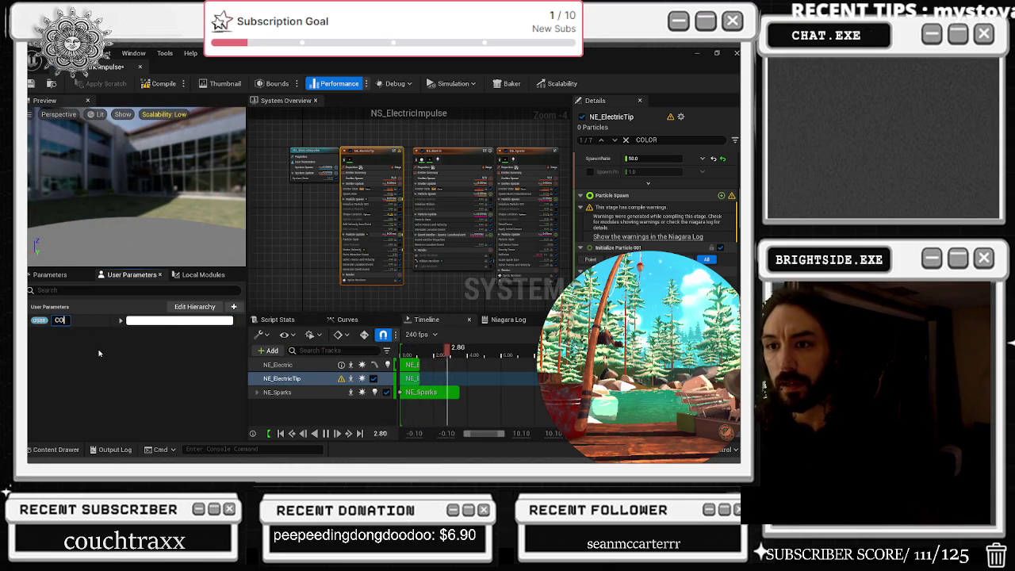
key(BackSpace)
text(olor)
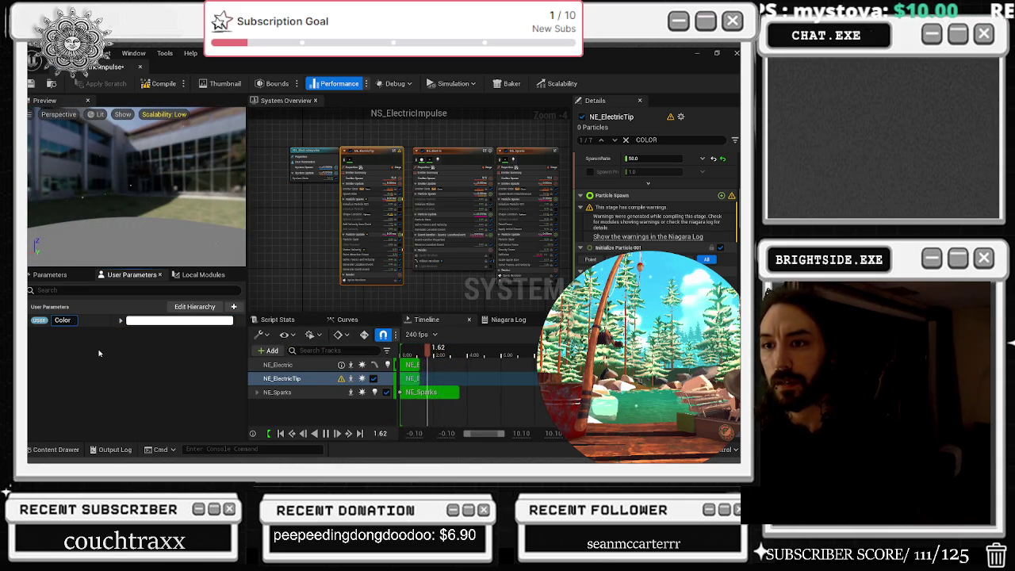
key(Return)
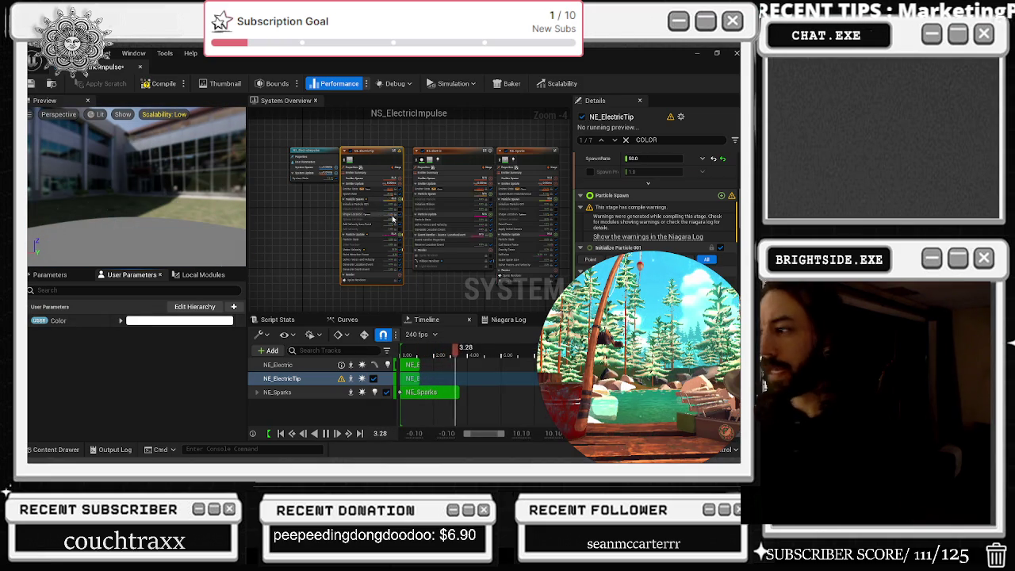
Step: Bind NE_Electric's particle colour to the USER Color parameter
click(455, 156)
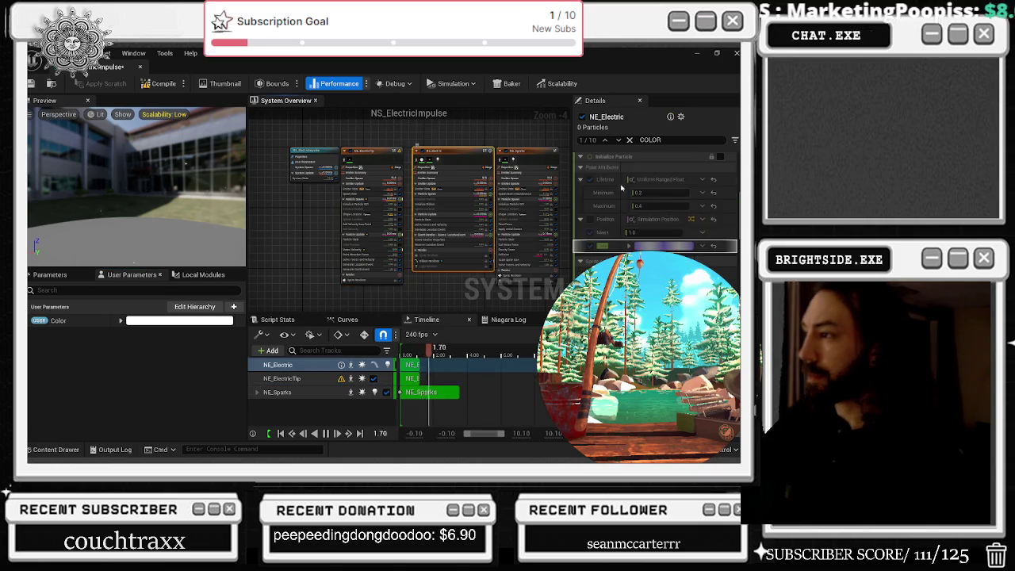
scroll(679, 245, up, 3)
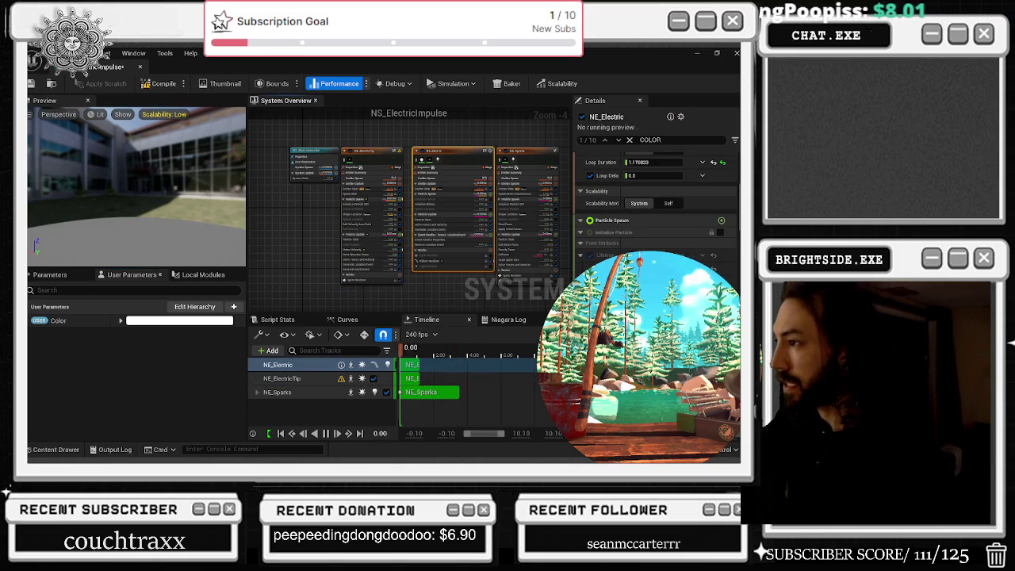
scroll(679, 251, down, 3)
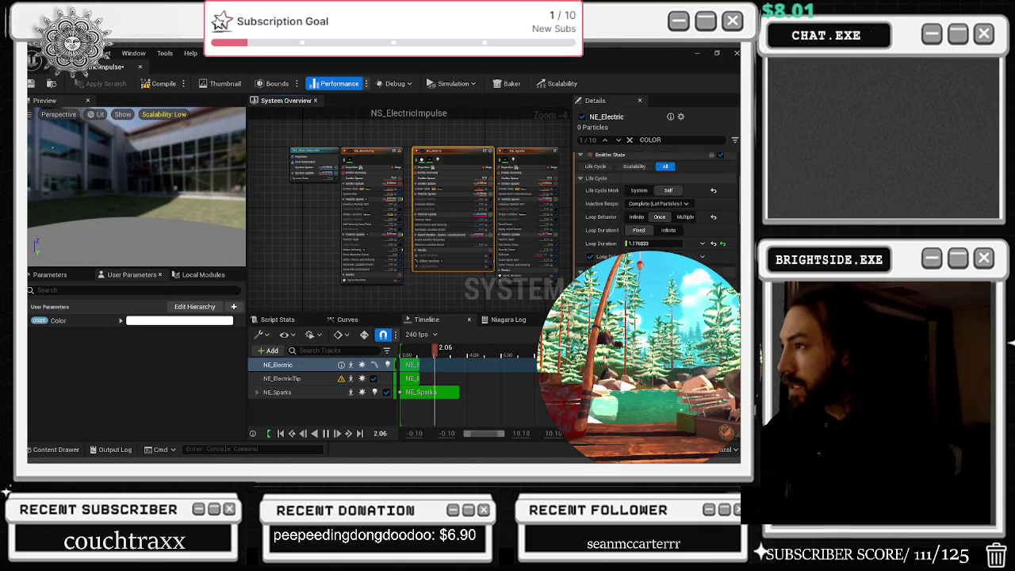
scroll(654, 206, down, 2)
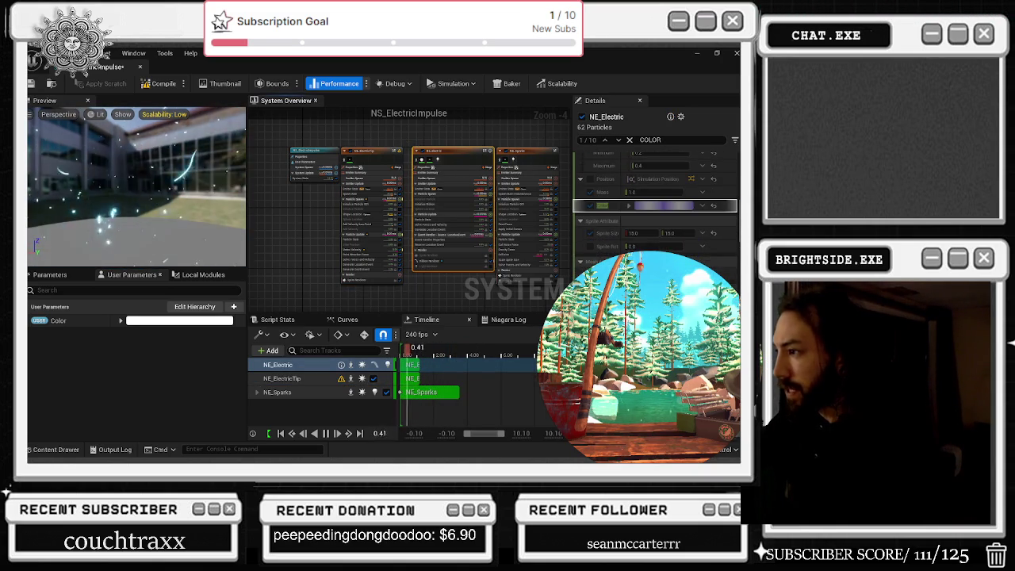
scroll(654, 206, down, 1)
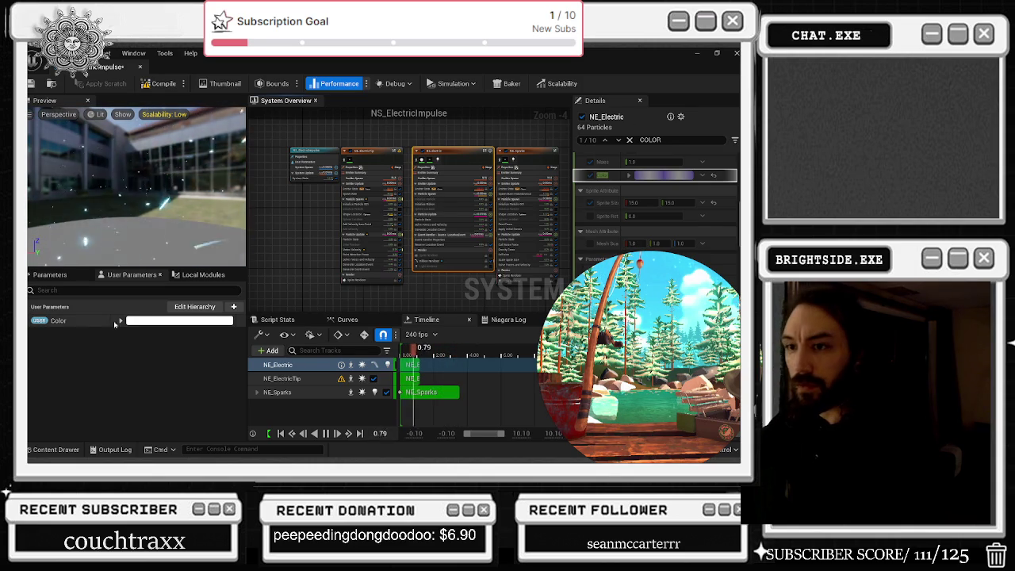
drag(58, 320, 658, 174)
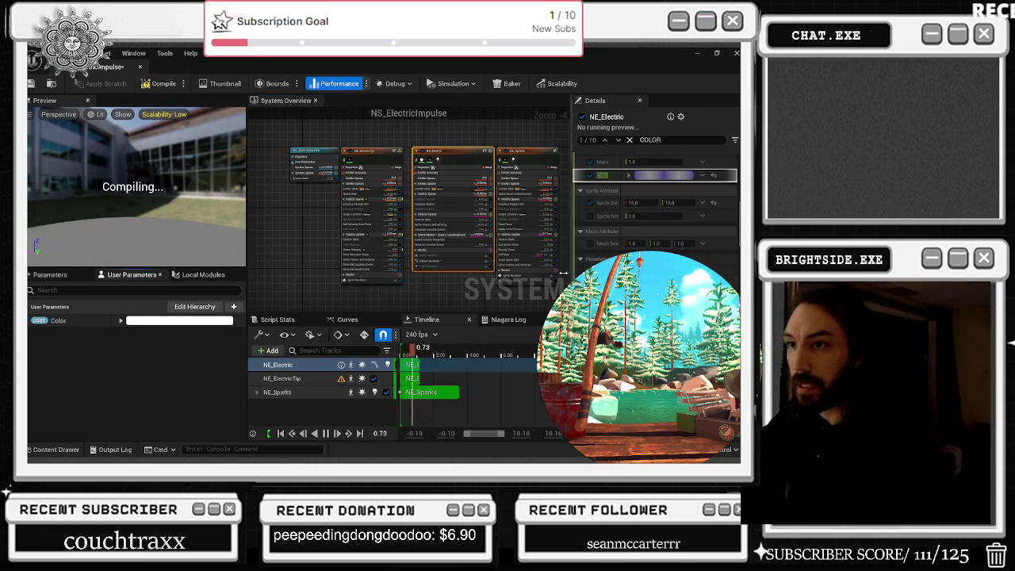
Step: Bind NE_Sparks' colour to Color, recompile, and paste a value into the Color parameter
click(511, 156)
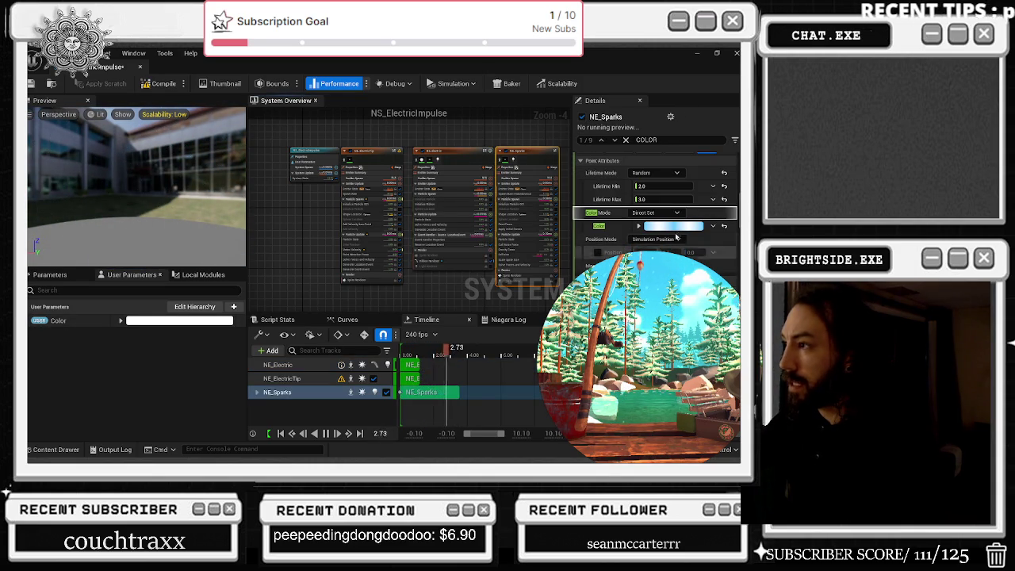
drag(673, 229, 667, 228)
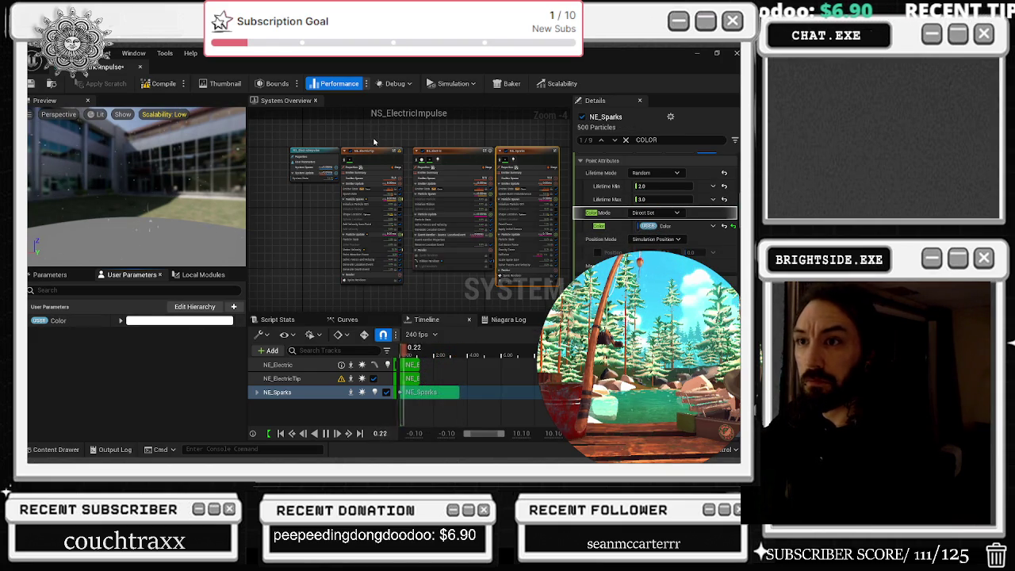
click(160, 85)
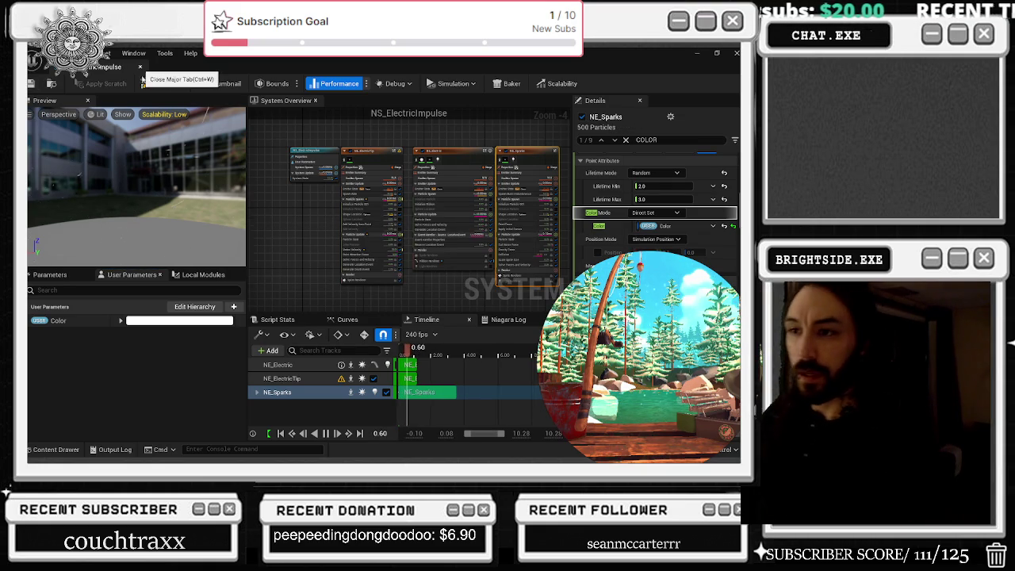
right_click(60, 321)
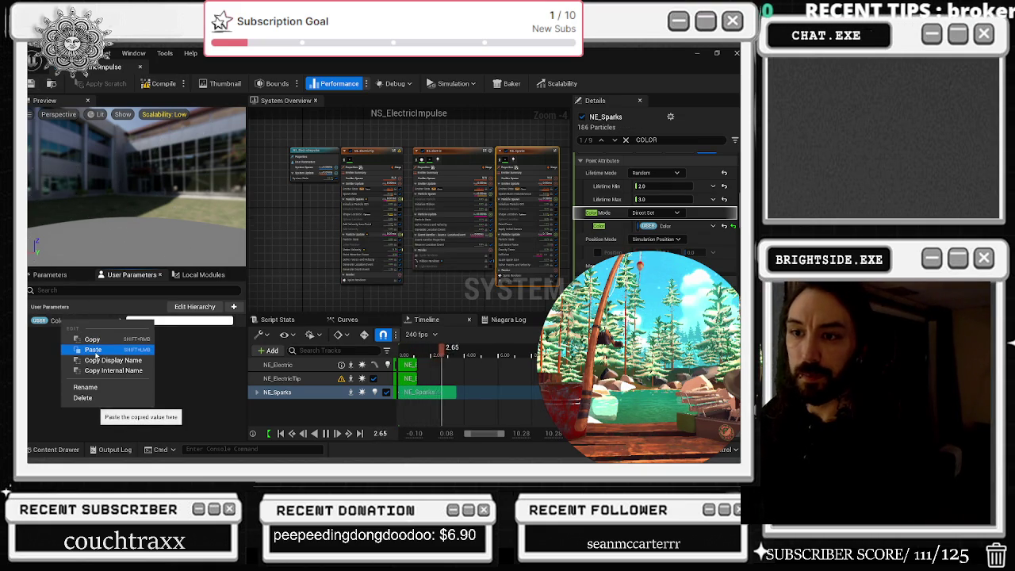
click(92, 350)
Step: In bp_bULLET, add a Set Niagara Variable (LinearColor) node beside the spawn node
key(alt+Tab)
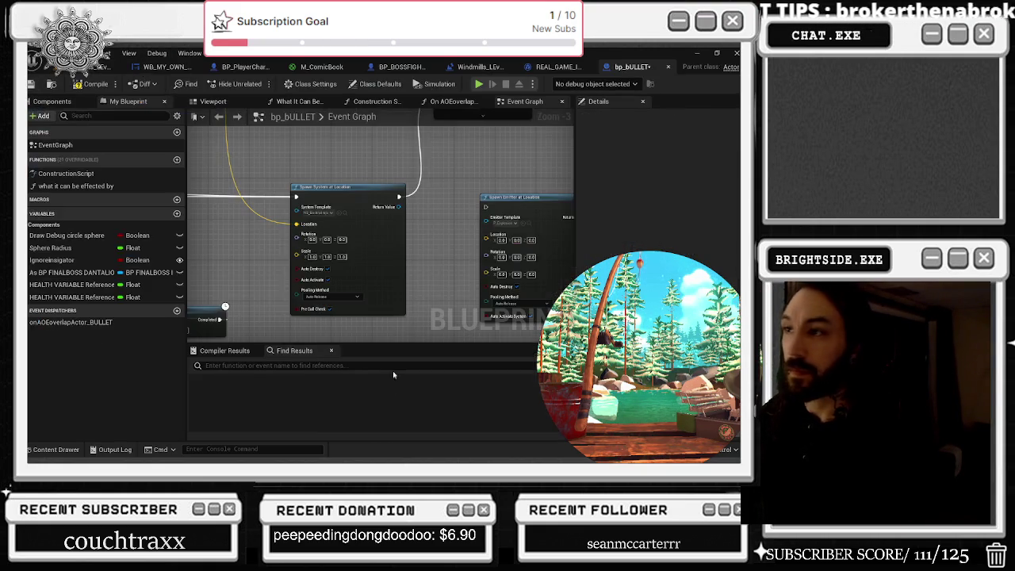
right_click(366, 231)
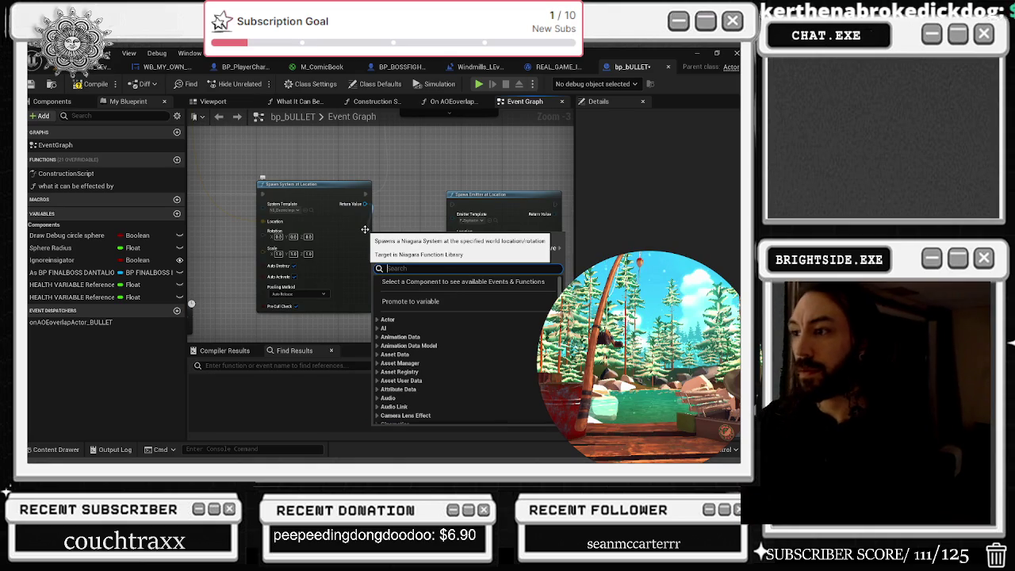
text(set user par)
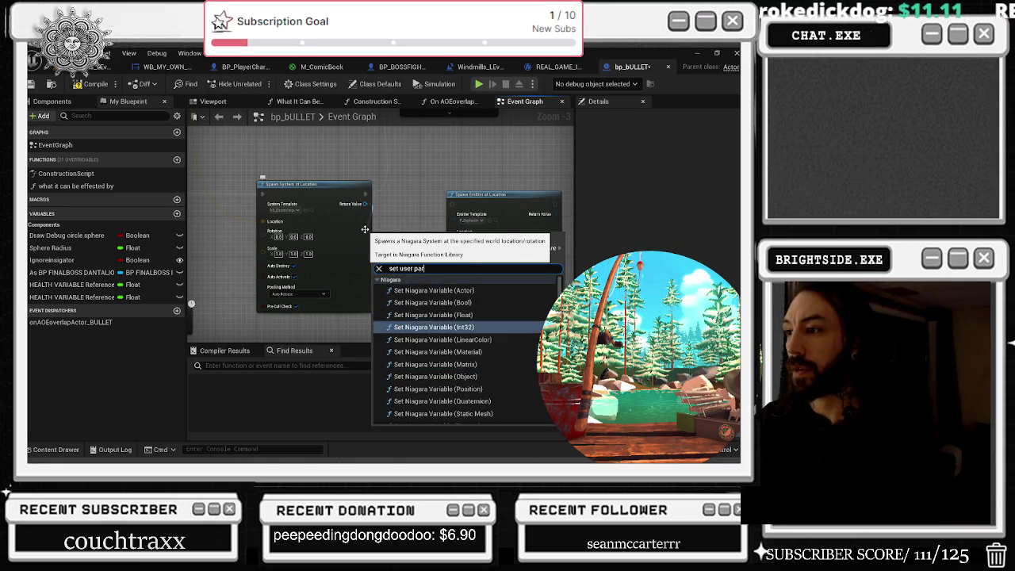
text(r)
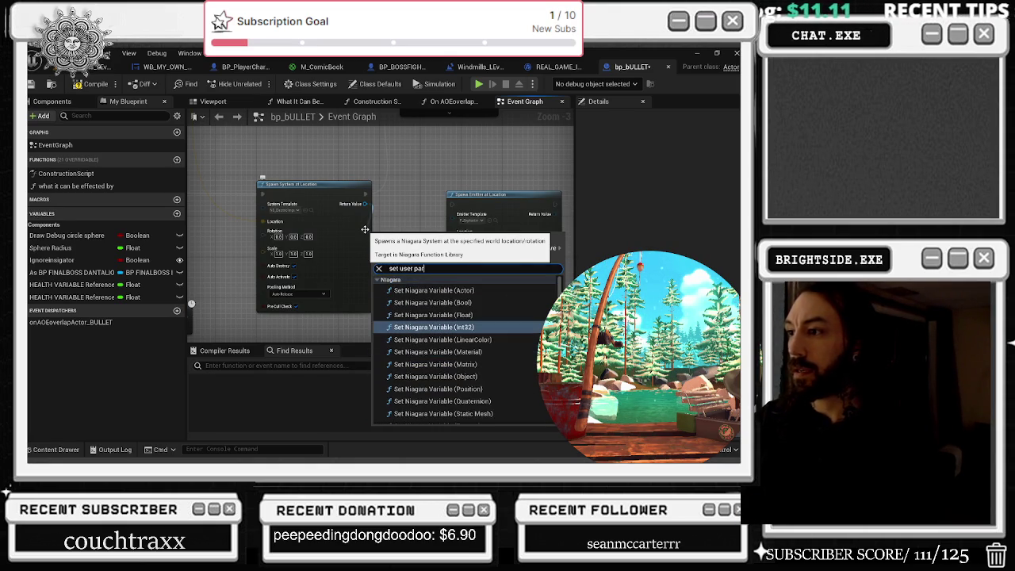
text(ametere)
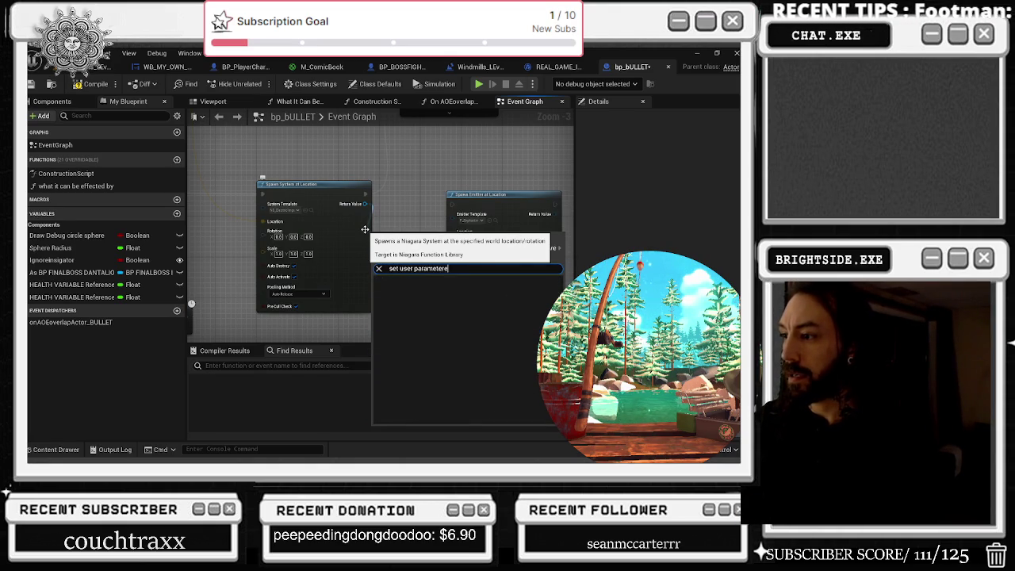
key(BackSpace)
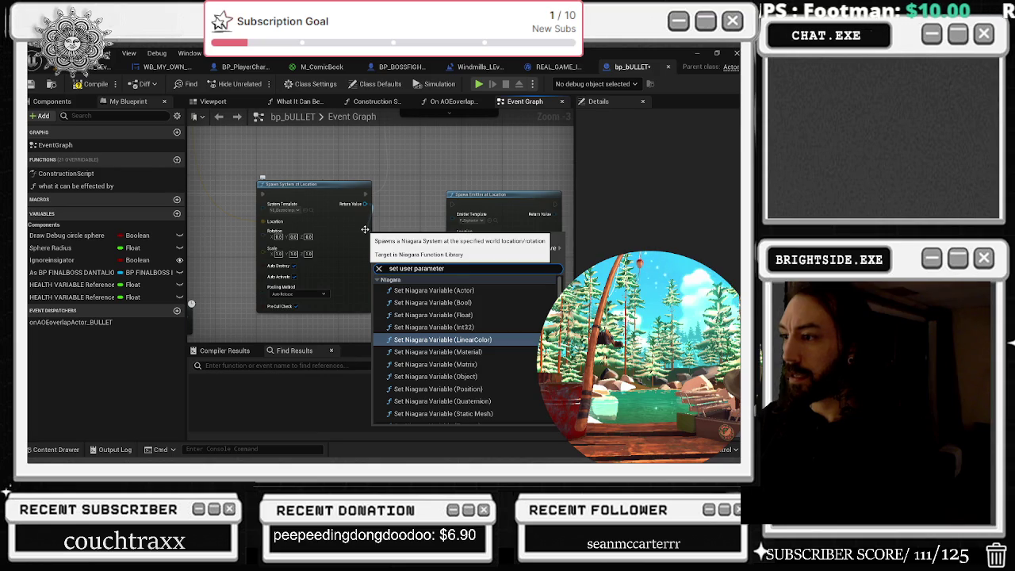
key(Return)
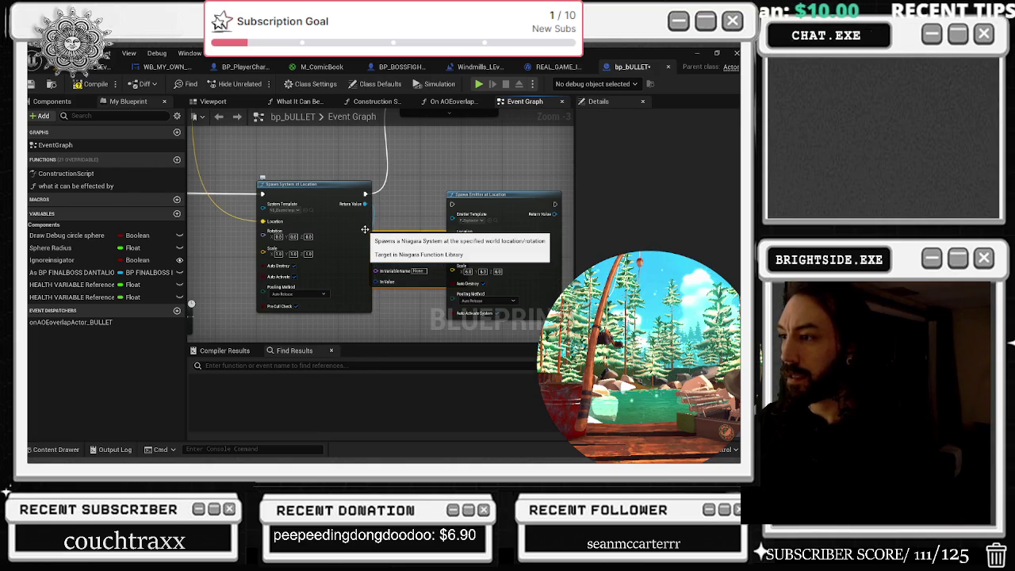
Step: Delete the Spawn Emitter node, reposition Set Niagara Variable, and leave In Variable Name empty
drag(391, 241, 546, 236)
click(434, 224)
key(Delete)
drag(349, 262, 389, 222)
scroll(396, 270, up, 4)
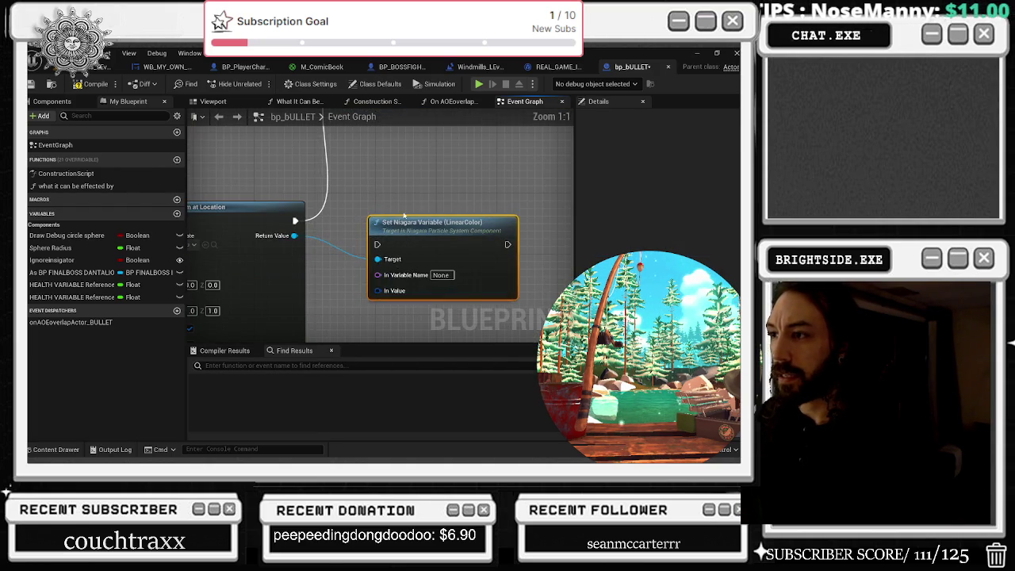
click(433, 259)
text((R=1.000000,G=1.000000,B=1.000000,A=1.000000))
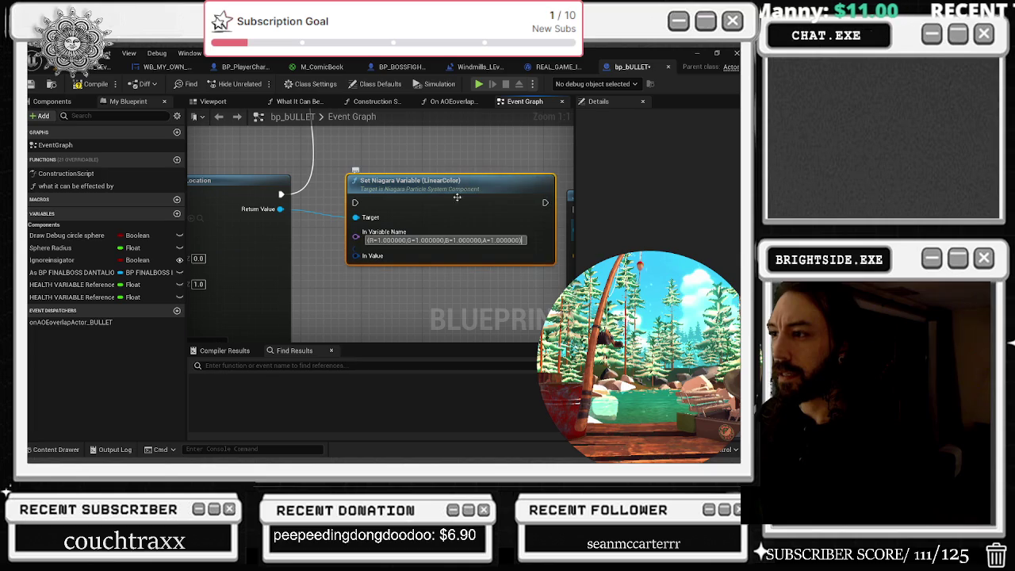
click(435, 172)
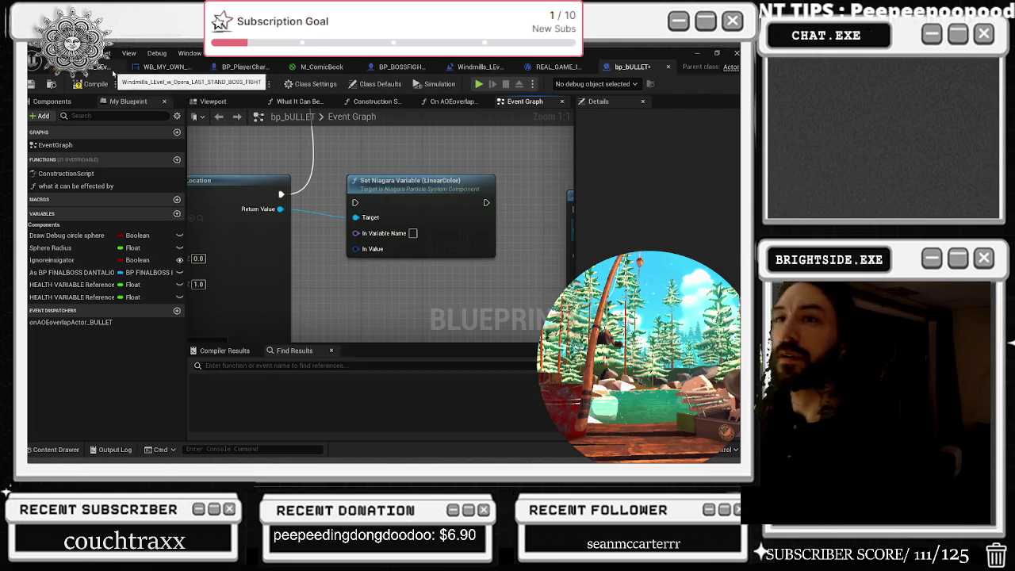
click(107, 66)
Step: Open the boombox actor's blueprint and jump to BP_PlayerCharacter's violin particle nodes
click(276, 188)
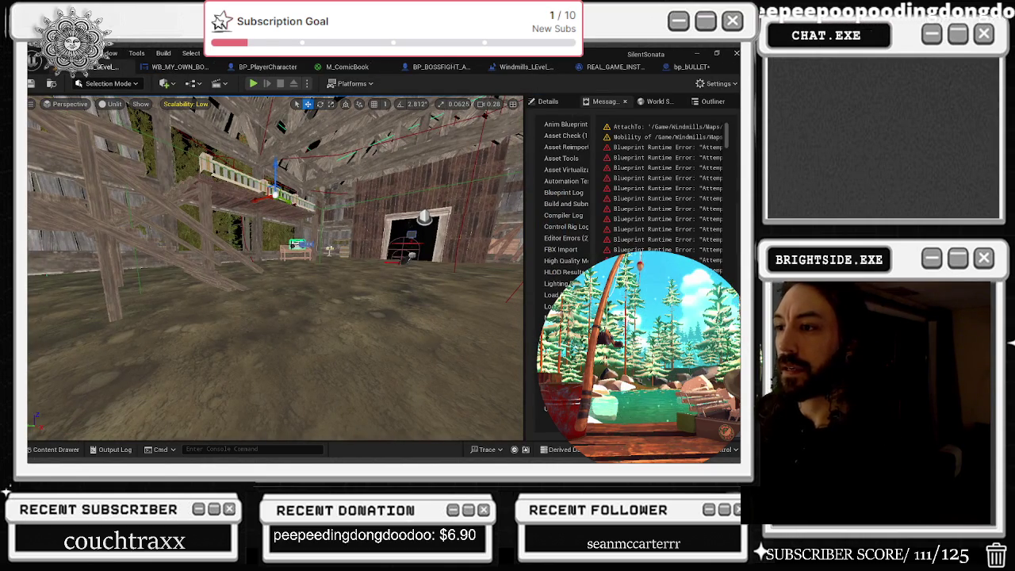
double_click(293, 244)
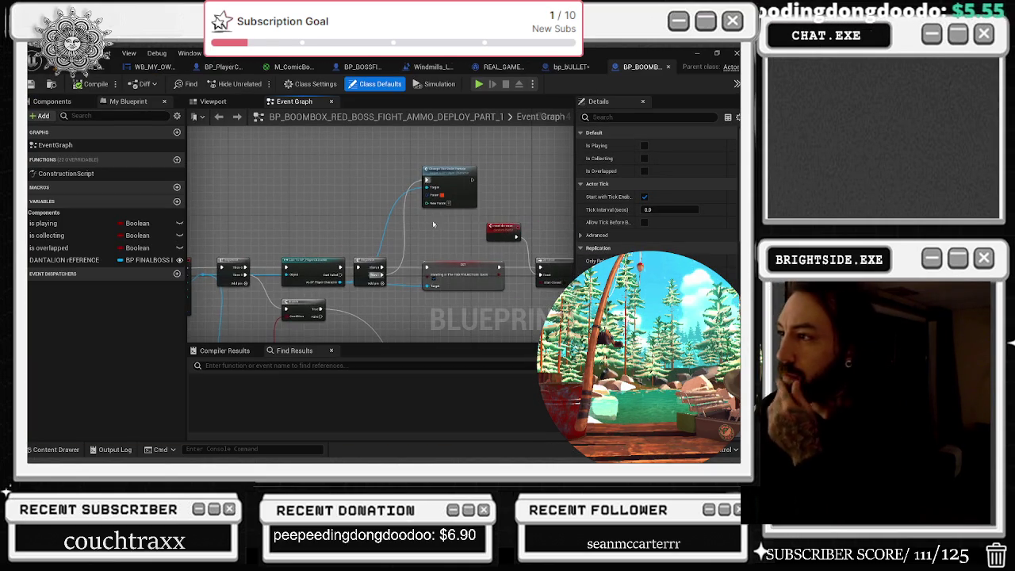
click(420, 165)
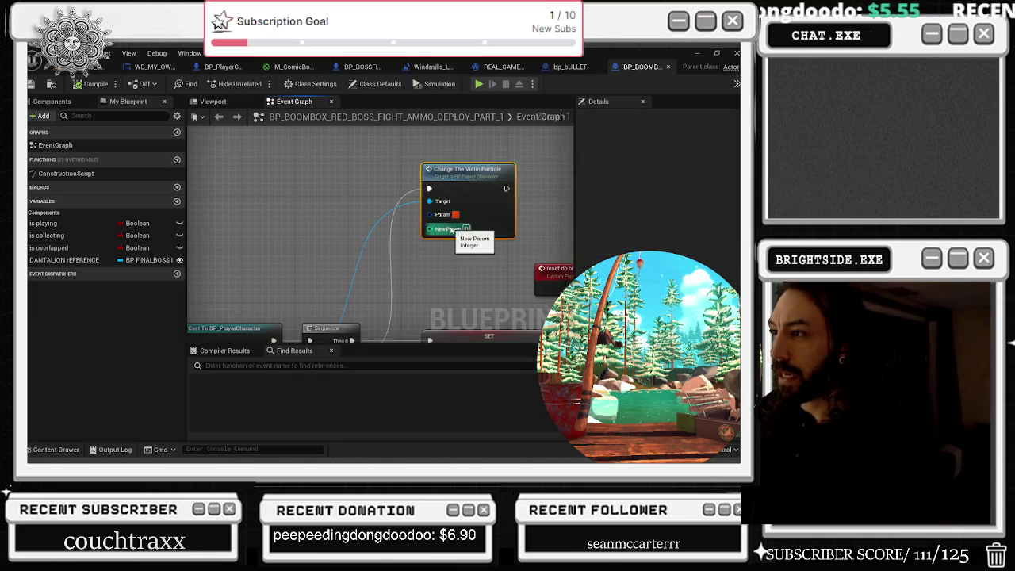
double_click(456, 203)
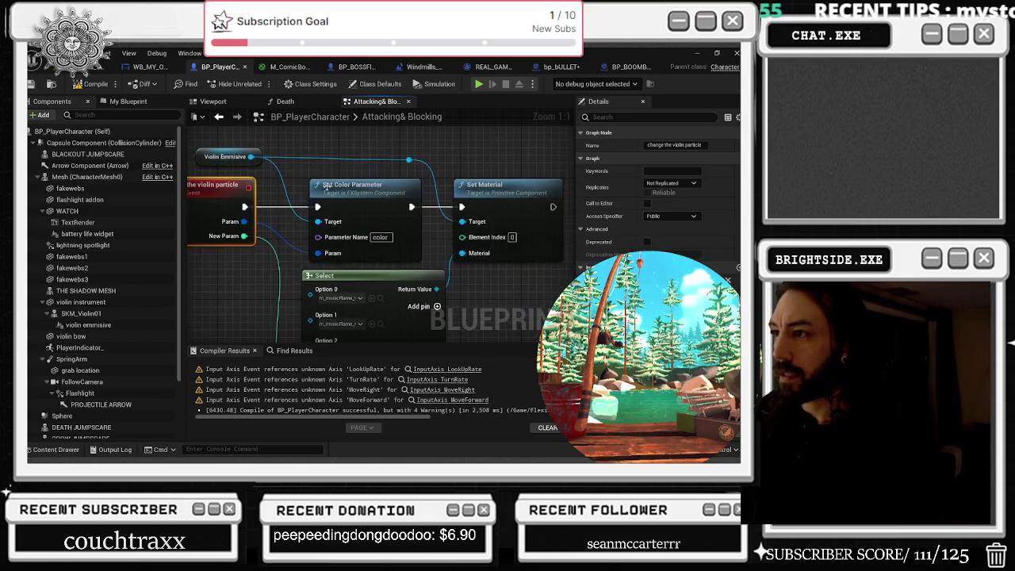
drag(248, 161, 263, 161)
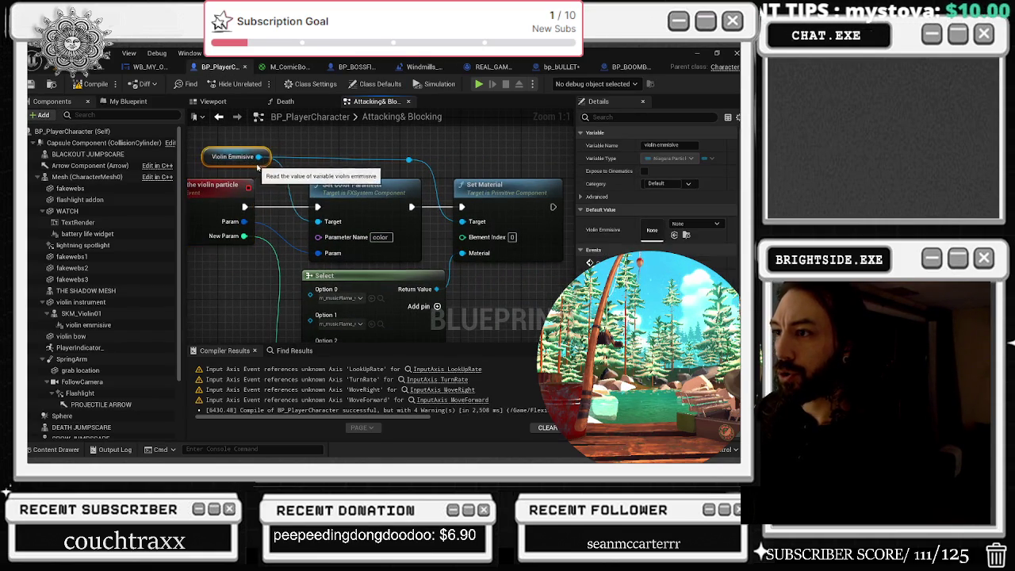
Step: Paste Set Color Parameter into bp_bULLET, wire its Target, and delete Set Niagara Variable
ctrl+click(364, 190)
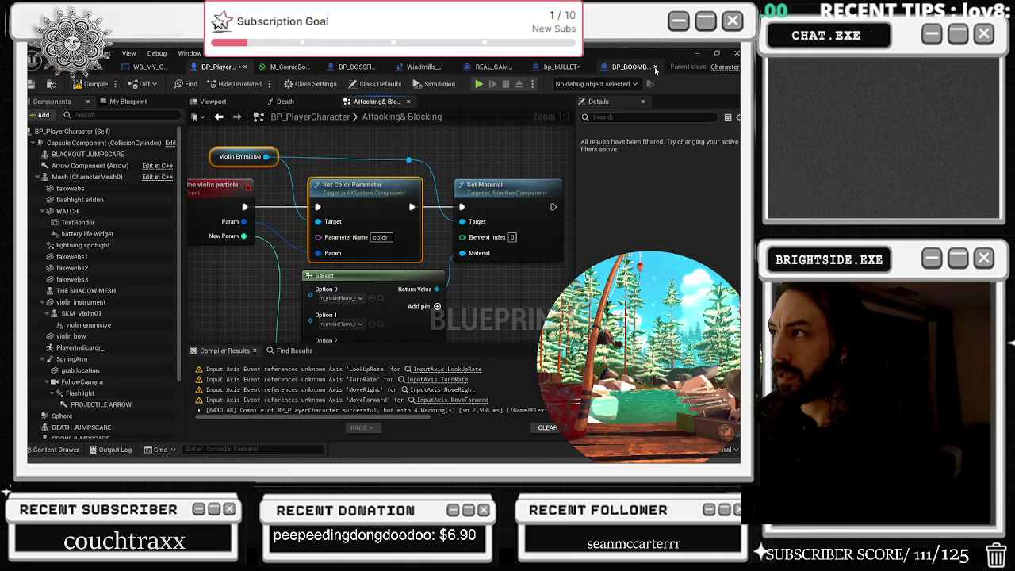
click(618, 68)
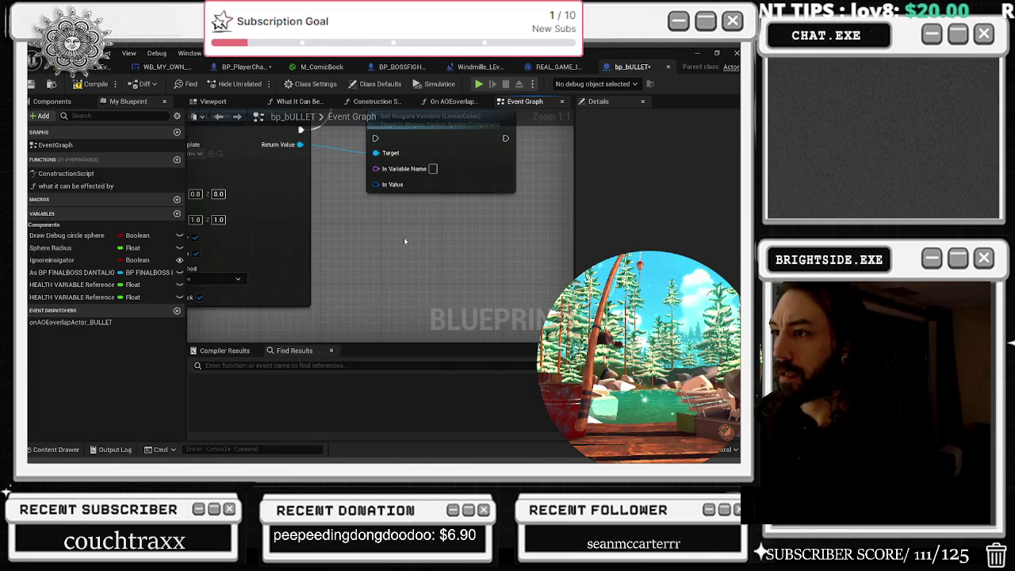
click(455, 223)
mouse_move(452, 289)
mouse_down()
mouse_move(339, 165)
mouse_move(300, 144)
mouse_up()
click(425, 150)
key(Delete)
mouse_move(477, 322)
mouse_down()
mouse_move(420, 179)
mouse_move(408, 178)
mouse_up()
Step: Delete the Violin Emmisive node, chain Set Color Parameter after spawning, and add Select Color to Param
click(349, 254)
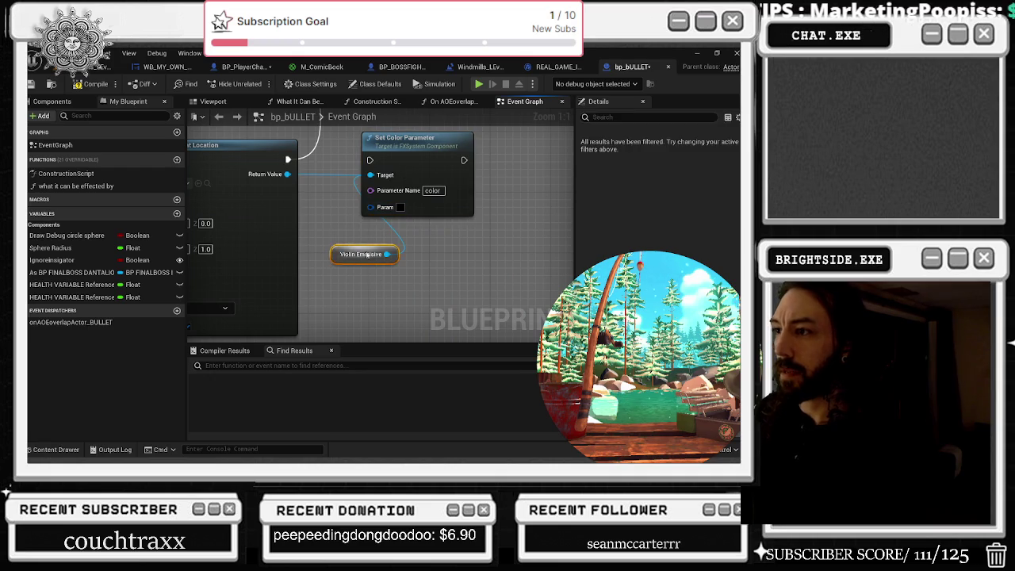
key(Delete)
scroll(352, 266, down, 2)
mouse_move(449, 120)
mouse_down()
mouse_move(464, 233)
mouse_move(442, 203)
mouse_move(351, 223)
mouse_move(427, 181)
mouse_up()
drag(436, 233, 414, 271)
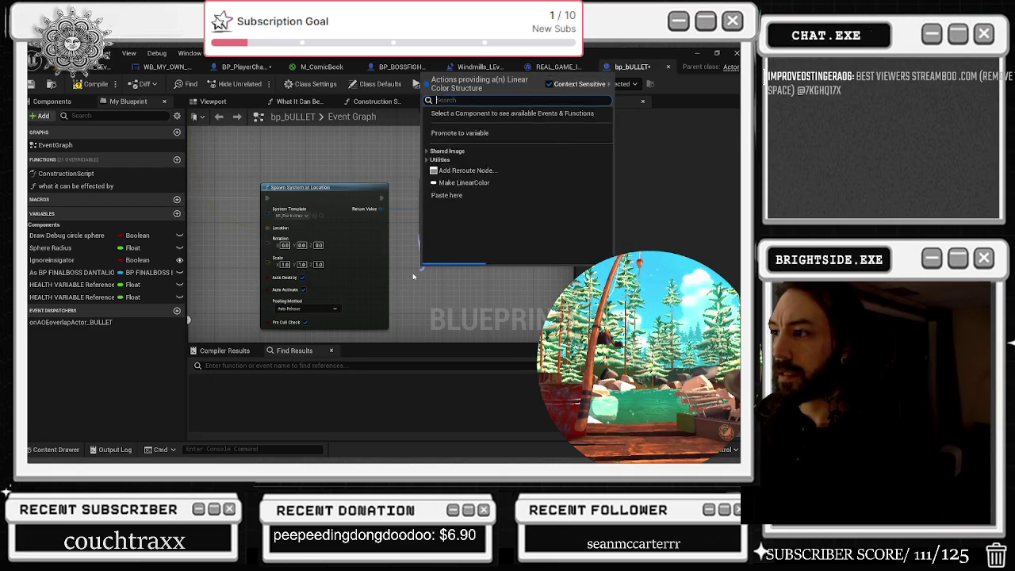
text(selec)
key(Return)
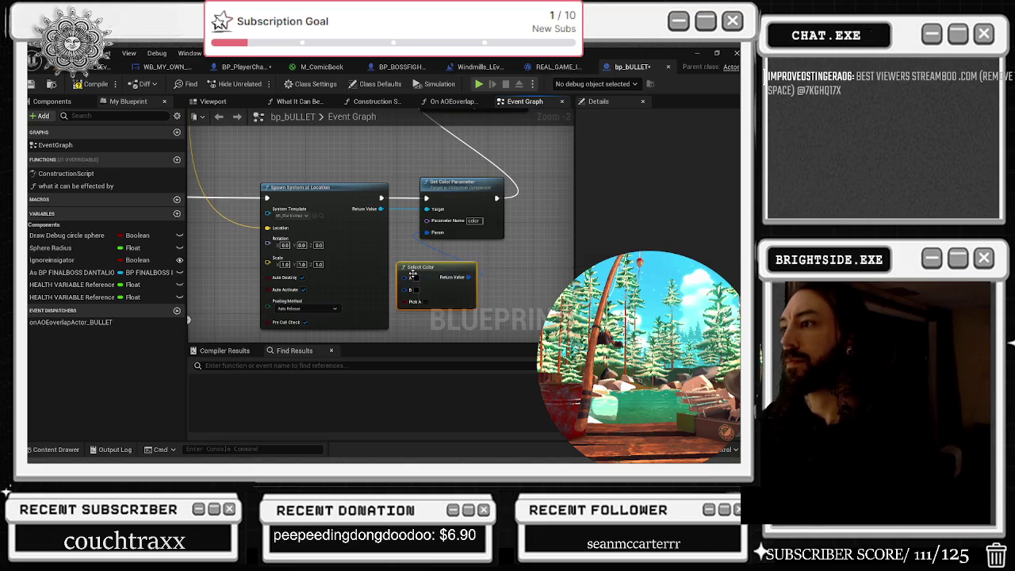
Step: Pan around the graph to review the Delay, Cast To BP_BOSSFIGHT and Apply Damage nodes
scroll(432, 321, down, 1)
mouse_move(431, 321)
mouse_down()
mouse_move(532, 237)
mouse_move(468, 230)
mouse_move(637, 215)
mouse_up()
mouse_move(380, 238)
mouse_down()
mouse_move(389, 267)
mouse_move(361, 127)
mouse_up()
drag(492, 261, 191, 182)
scroll(238, 206, down, 1)
mouse_move(238, 206)
mouse_down()
mouse_move(269, 238)
mouse_move(283, 275)
mouse_move(222, 262)
mouse_up()
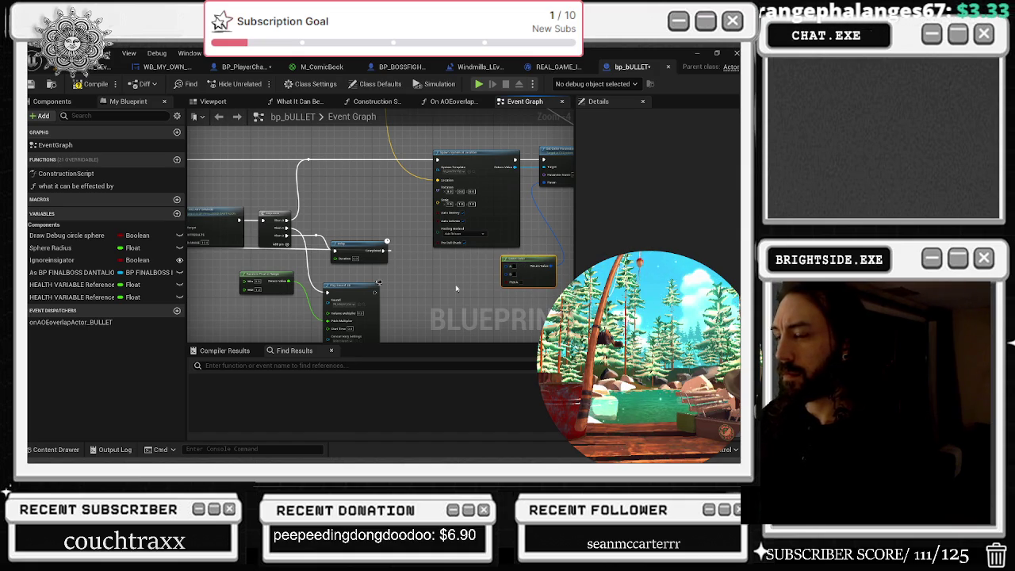
drag(445, 300, 545, 183)
mouse_move(435, 316)
mouse_down()
mouse_move(389, 294)
mouse_move(319, 285)
mouse_up()
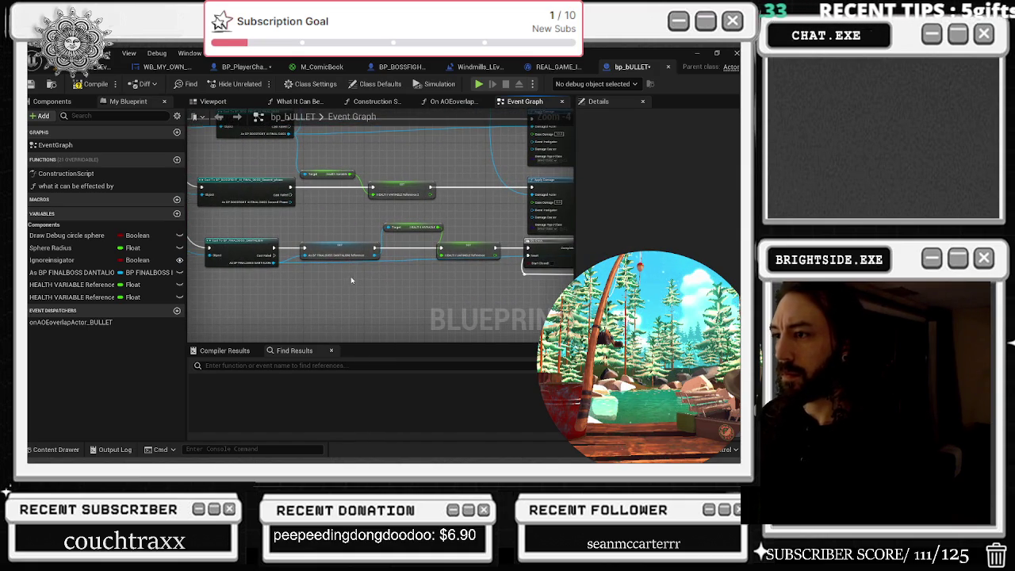
mouse_move(419, 280)
mouse_down()
mouse_move(386, 279)
mouse_move(444, 273)
mouse_move(452, 260)
mouse_up()
Step: Promote Select Color's Pick A to a Boolean named 'hit last boss' and move its getter down
right_click(468, 262)
click(491, 292)
text(hit last boss)
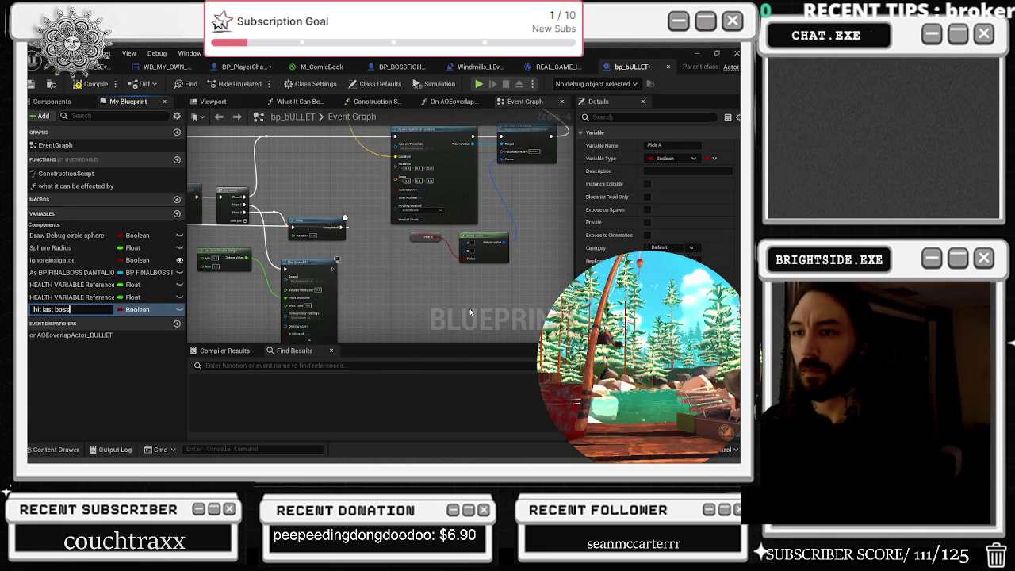
key(Return)
scroll(498, 247, up, 4)
scroll(357, 244, down, 1)
drag(354, 232, 355, 271)
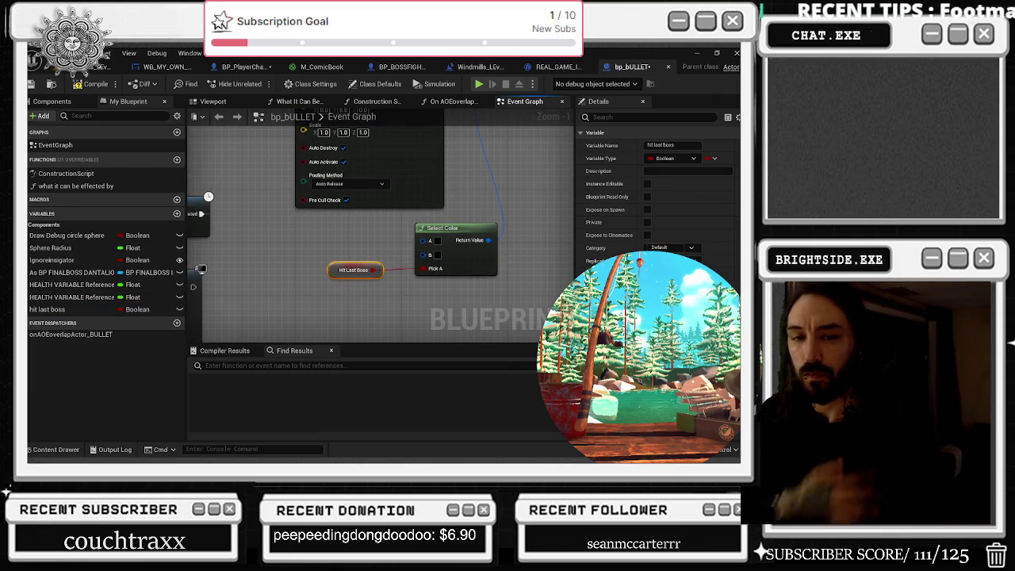
key(alt+Tab)
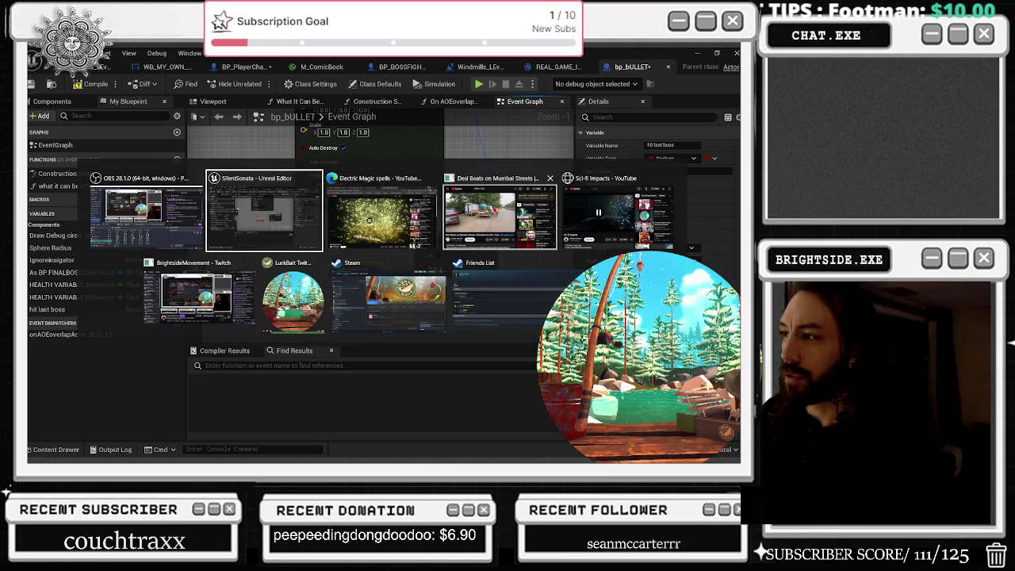
Step: Close the Sci-fi impacts tab, pause the Electric Magic spells video, and switch to the Twitch tab
click(528, 214)
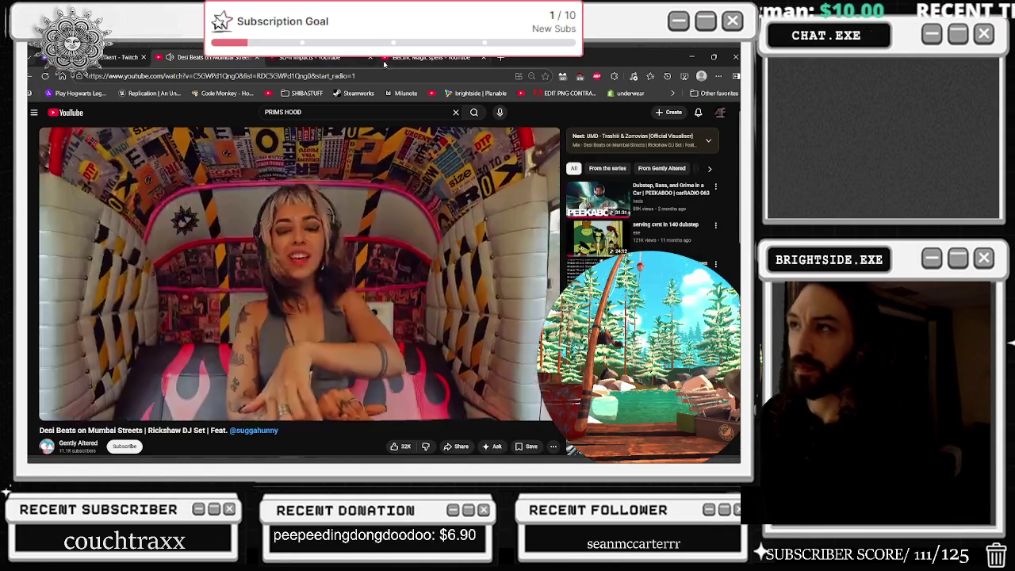
click(369, 58)
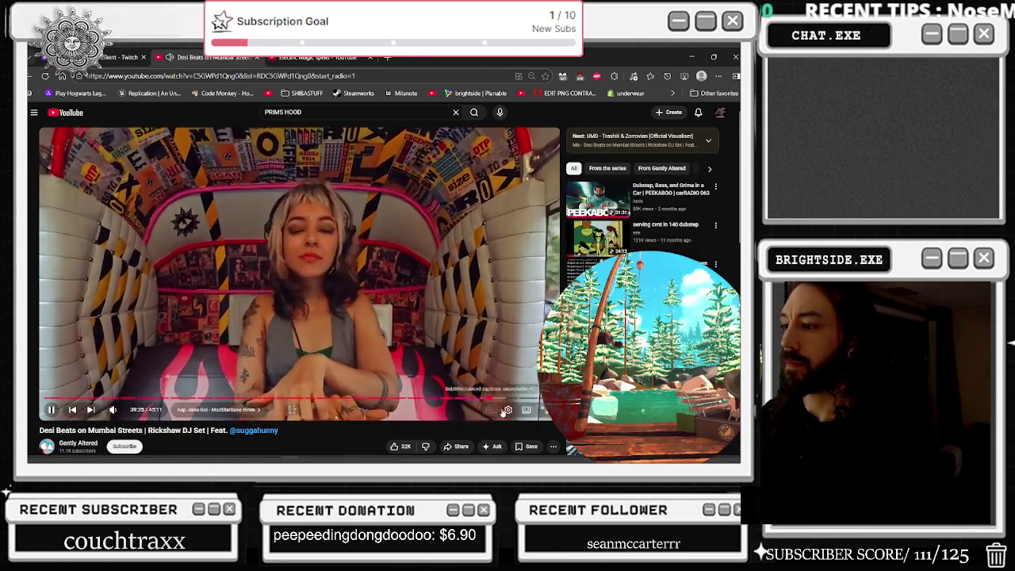
click(508, 408)
click(507, 387)
click(317, 57)
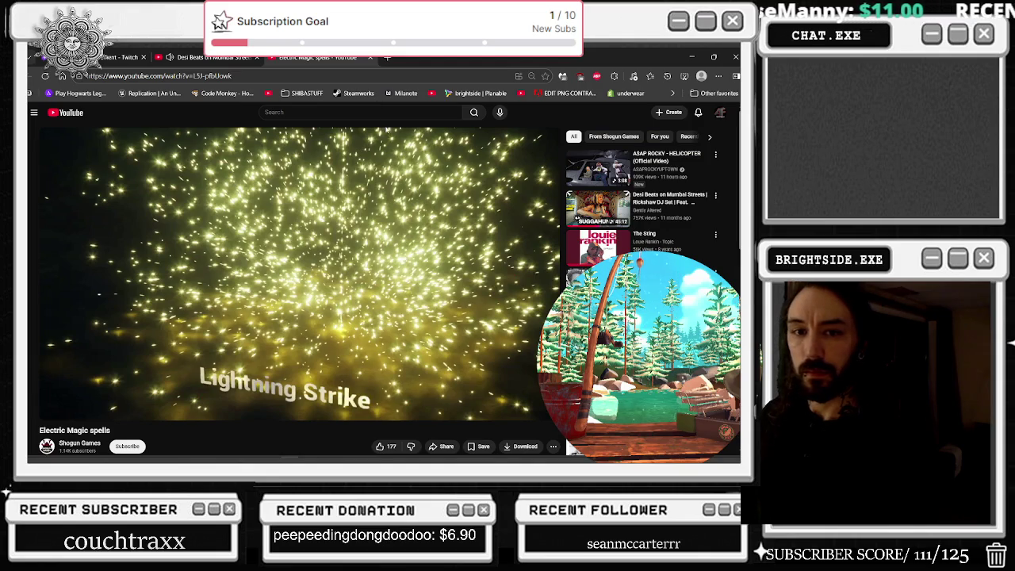
click(386, 132)
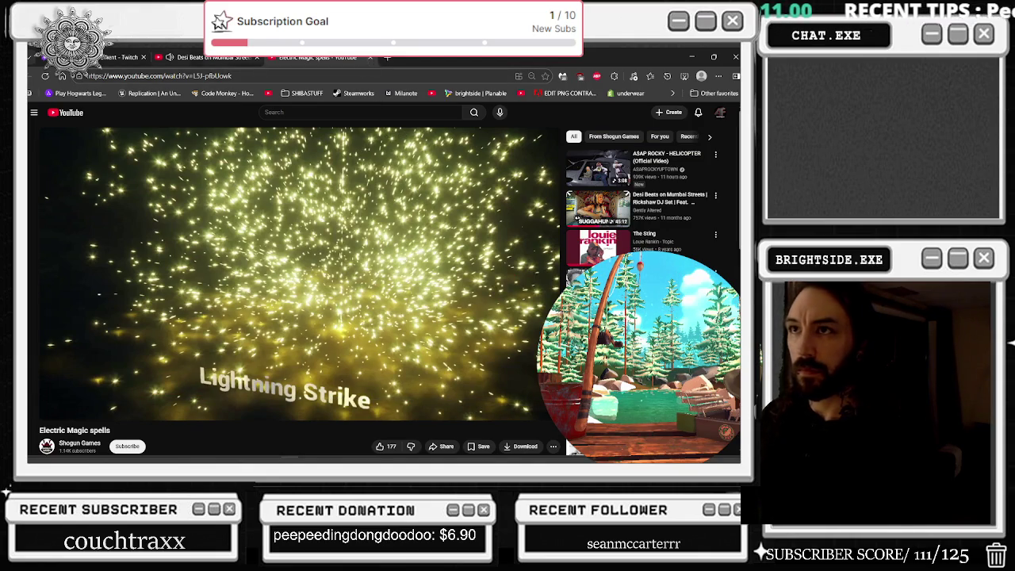
click(127, 57)
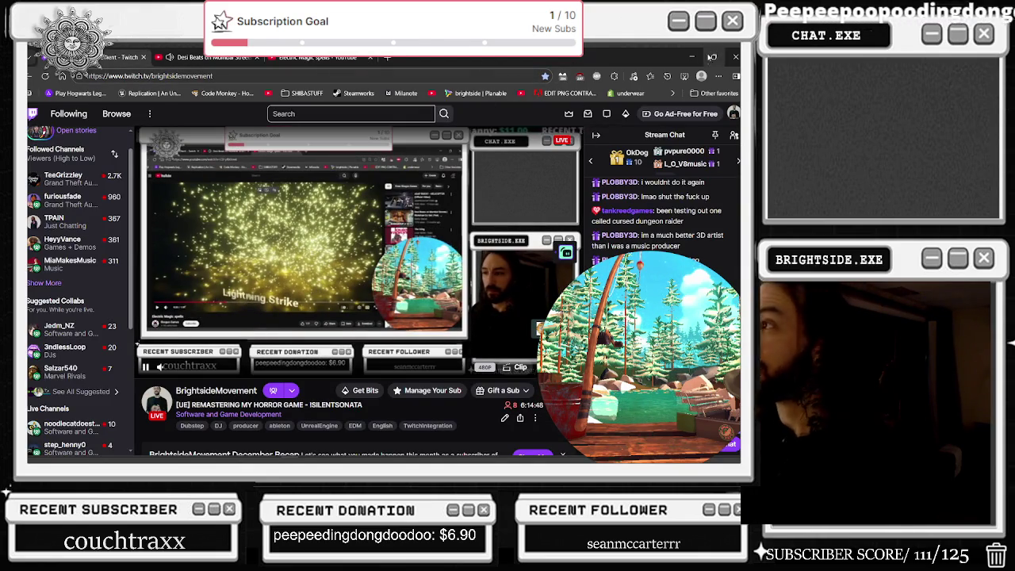
Step: Minimize the browser window to get back to the editor
click(691, 57)
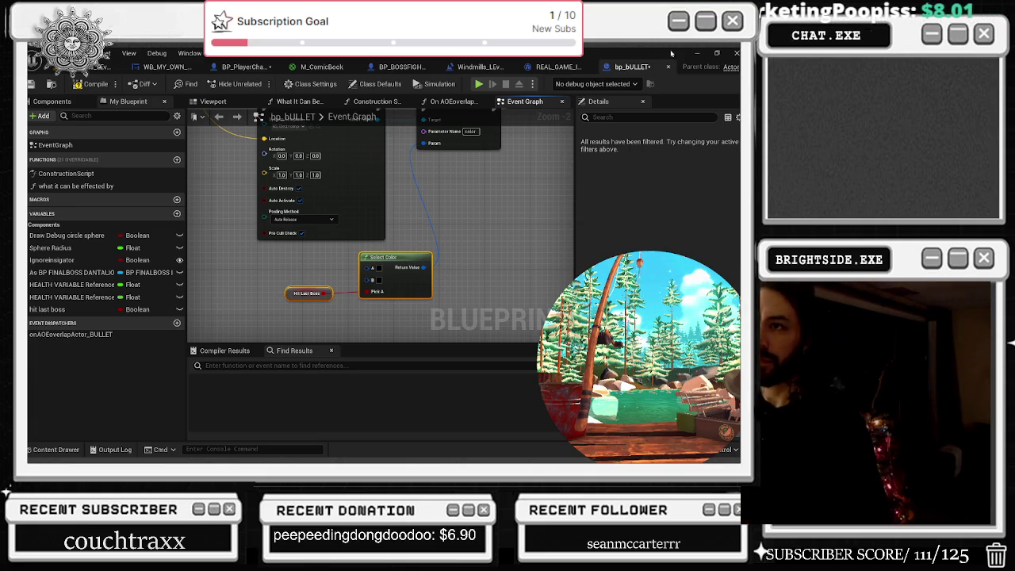
Step: In BP_PlayerCharacter's Attacking & Blocking graph, search the blueprint for 'projectile'
click(241, 66)
scroll(476, 331, down, 5)
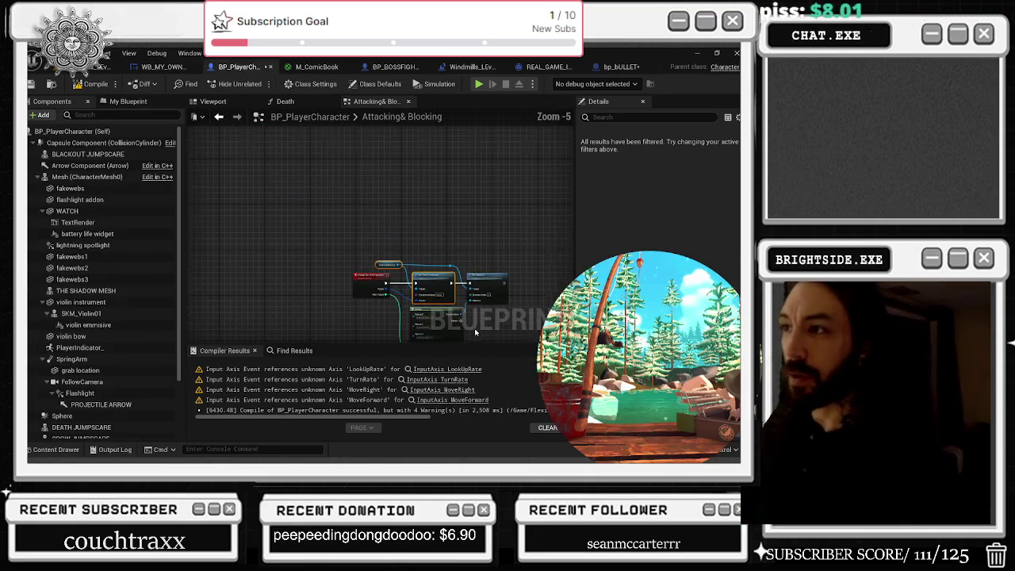
scroll(464, 270, down, 2)
click(294, 350)
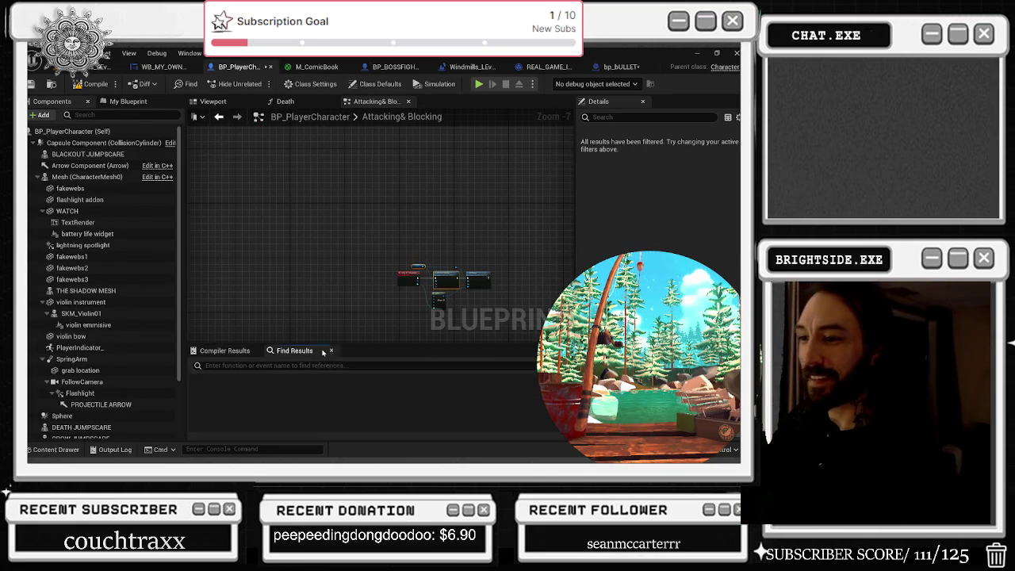
click(300, 366)
text(projectile)
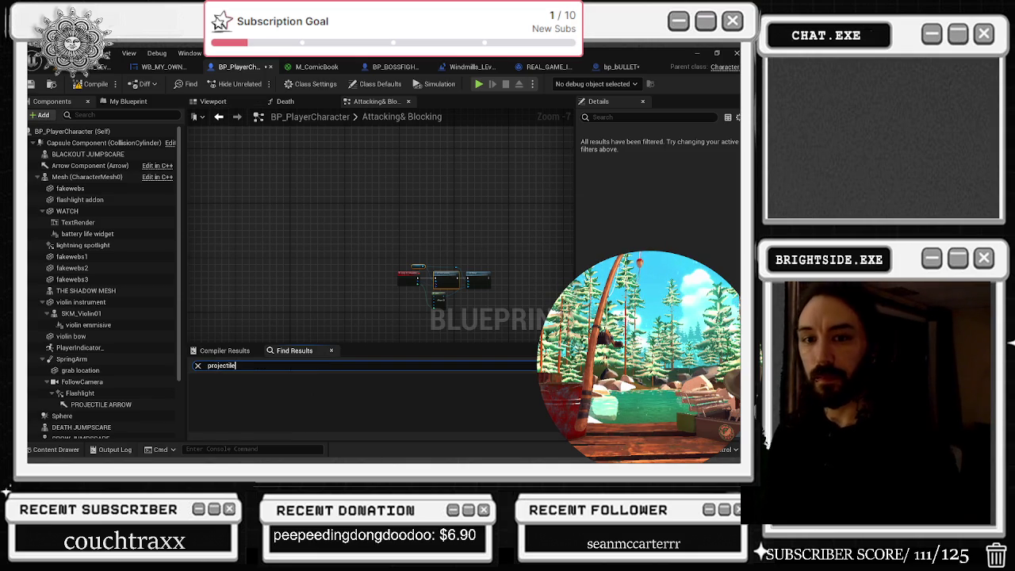
key(Return)
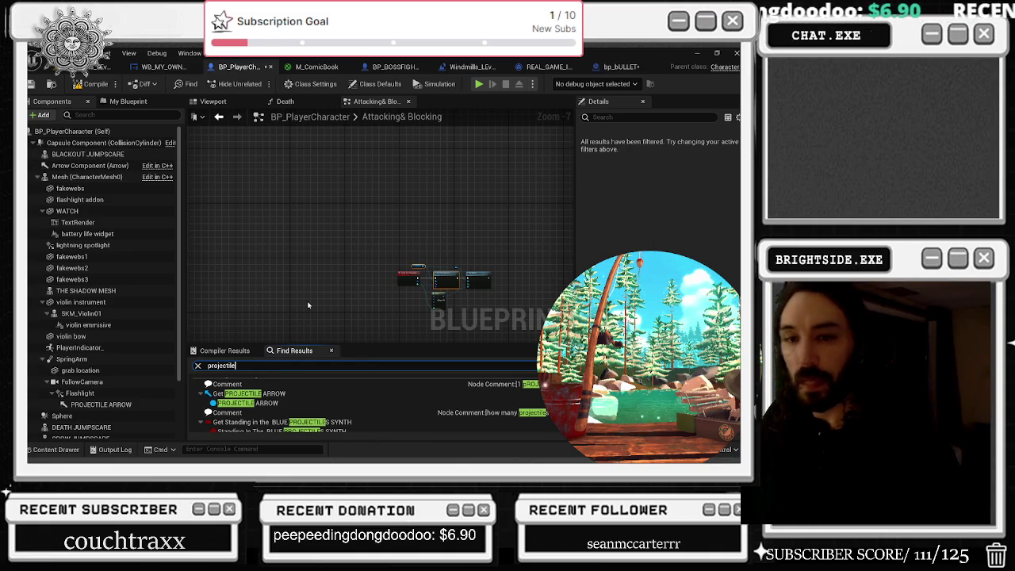
Step: Jump to the SHOOT PROJECTILE event and pan to the bullet-spawning nodes
scroll(372, 412, down, 3)
click(371, 414)
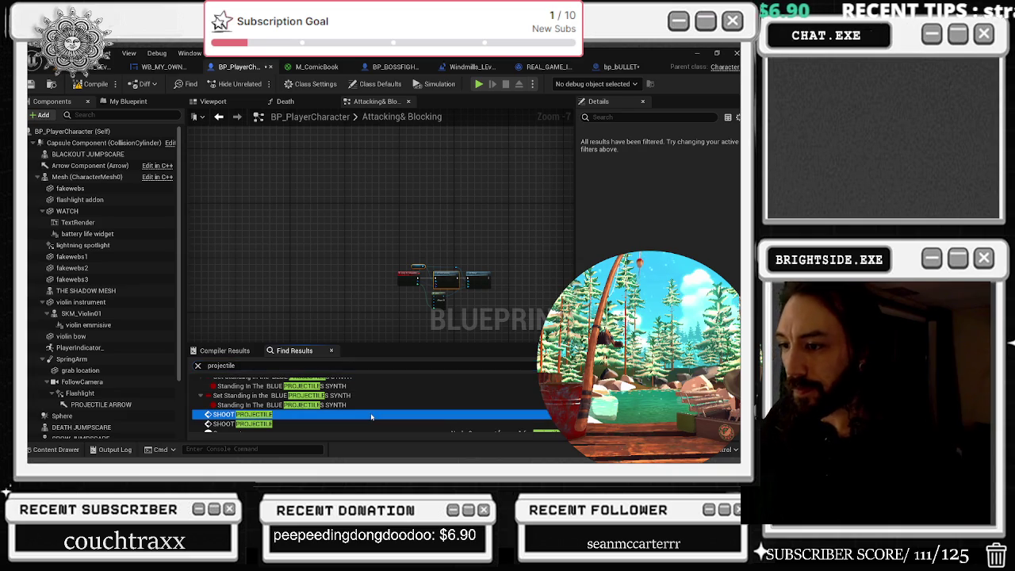
double_click(371, 414)
drag(449, 224, 279, 148)
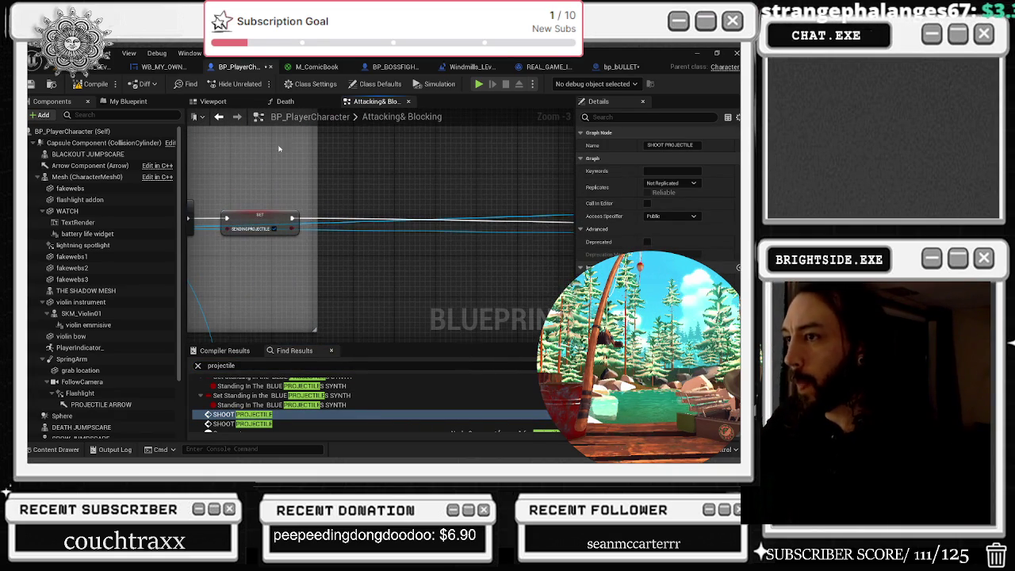
mouse_move(453, 155)
mouse_down()
mouse_move(584, 137)
mouse_move(516, 182)
mouse_move(444, 254)
mouse_move(468, 202)
mouse_up()
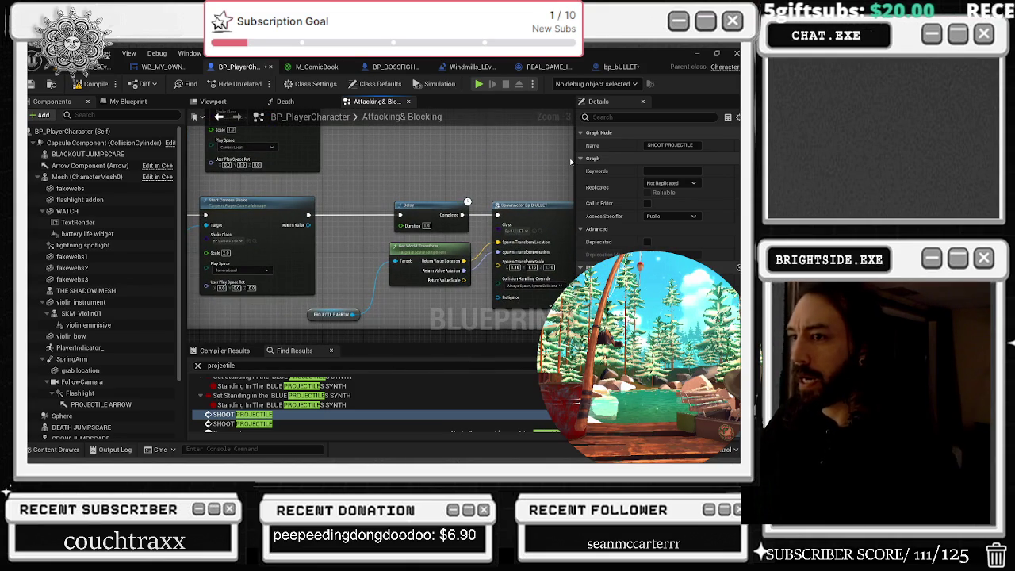
scroll(288, 164, down, 3)
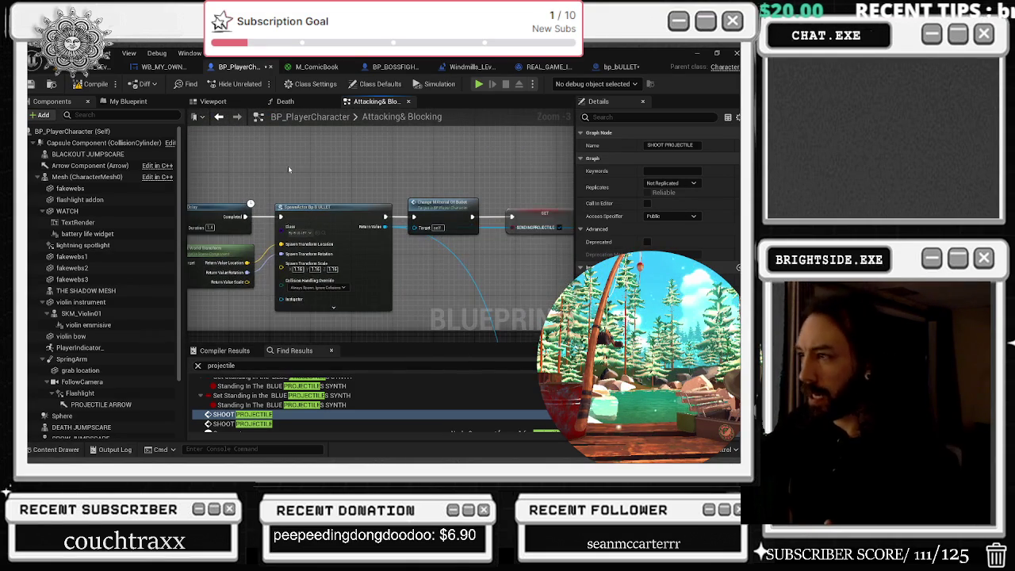
scroll(382, 158, up, 3)
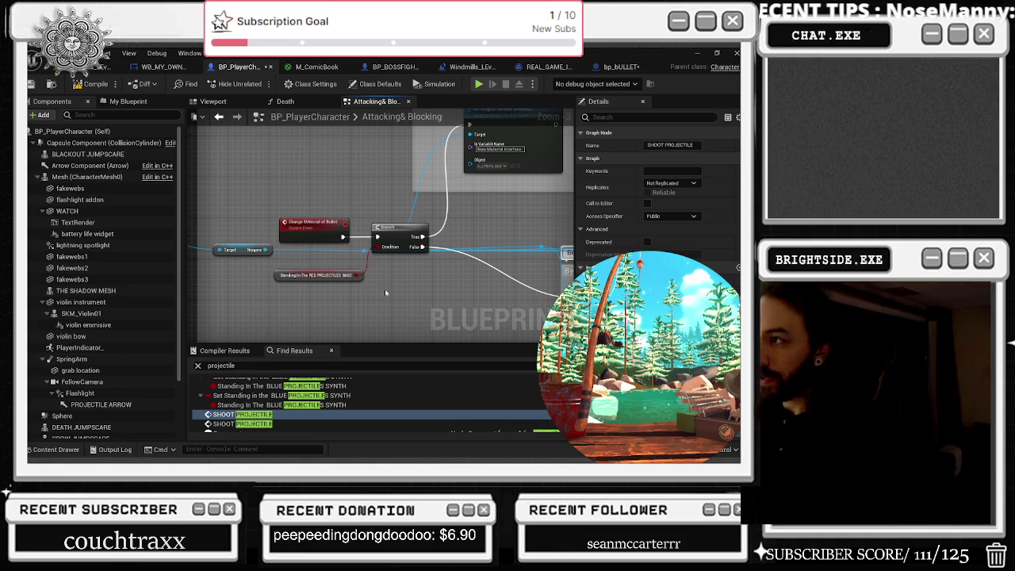
Step: Bring the Set Niagara Variable (Material) node inside the greater then 75 (RED) comment into view
drag(474, 299, 349, 291)
Step: Move across the projectile MESH CHANGER section toward the press 1 for projectile comment group
drag(361, 197, 361, 192)
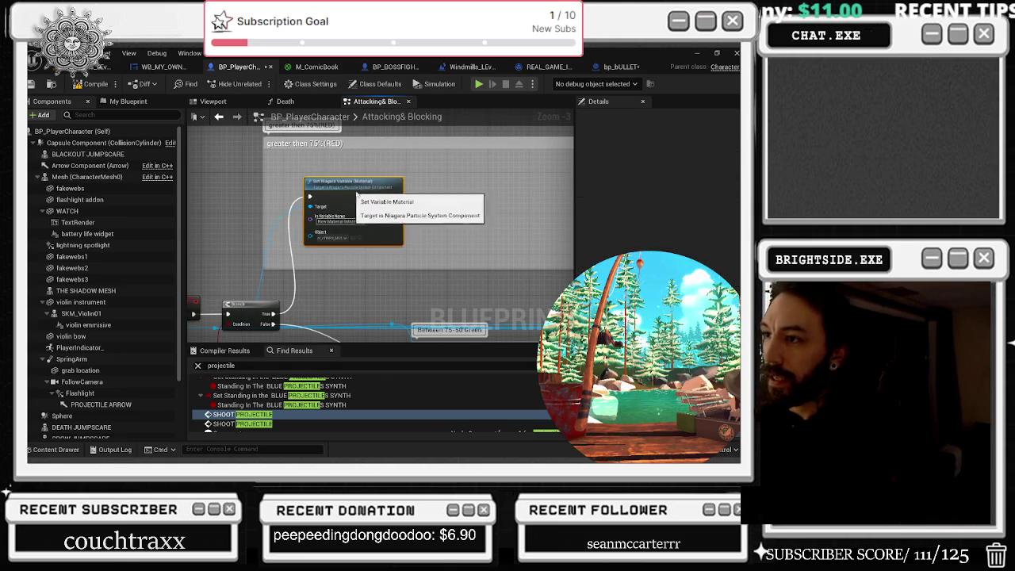
scroll(390, 267, down, 4)
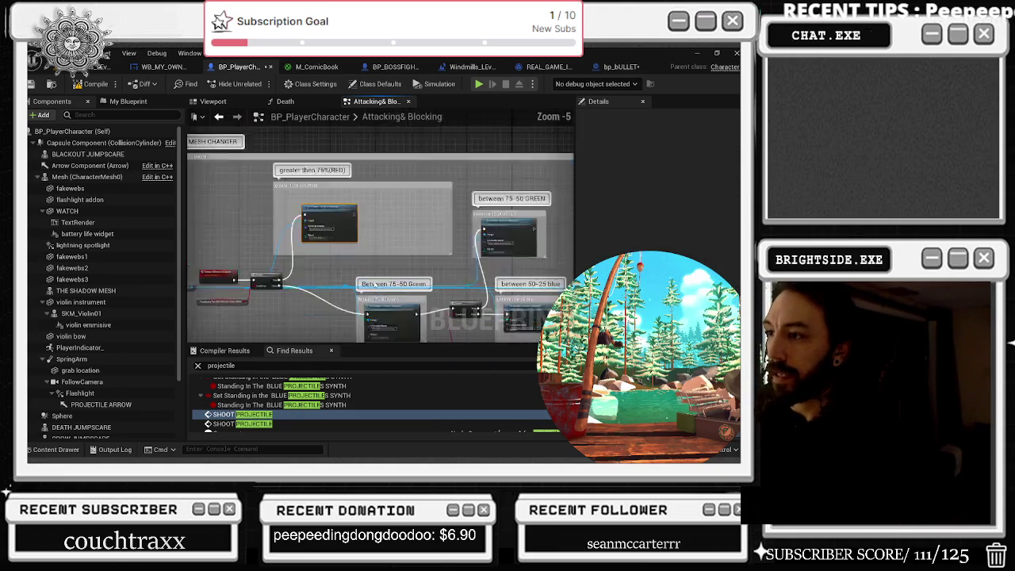
drag(445, 295, 609, 268)
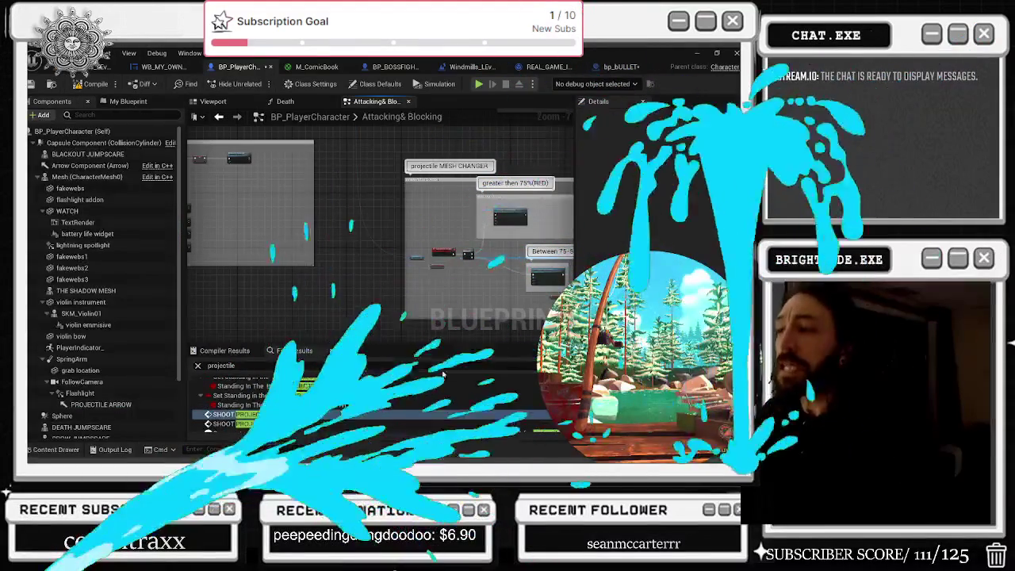
right_click(377, 101)
Step: Shift the Change Material Of Bullet and SET nodes slightly to the right
mouse_move(219, 221)
mouse_down()
mouse_move(419, 277)
mouse_move(373, 222)
mouse_move(312, 177)
mouse_up()
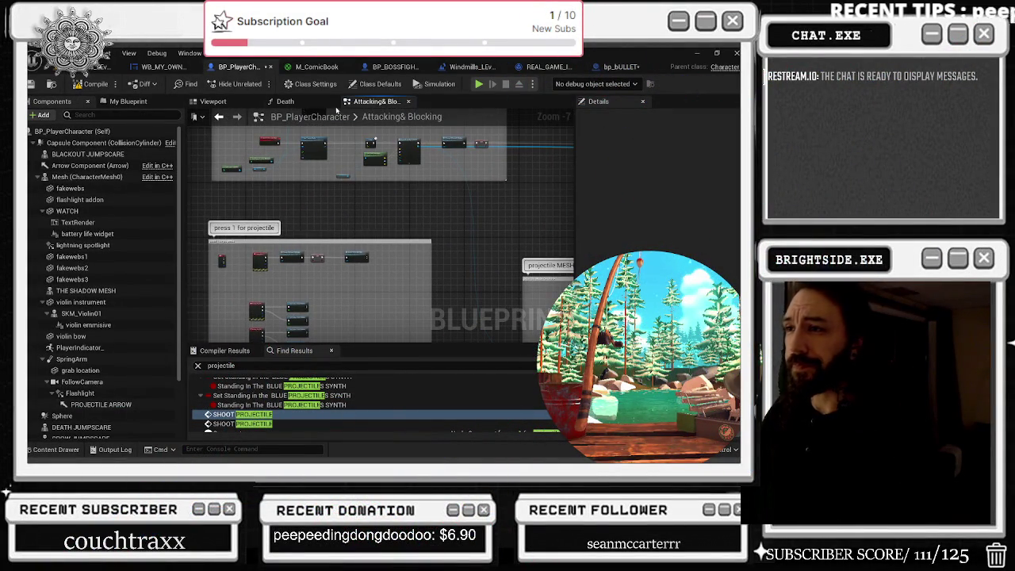
scroll(342, 238, up, 3)
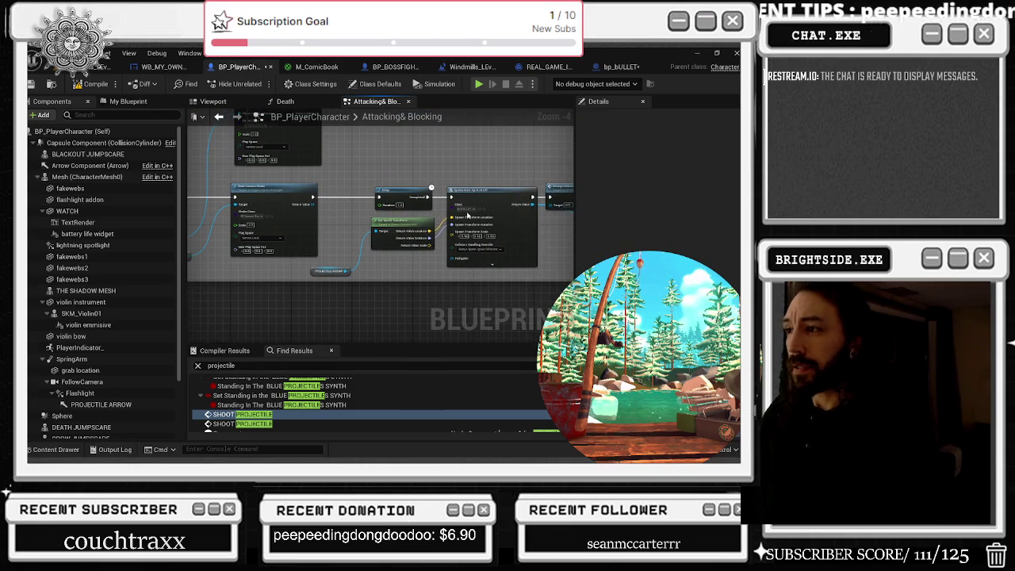
drag(521, 163, 327, 191)
scroll(327, 191, up, 2)
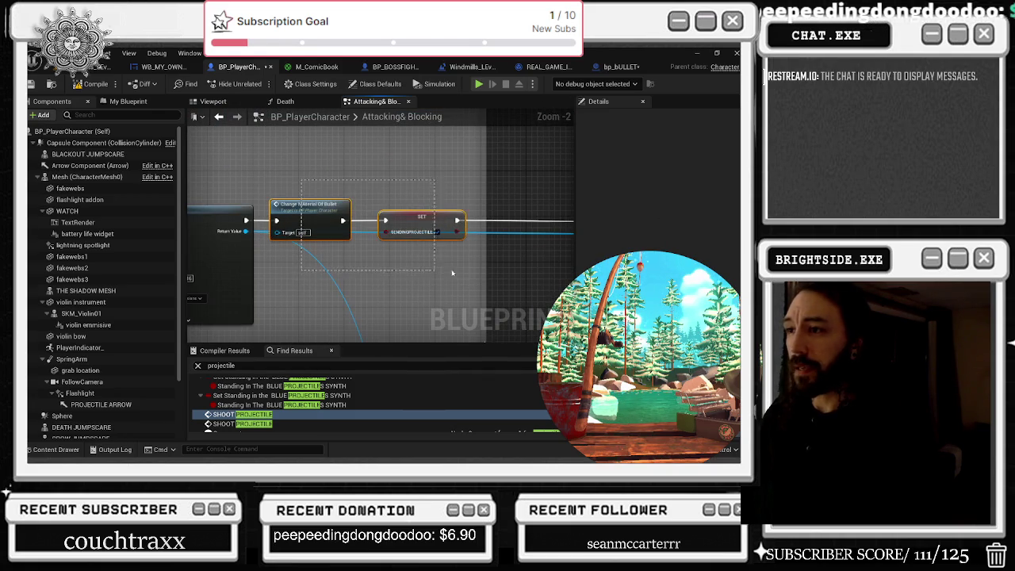
drag(409, 221, 470, 216)
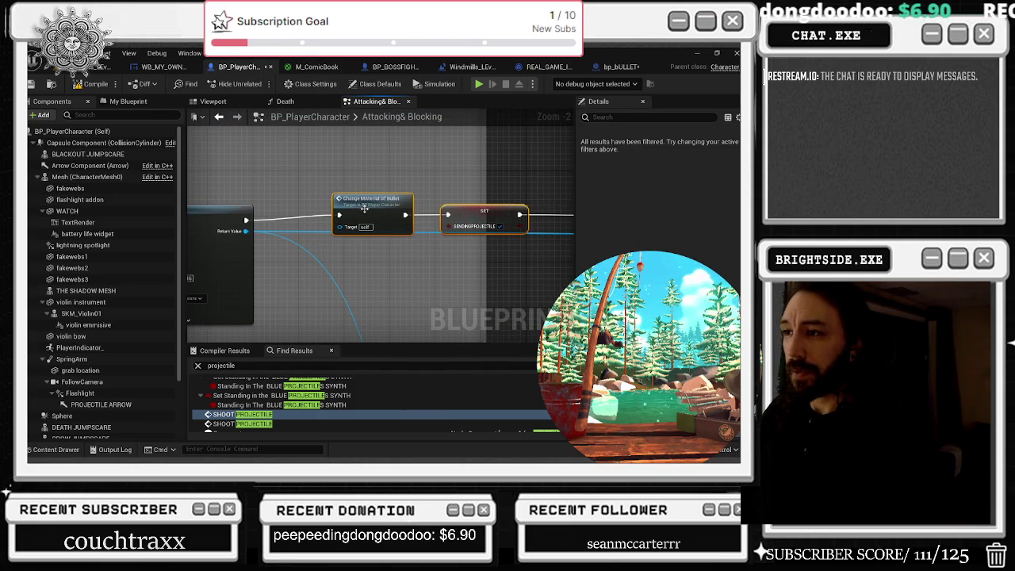
Step: Inspect the Bp_Bullets_Reference_mainChar variable beside the RED and Green colour branches
drag(566, 205, 382, 200)
scroll(382, 199, down, 2)
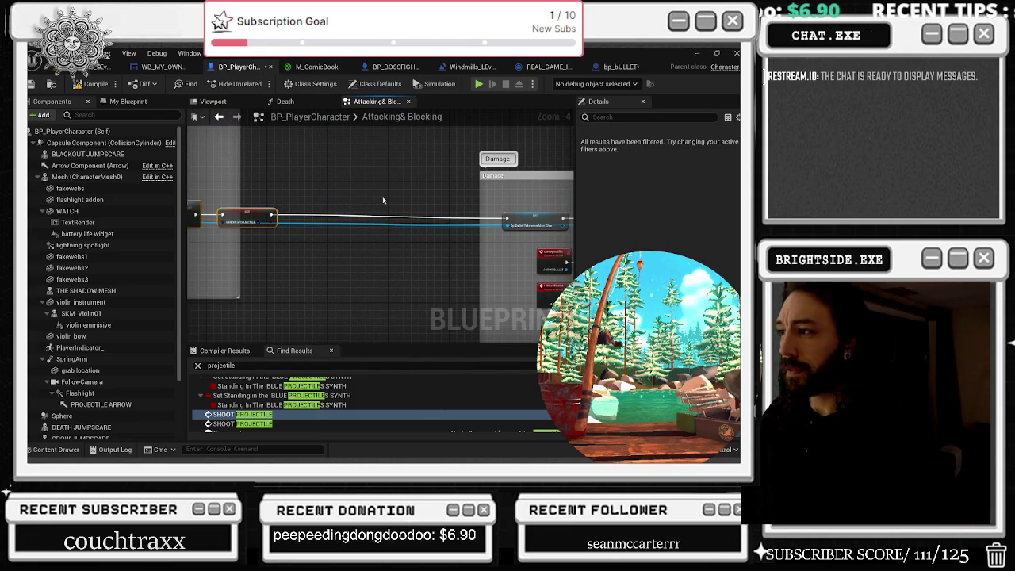
click(534, 214)
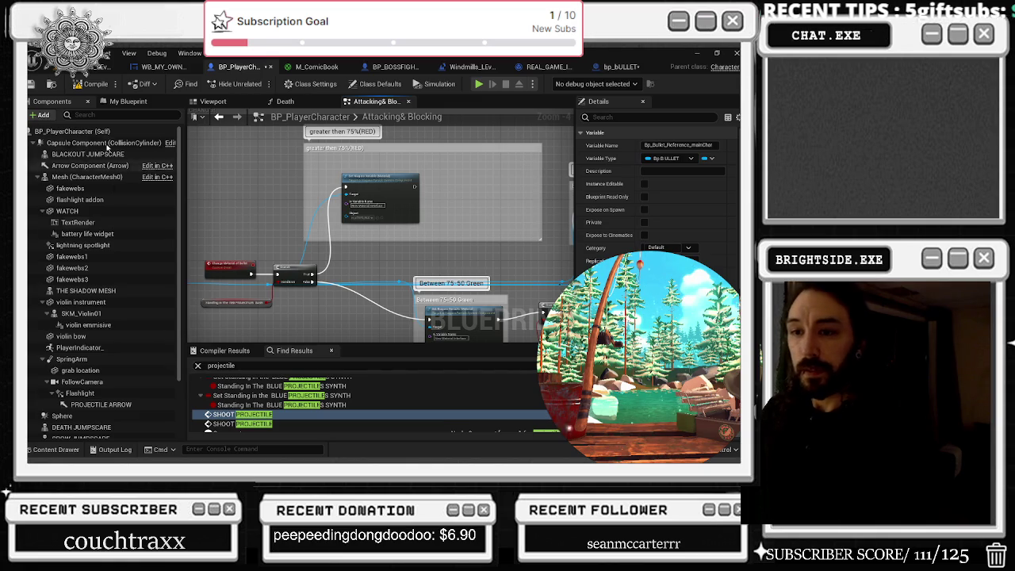
click(125, 102)
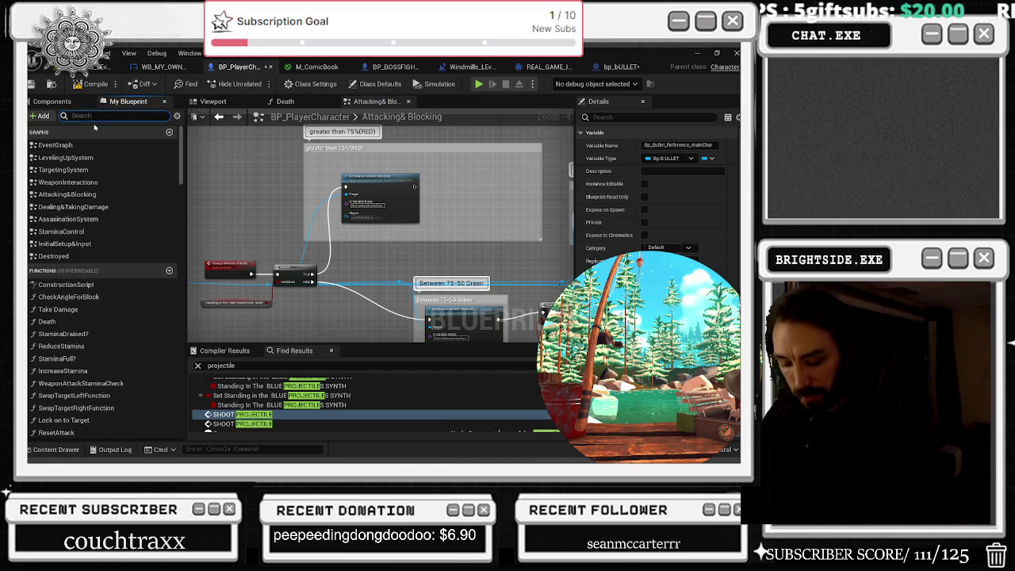
Step: Place a getter for the bullet reference variable, found by searching 'bullet', beside the branch
text(bullet)
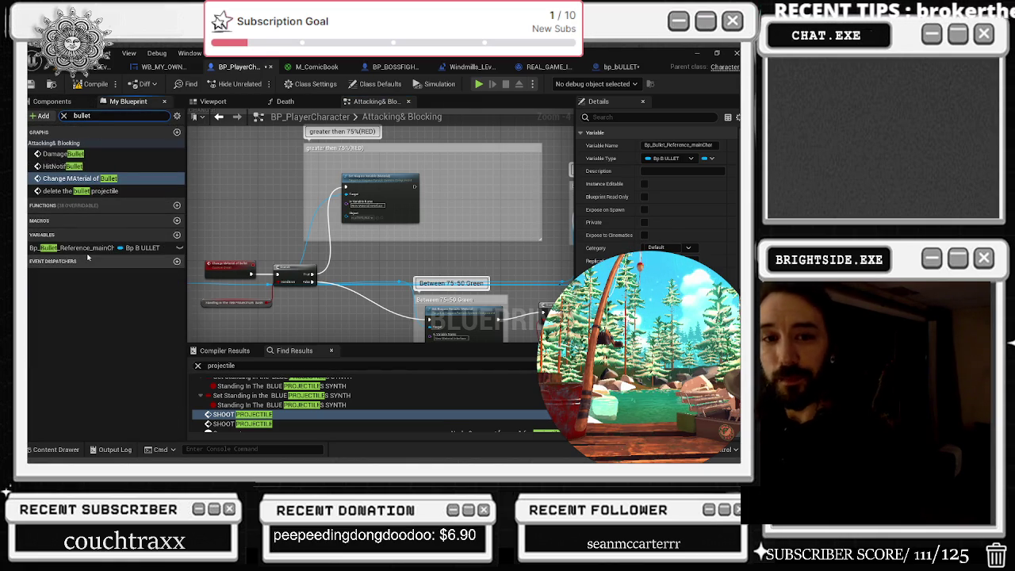
drag(87, 248, 396, 157)
scroll(491, 178, up, 3)
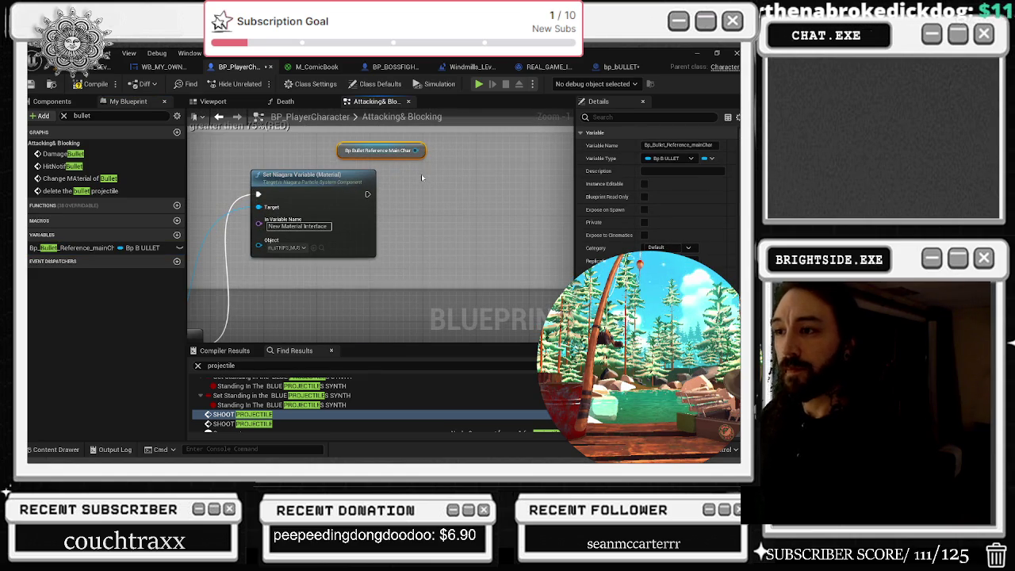
scroll(421, 174, down, 1)
drag(353, 153, 334, 153)
drag(397, 159, 426, 195)
click(500, 127)
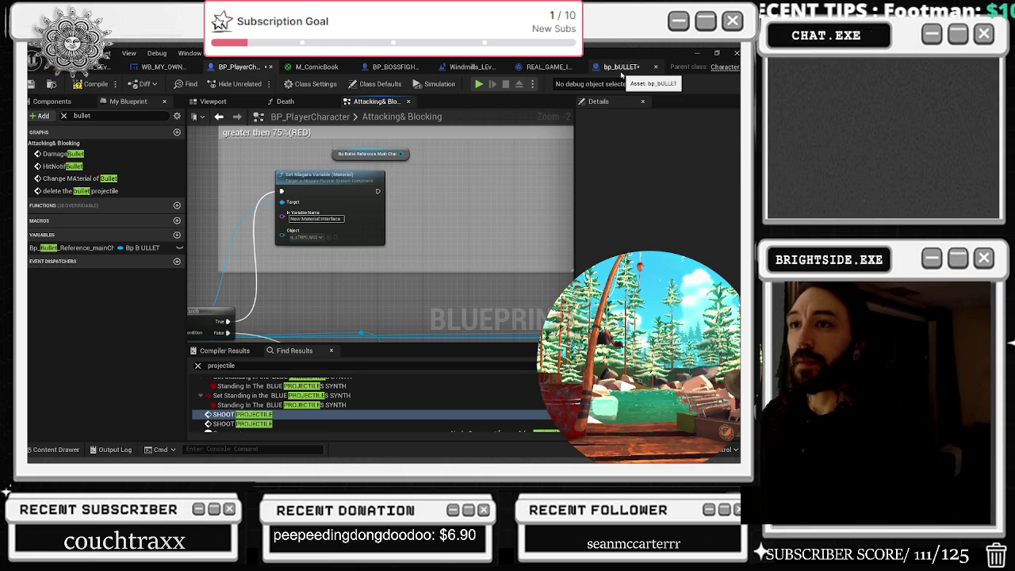
Step: Compile and save BP_PlayerCharacter, then bring up bp_BULLET's Event Graph
drag(230, 67, 142, 80)
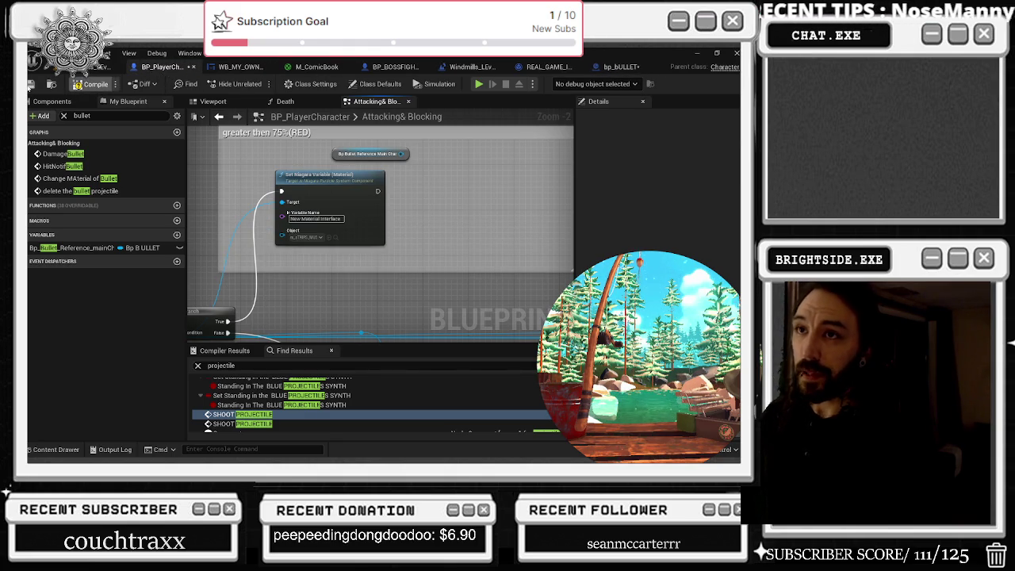
click(32, 84)
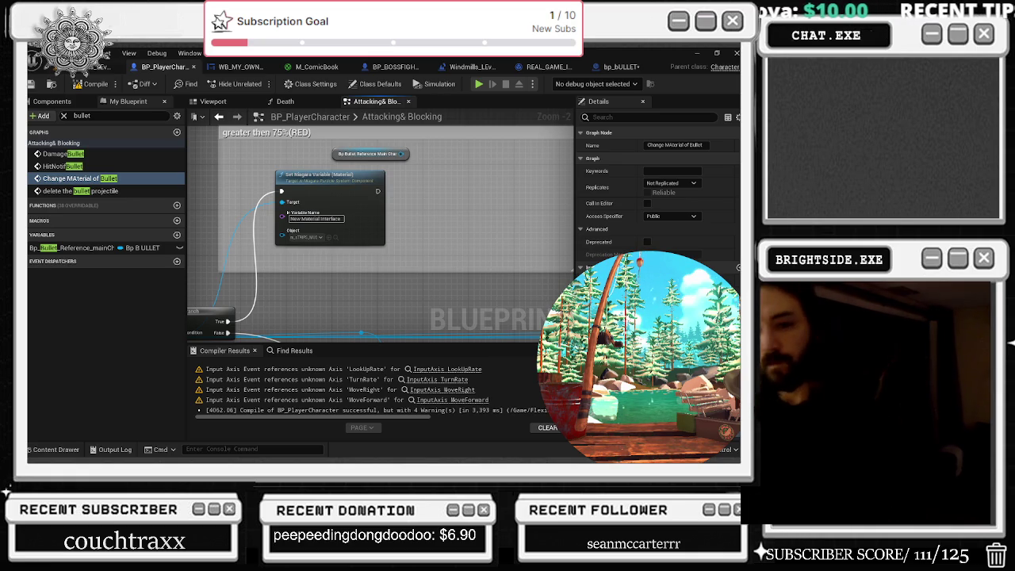
mouse_move(402, 154)
mouse_down()
mouse_move(435, 198)
mouse_move(429, 208)
mouse_up()
click(450, 198)
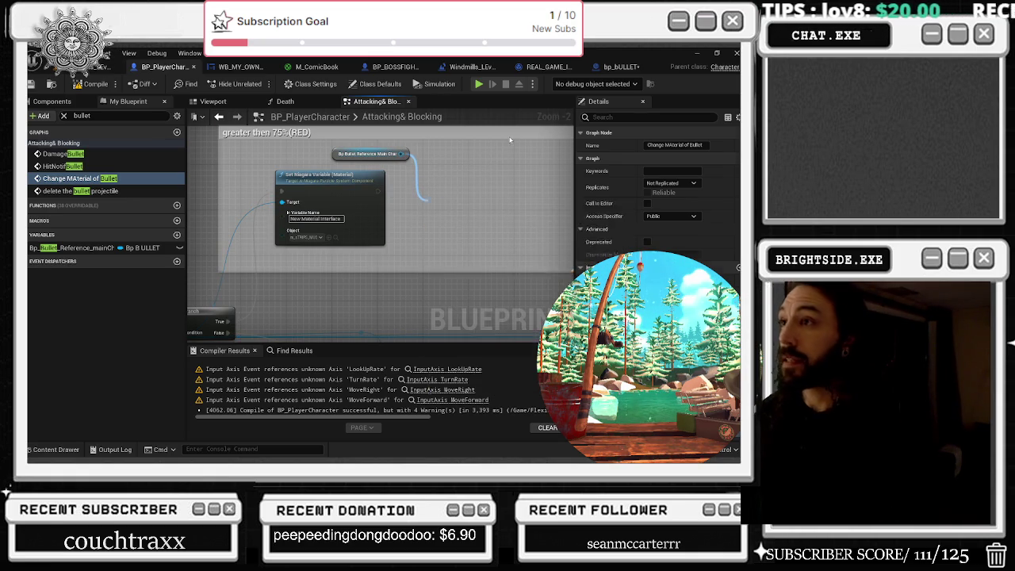
click(629, 67)
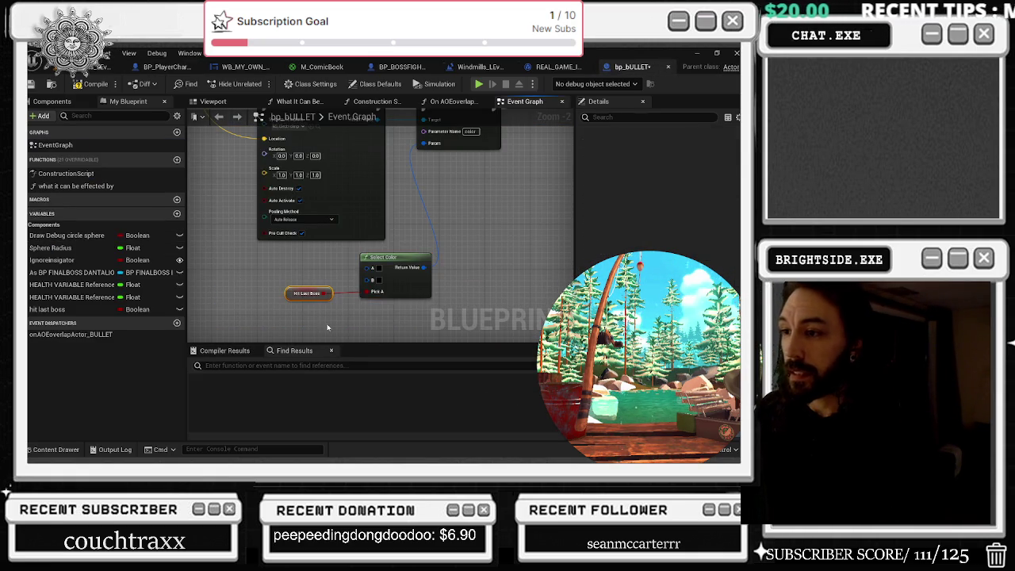
Step: Delete the Hit Last Boss getter and the Select Color node feeding the colour parameter
scroll(315, 282, up, 2)
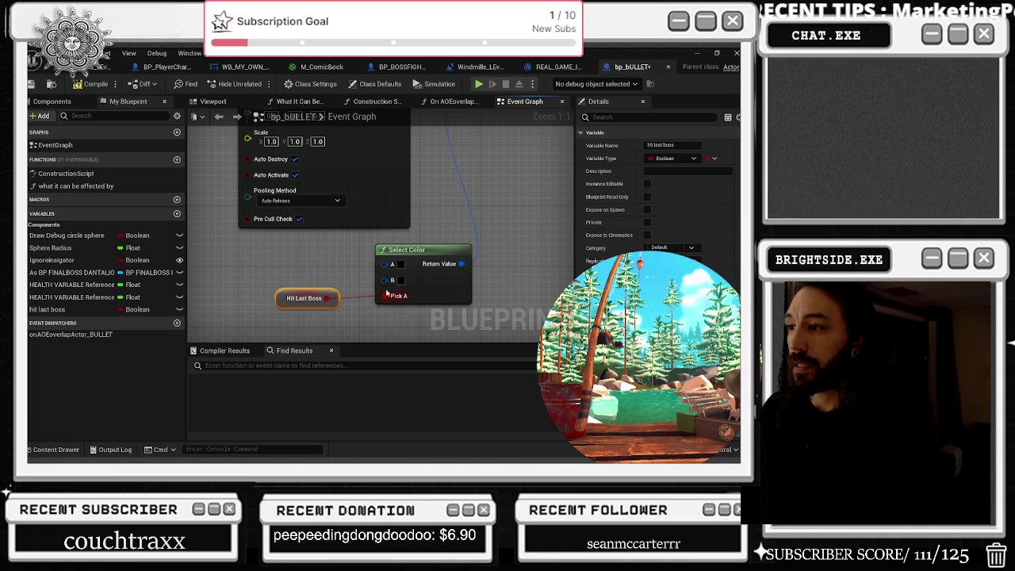
key(Delete)
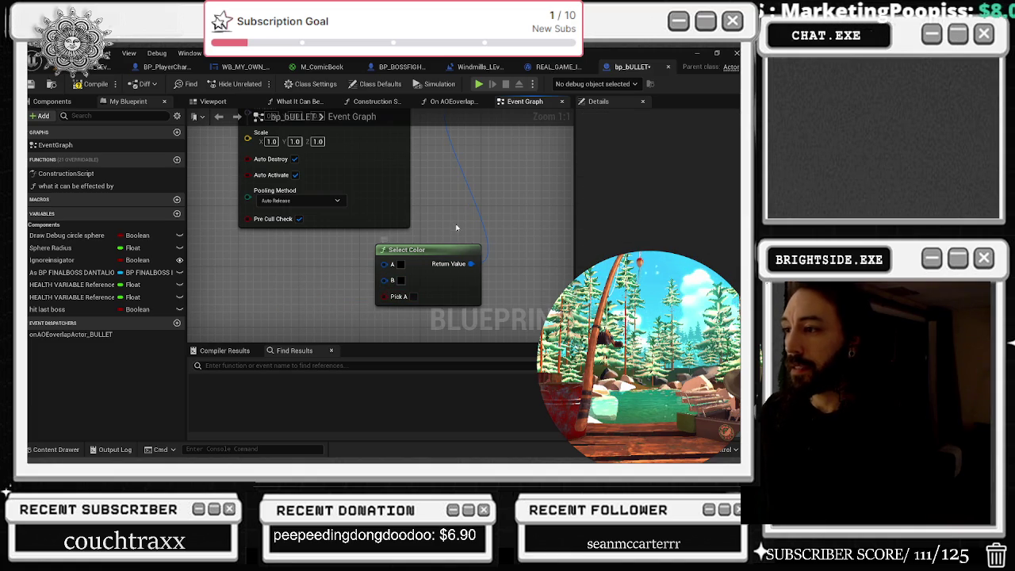
key(Delete)
drag(432, 169, 438, 333)
text(se)
click(480, 218)
mouse_move(478, 219)
mouse_down()
mouse_move(430, 227)
mouse_move(437, 165)
mouse_up()
drag(437, 202, 439, 339)
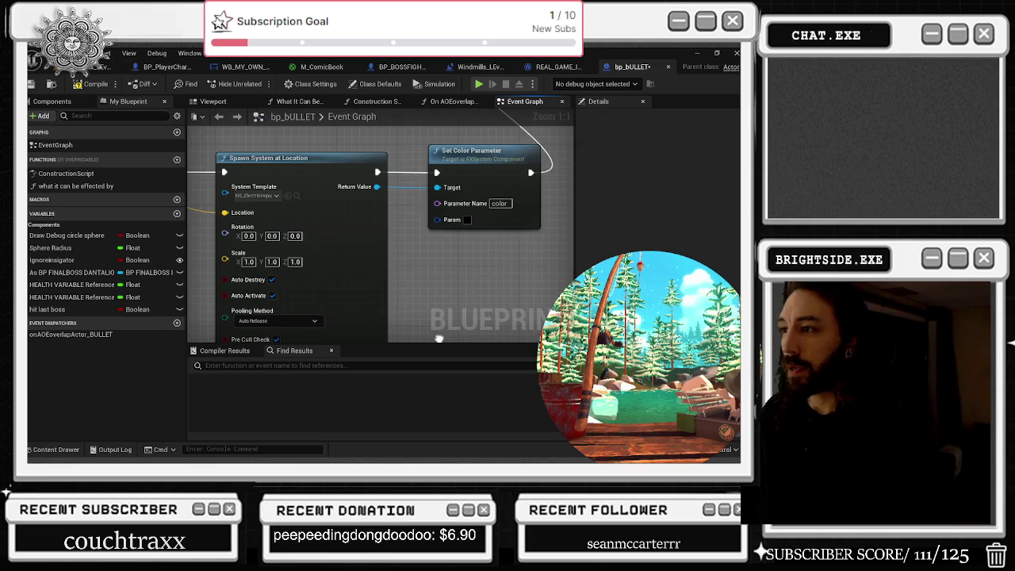
Step: Add a generic Select node from the Param colour input and extend it to Option 4
drag(431, 214, 457, 342)
text(se)
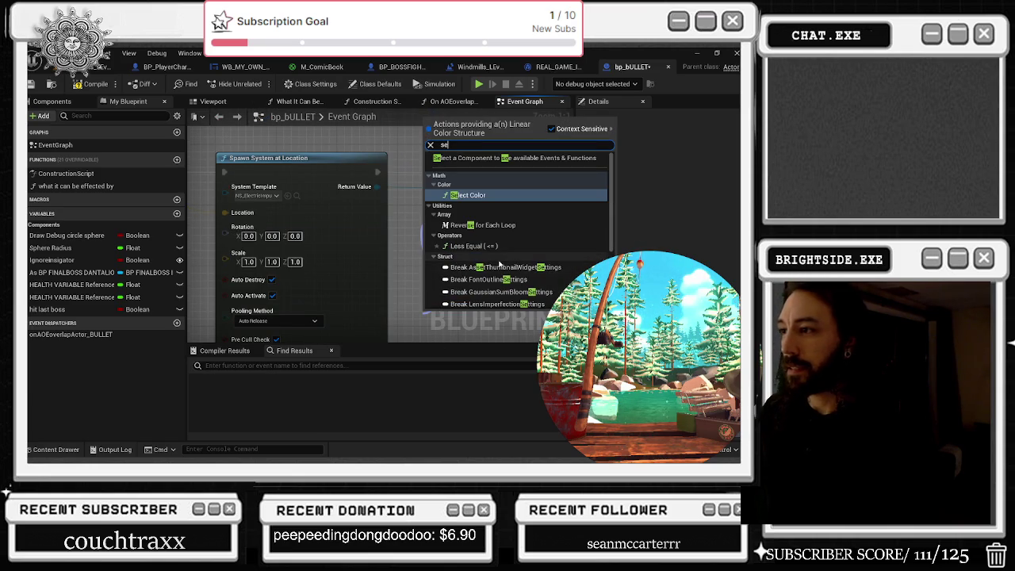
scroll(499, 264, down, 5)
text(lect)
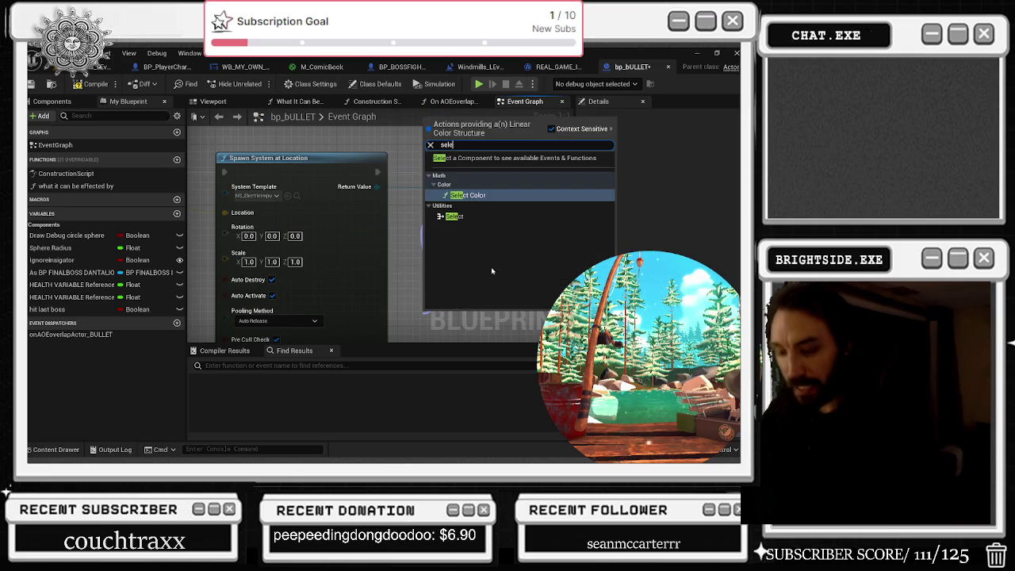
click(475, 215)
mouse_move(437, 279)
mouse_down()
mouse_move(390, 145)
mouse_move(397, 140)
mouse_up()
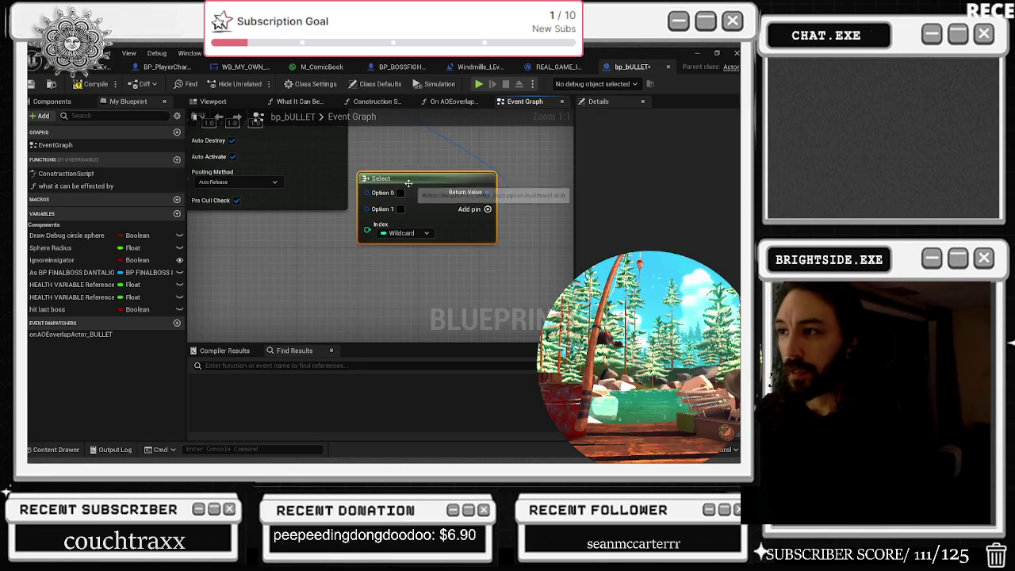
drag(408, 180, 287, 230)
drag(460, 227, 550, 187)
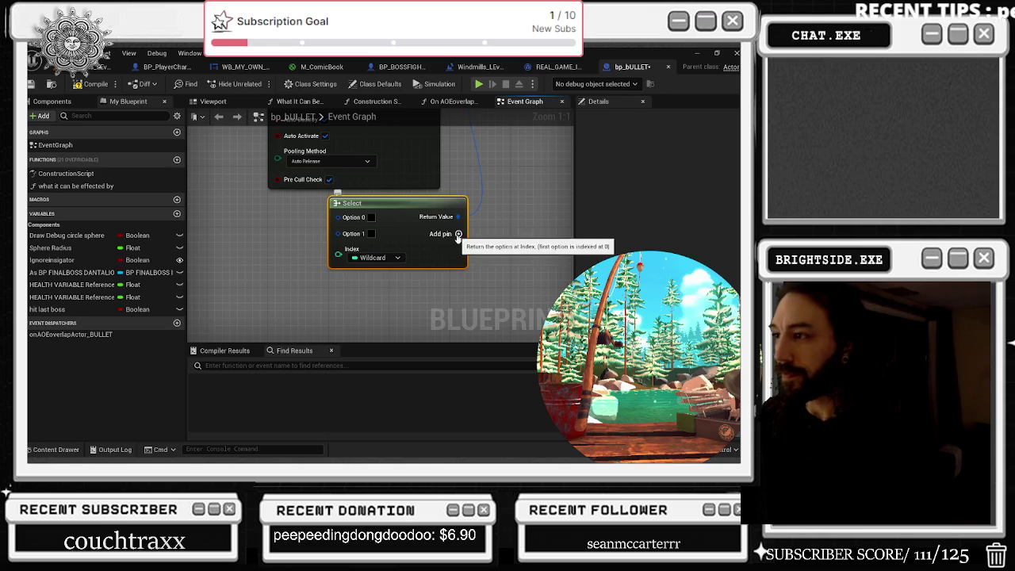
click(458, 234)
click(458, 234)
click(457, 234)
drag(530, 229, 556, 191)
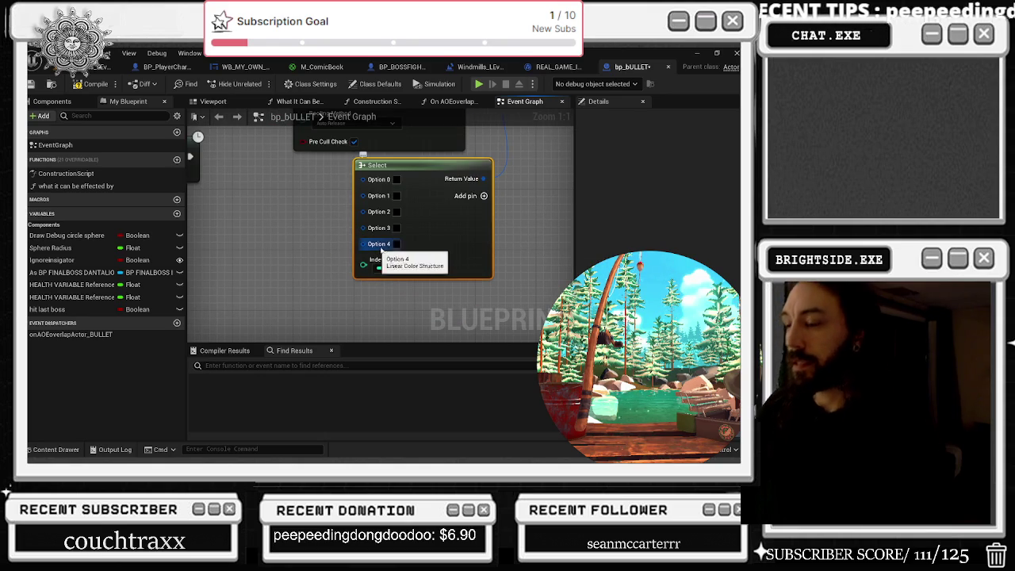
Step: Make hit last boss an Integer and wire its getter to the Select node's Index
right_click(379, 255)
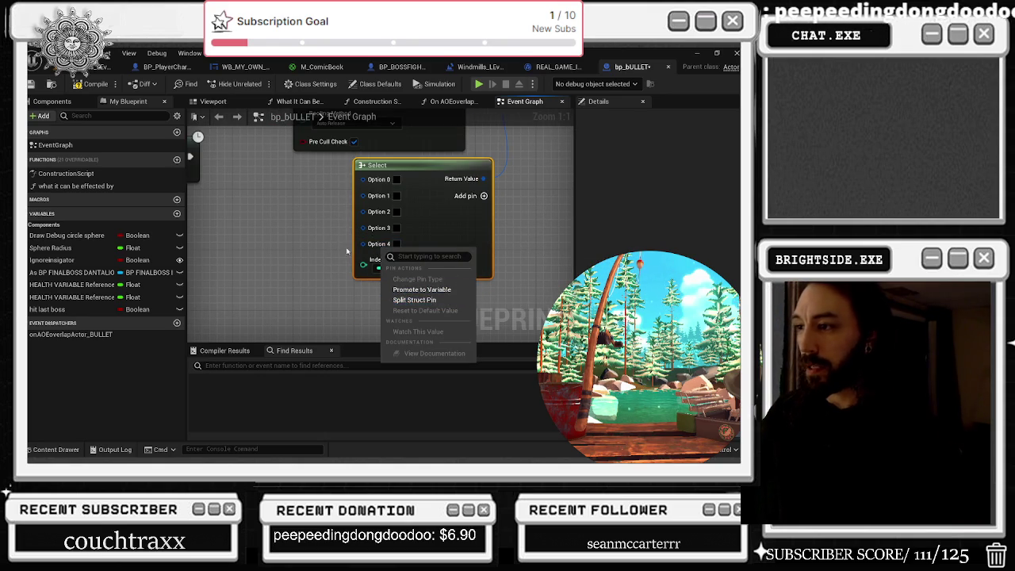
click(362, 244)
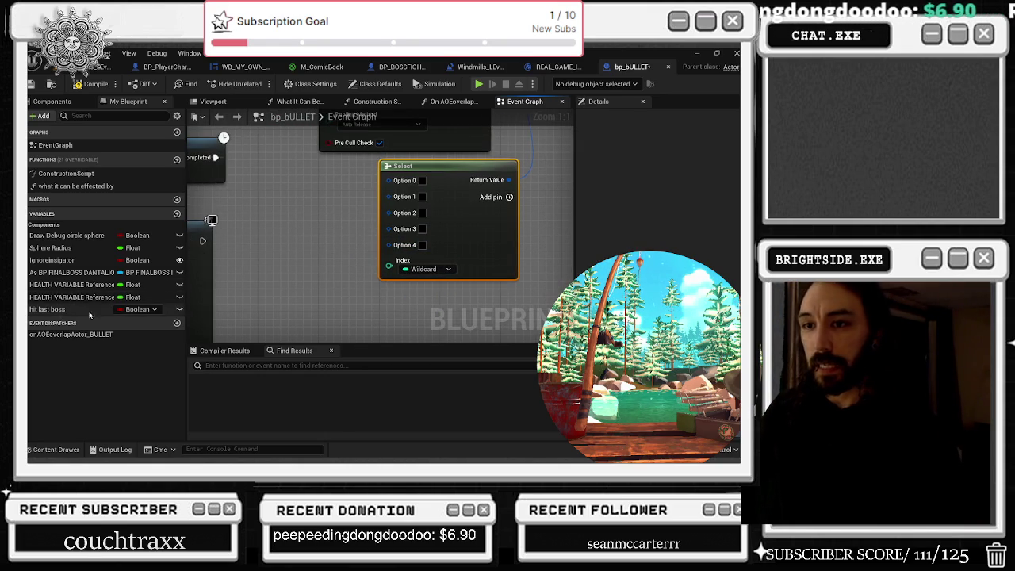
click(143, 309)
click(156, 161)
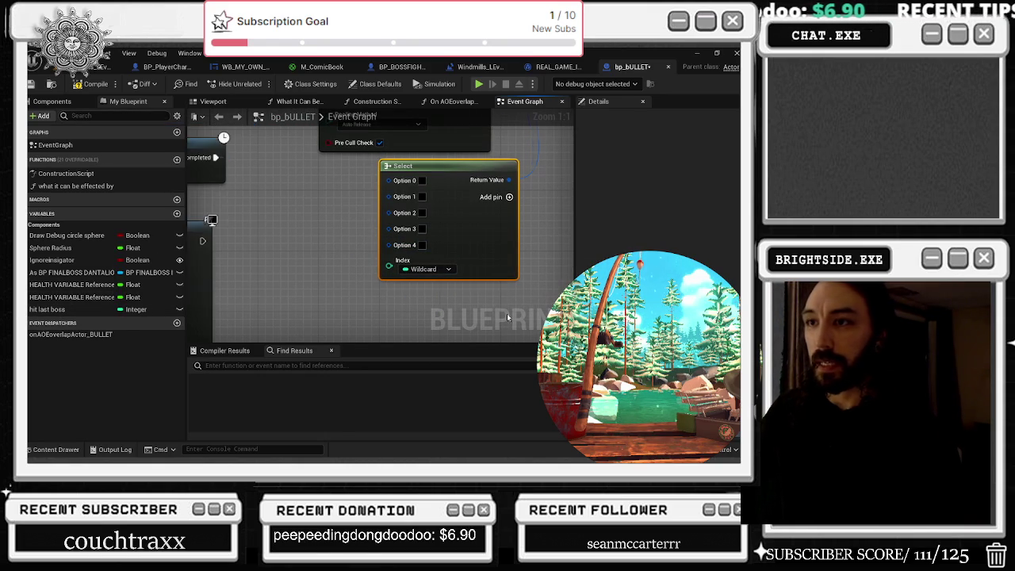
drag(71, 309, 391, 270)
click(448, 155)
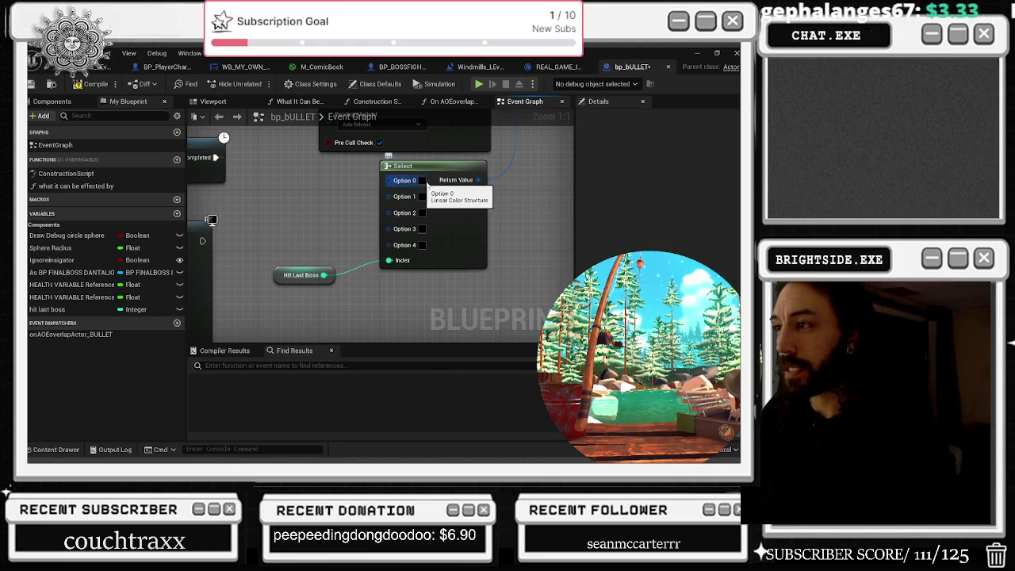
Step: Try red for Option 0's colour, then discard the change
click(422, 181)
drag(557, 309, 560, 279)
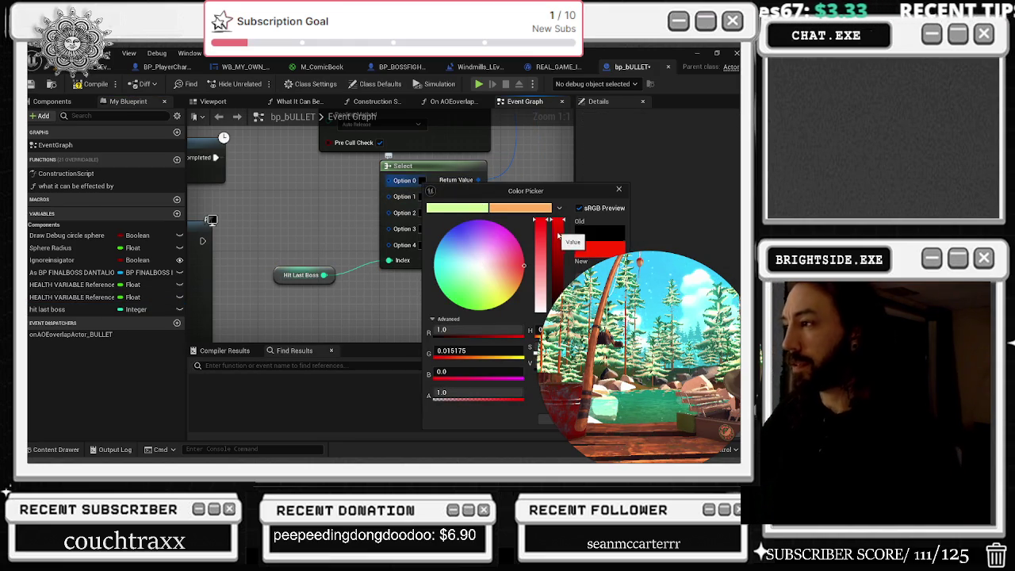
key(Escape)
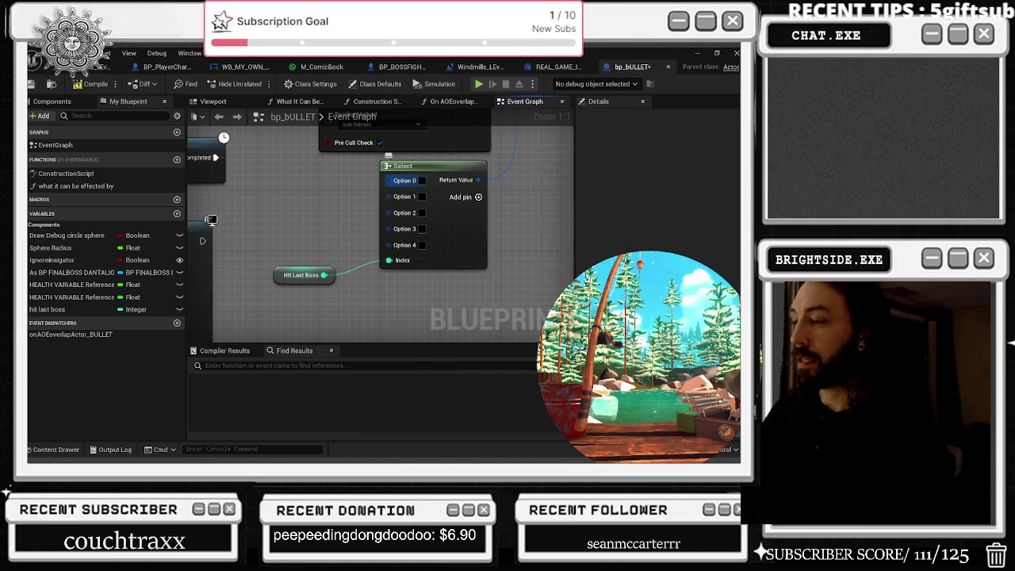
click(566, 67)
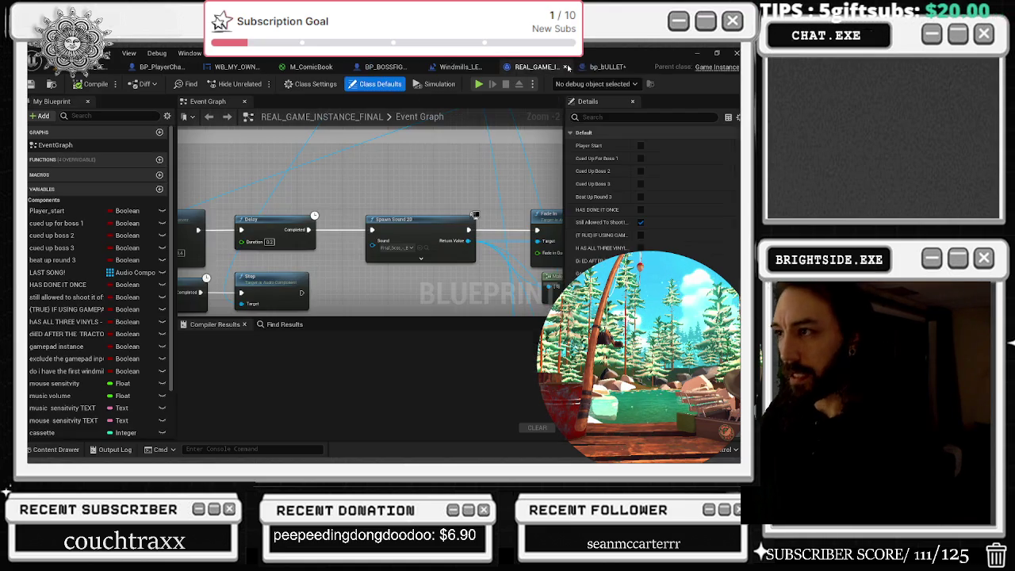
Step: Jump to BP_PlayerCharacter's Change MAterial of Bullet event and centre the greater then 75%(RED) comment
click(155, 68)
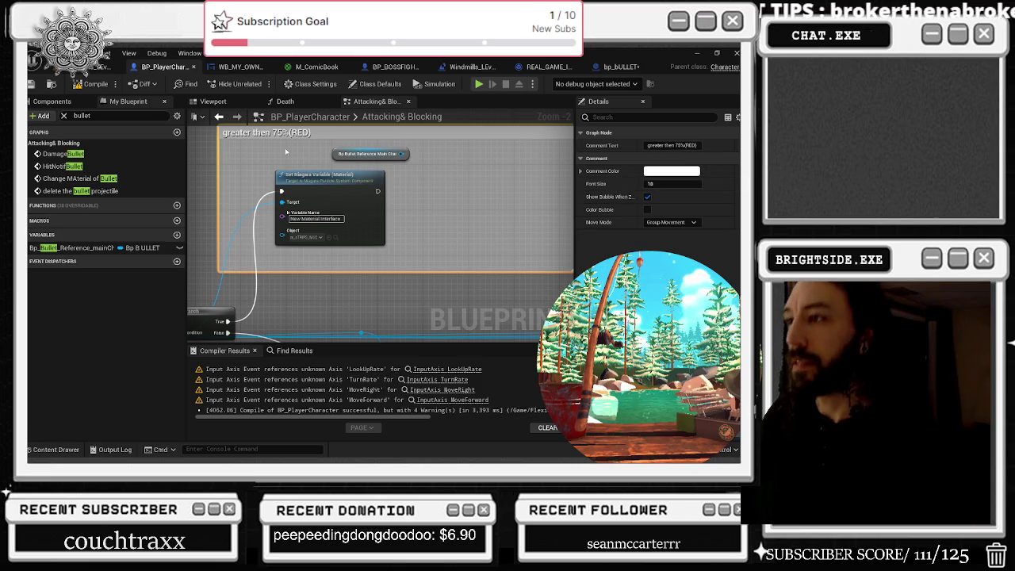
double_click(79, 178)
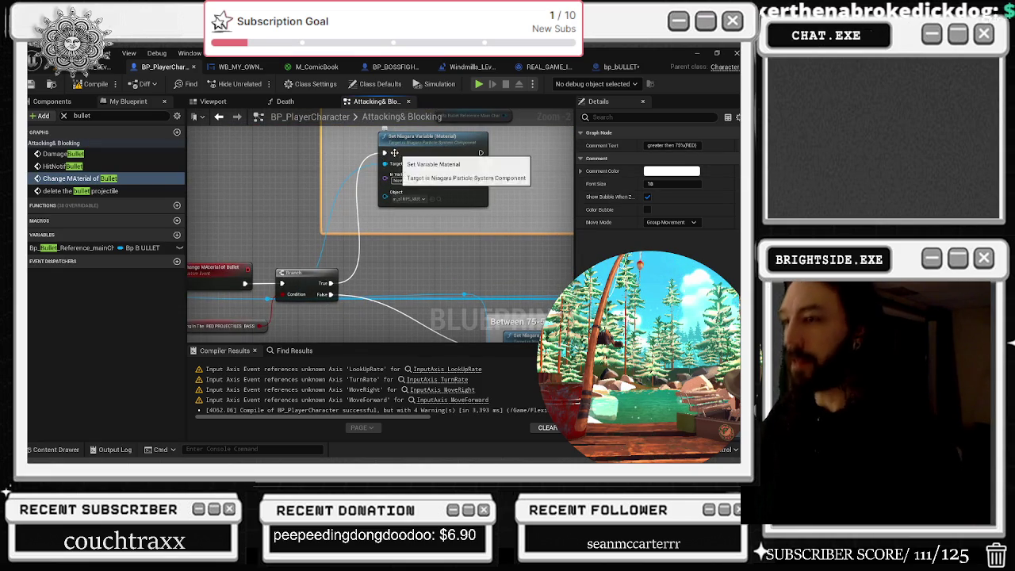
drag(487, 116, 442, 153)
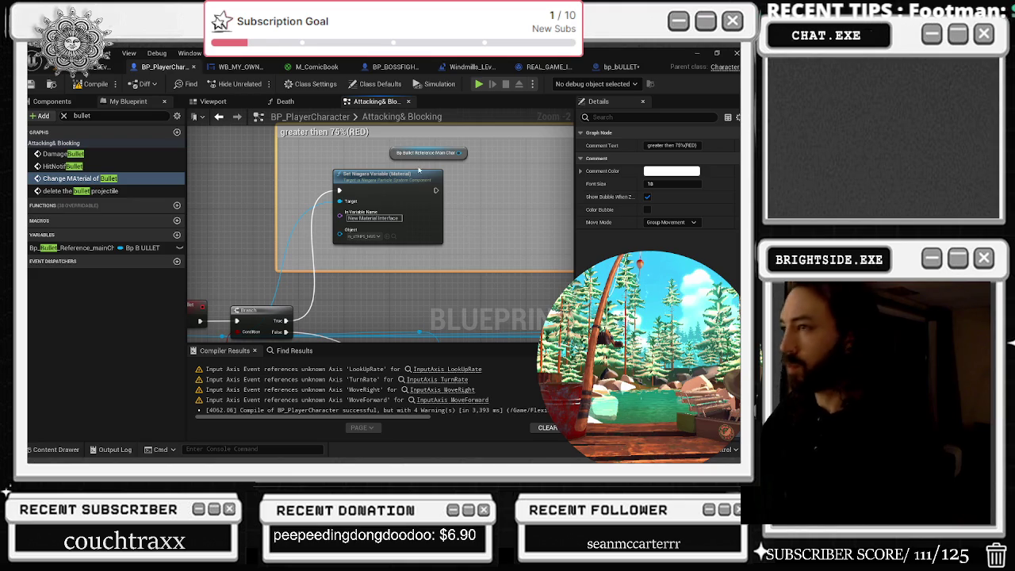
mouse_move(388, 164)
mouse_down()
mouse_move(264, 140)
mouse_move(153, 134)
mouse_move(273, 151)
mouse_move(240, 100)
mouse_move(249, 121)
mouse_move(243, 287)
mouse_move(312, 288)
mouse_move(236, 290)
mouse_move(262, 301)
mouse_up()
drag(473, 257, 392, 216)
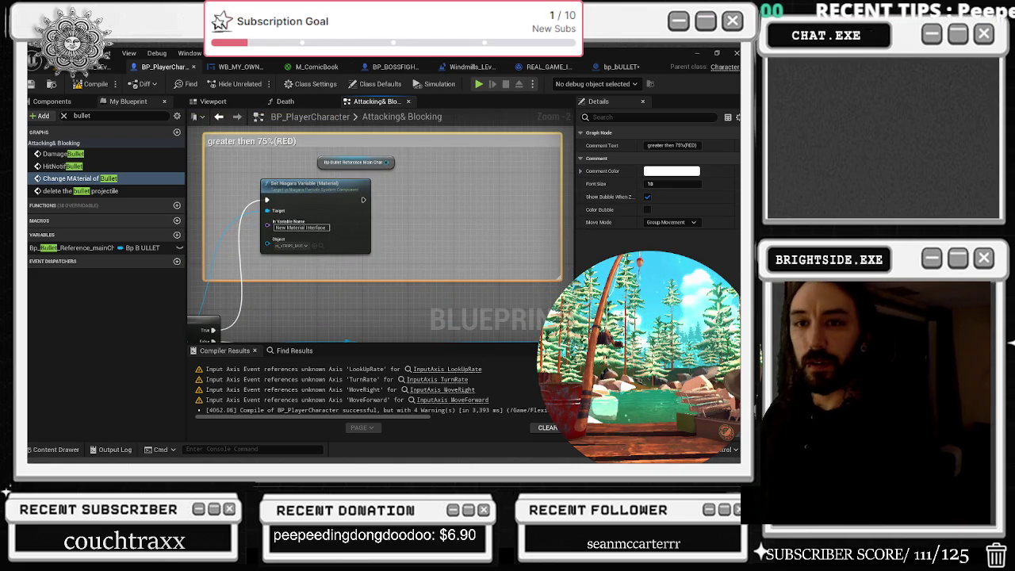
Step: Briefly switch to the streaming software and return to the editor
key(alt+Tab)
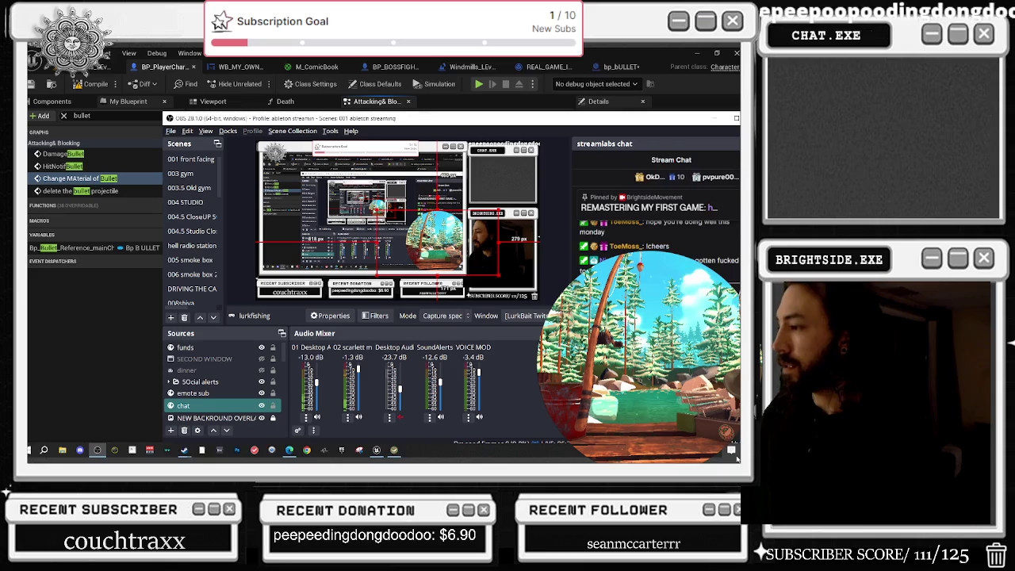
click(708, 458)
key(alt+Tab)
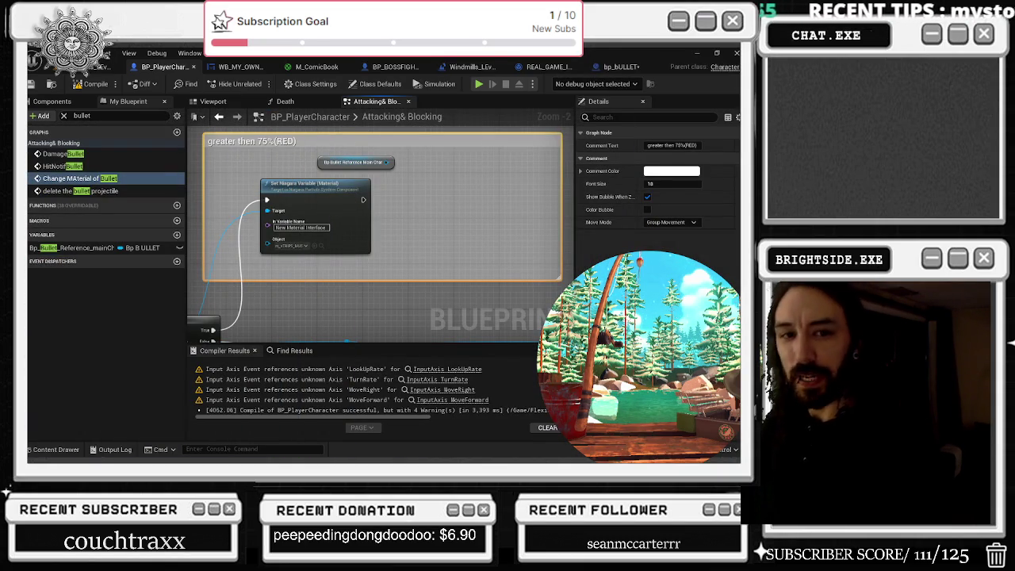
Step: Move the Change Material and Branch nodes down slightly and frame the Set Niagara Variable node
scroll(335, 182, down, 3)
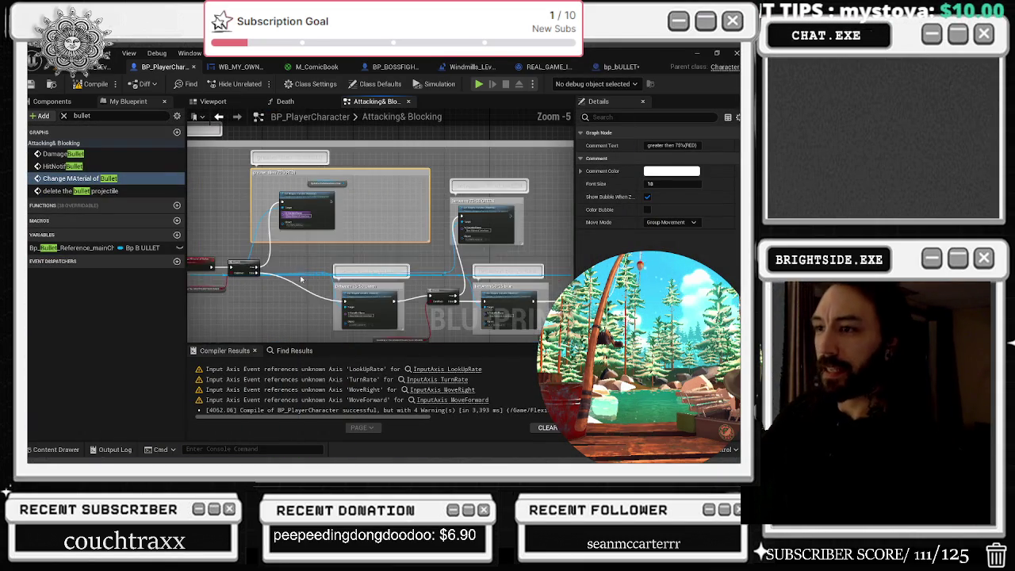
drag(314, 268, 322, 244)
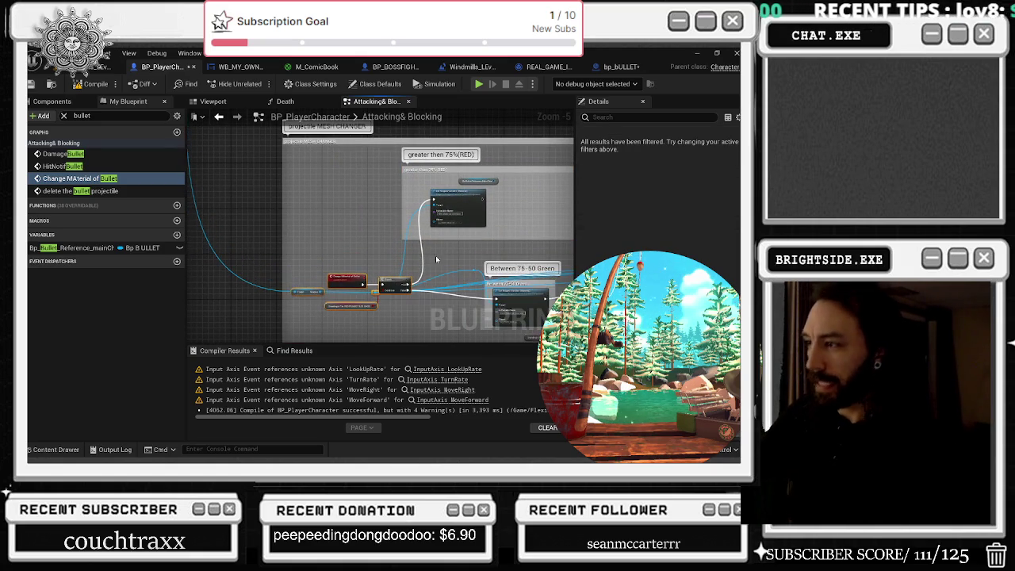
drag(403, 286, 391, 264)
mouse_move(293, 239)
mouse_down()
mouse_move(349, 285)
mouse_move(334, 236)
mouse_move(335, 271)
mouse_up()
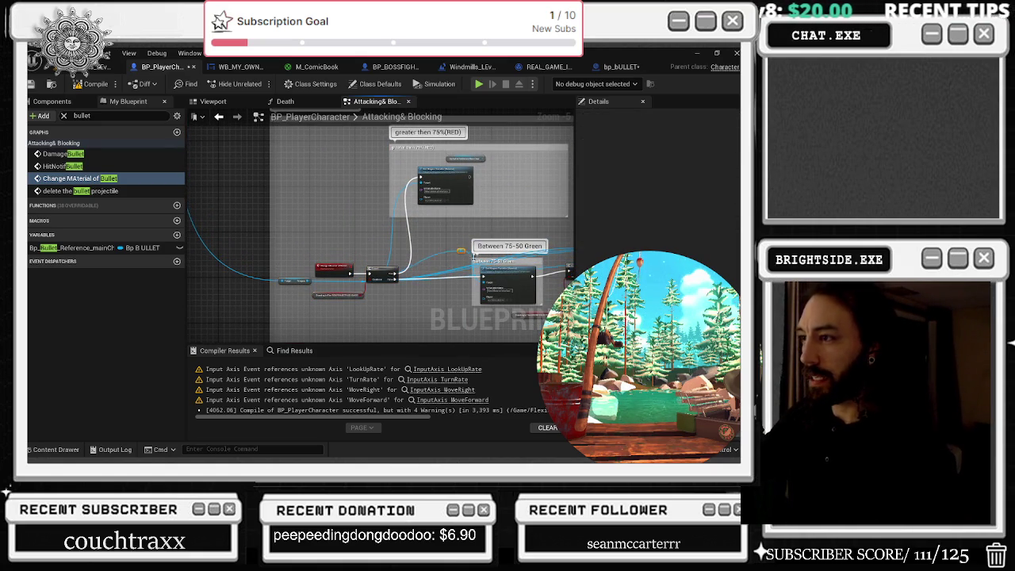
scroll(444, 242, up, 3)
drag(411, 216, 352, 231)
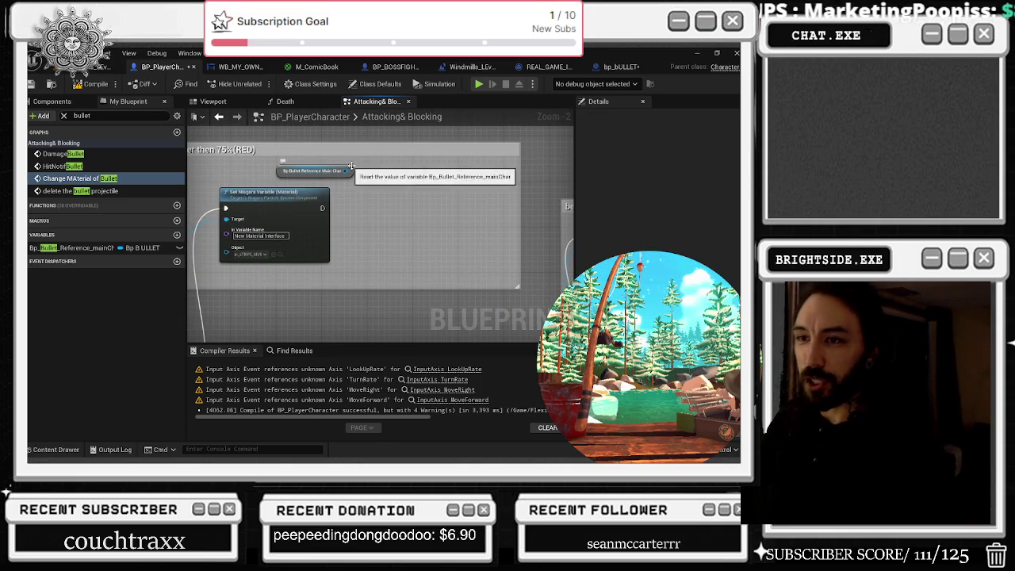
mouse_move(341, 186)
mouse_down()
mouse_move(384, 192)
mouse_move(367, 197)
mouse_move(414, 191)
mouse_up()
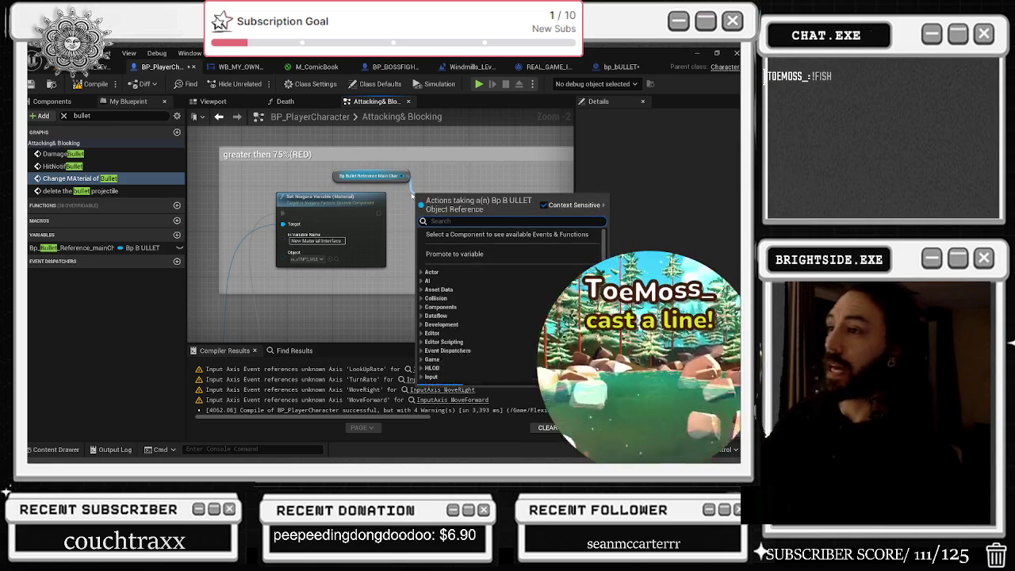
Step: Check the bullet blueprint's event graph, then return to the Attacking & Blocking graph
text(select)
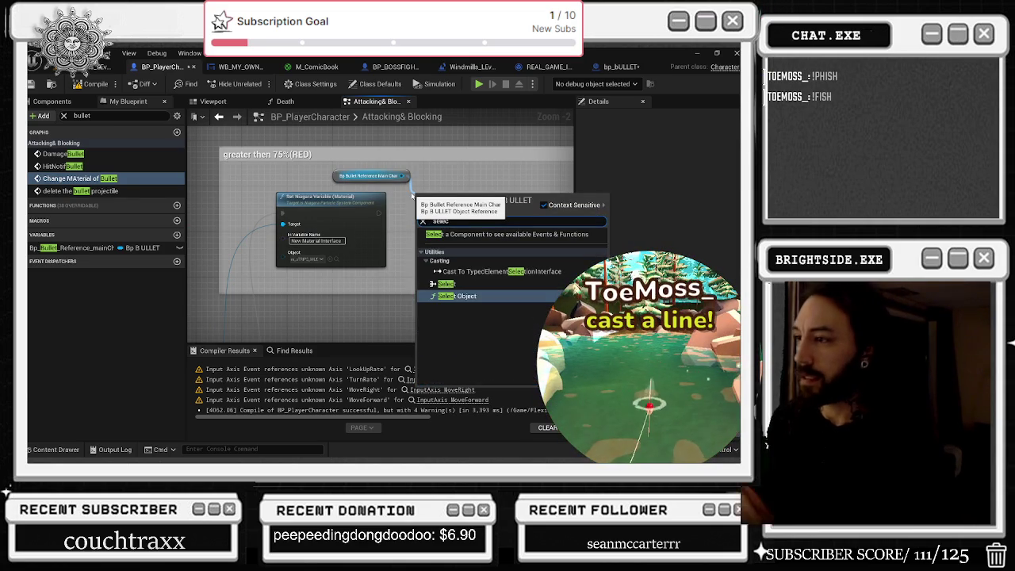
text(set)
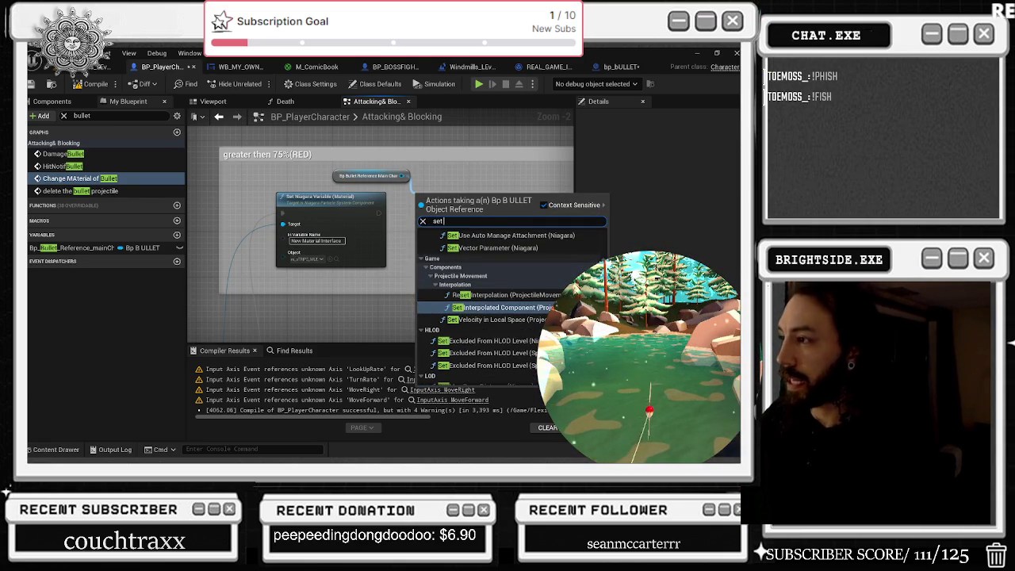
scroll(511, 305, down, 5)
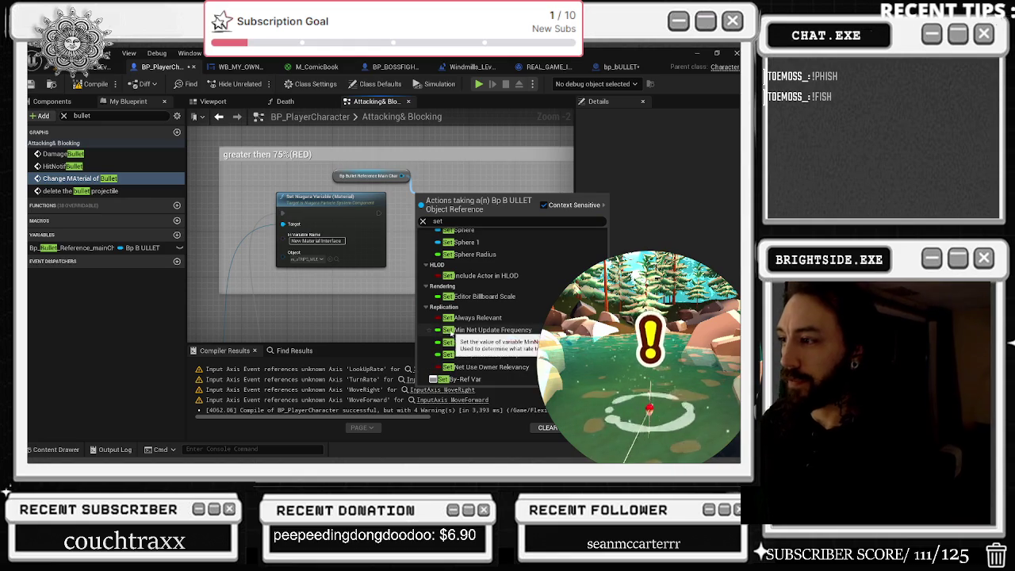
scroll(507, 298, up, 1)
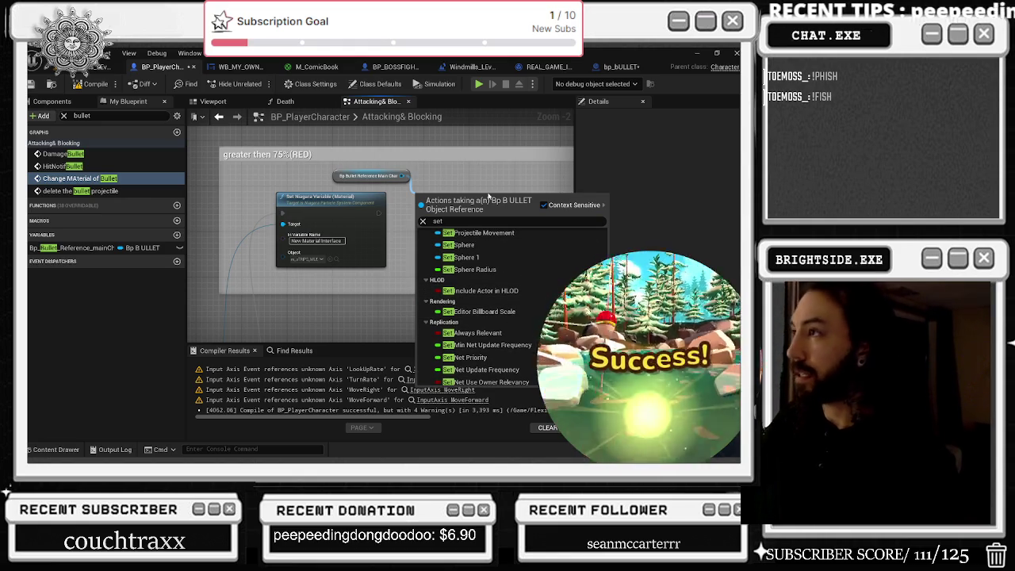
click(627, 68)
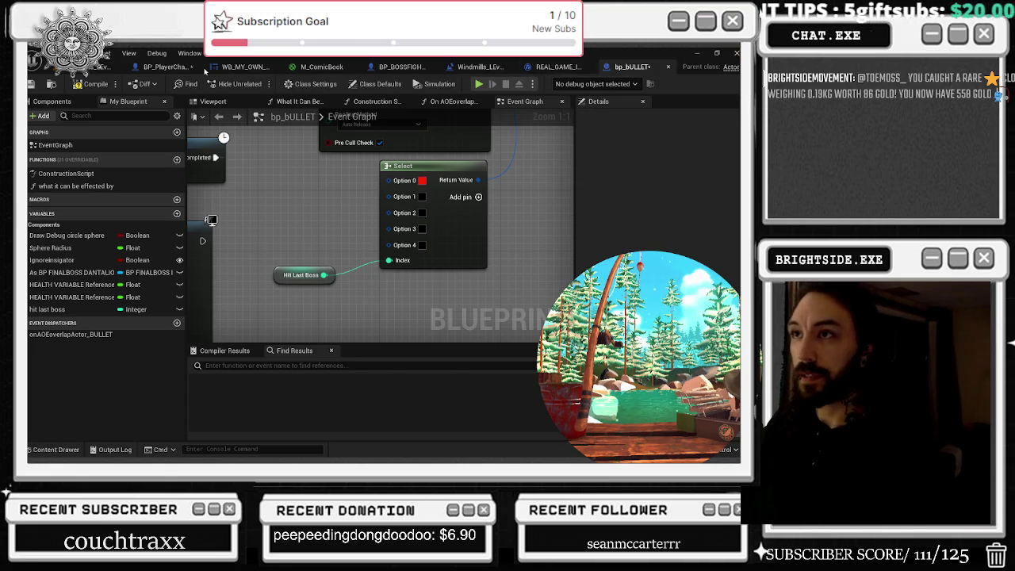
click(162, 66)
Step: Add a Set Hit Last Boss node from the bullet reference by searching 'set hit'
drag(402, 171, 412, 228)
text(set hit)
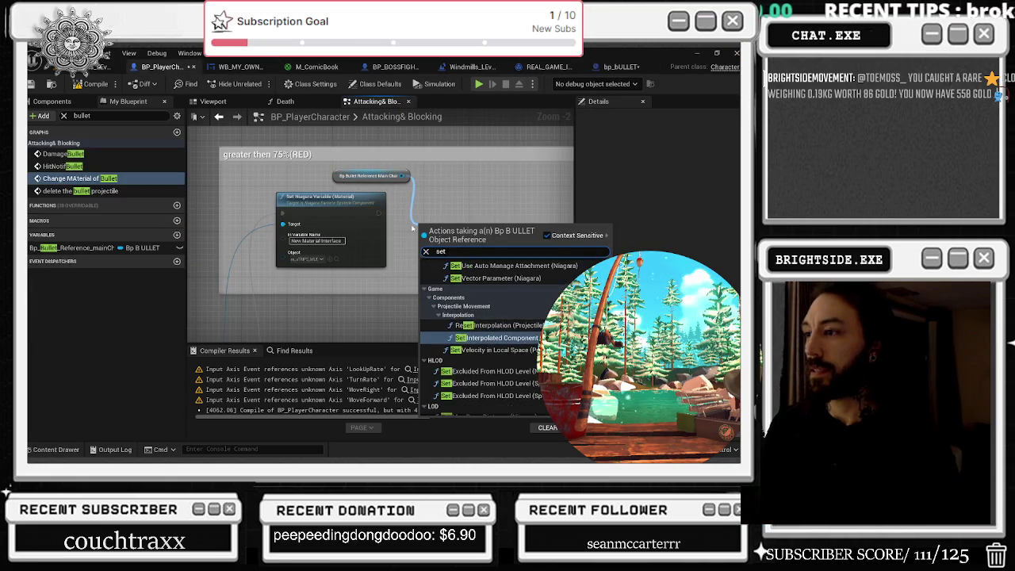
key(Return)
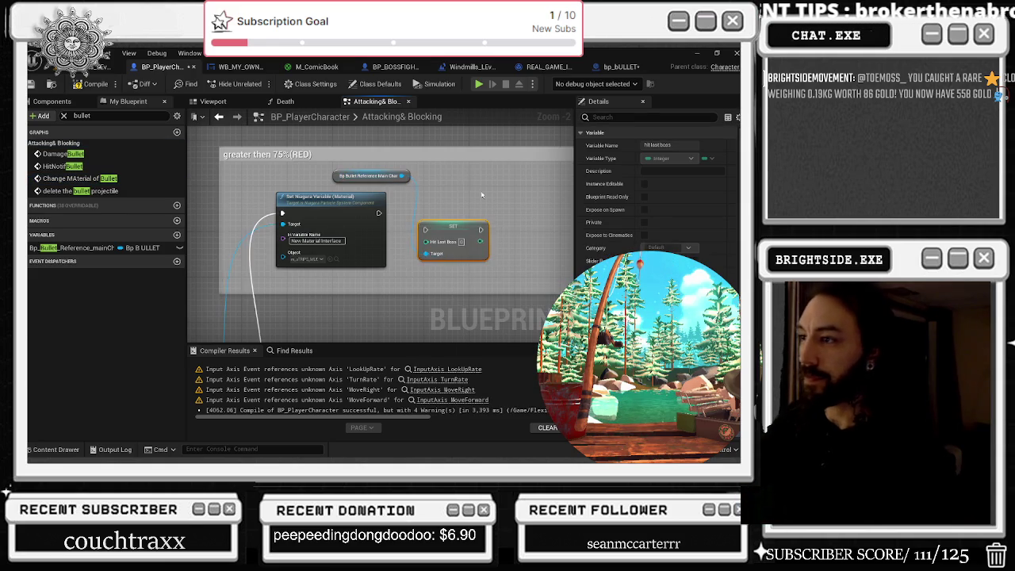
Step: Run SET Hit Last Boss after Set Niagara Variable, then duplicate and wire it in the green section
mouse_move(372, 221)
mouse_down()
mouse_move(417, 238)
mouse_move(432, 225)
mouse_move(372, 204)
mouse_up()
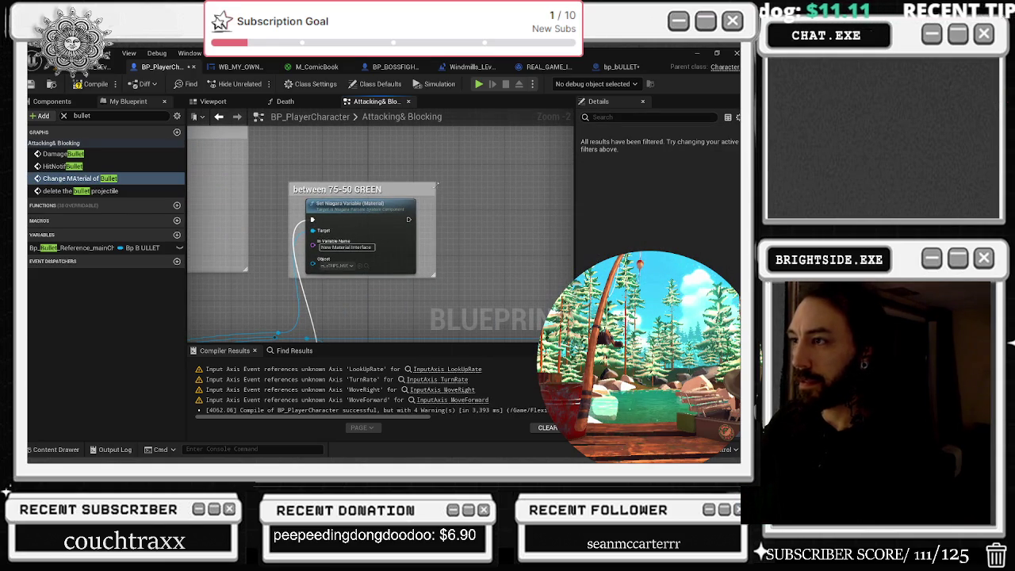
key(ctrl+y)
key(ctrl+y)
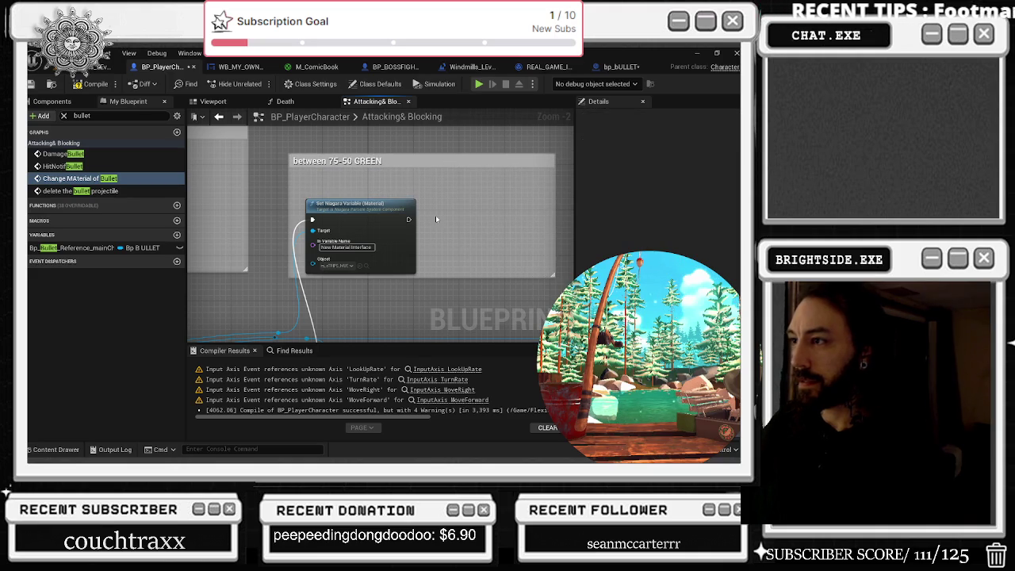
key(ctrl+y)
key(ctrl+y)
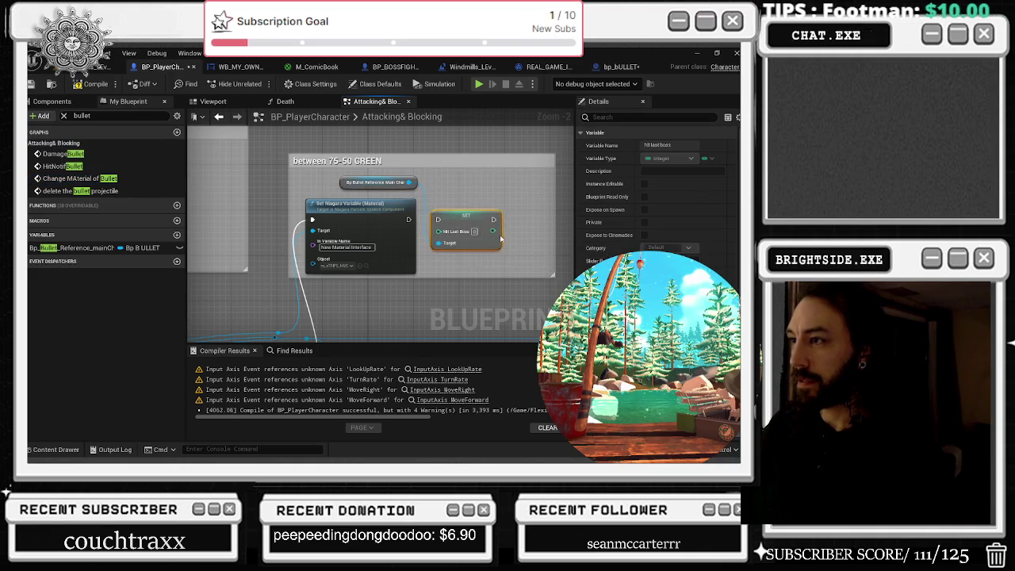
drag(409, 219, 443, 220)
click(264, 318)
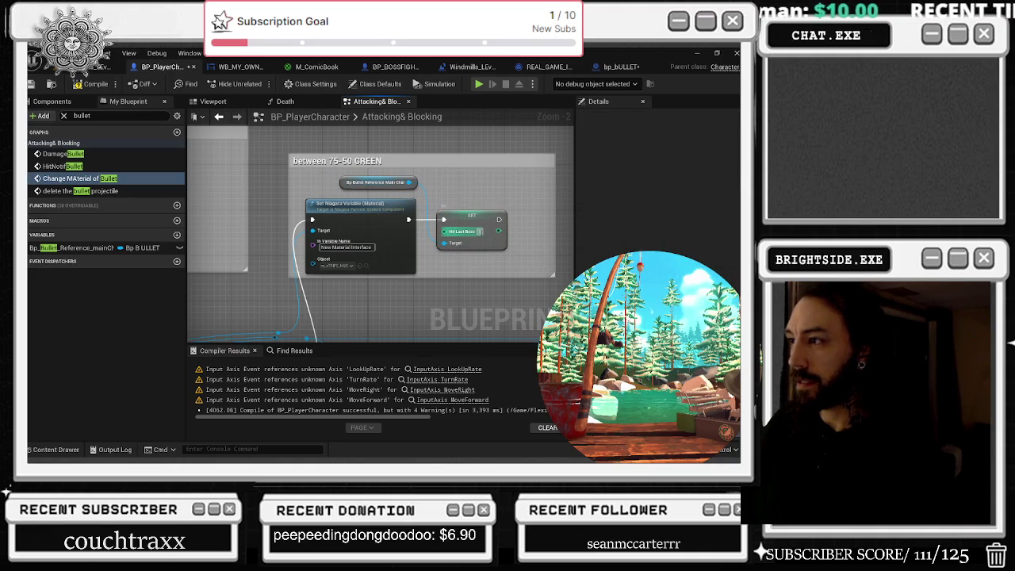
mouse_move(411, 173)
mouse_down()
mouse_move(385, 166)
mouse_move(479, 192)
mouse_move(399, 174)
mouse_up()
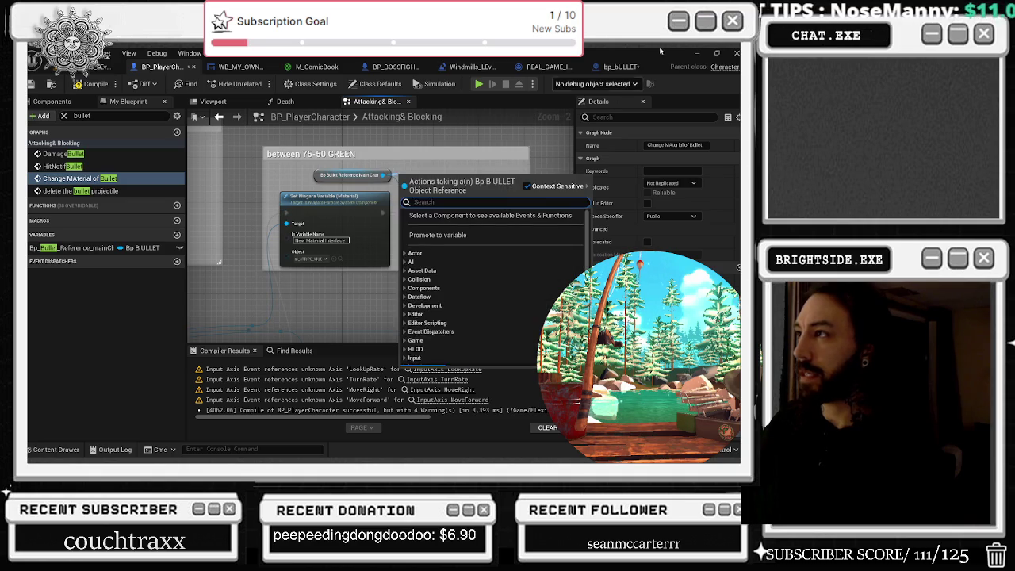
Step: Set bp_BULLET's Select Option 1 colour to green, then reselect the SET node in the player graph
click(620, 70)
click(421, 197)
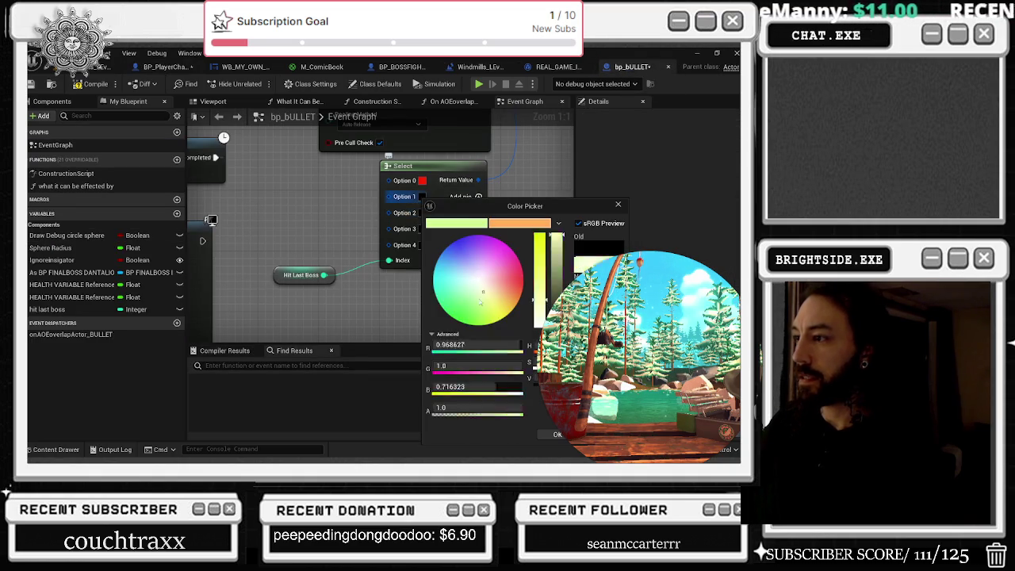
click(558, 435)
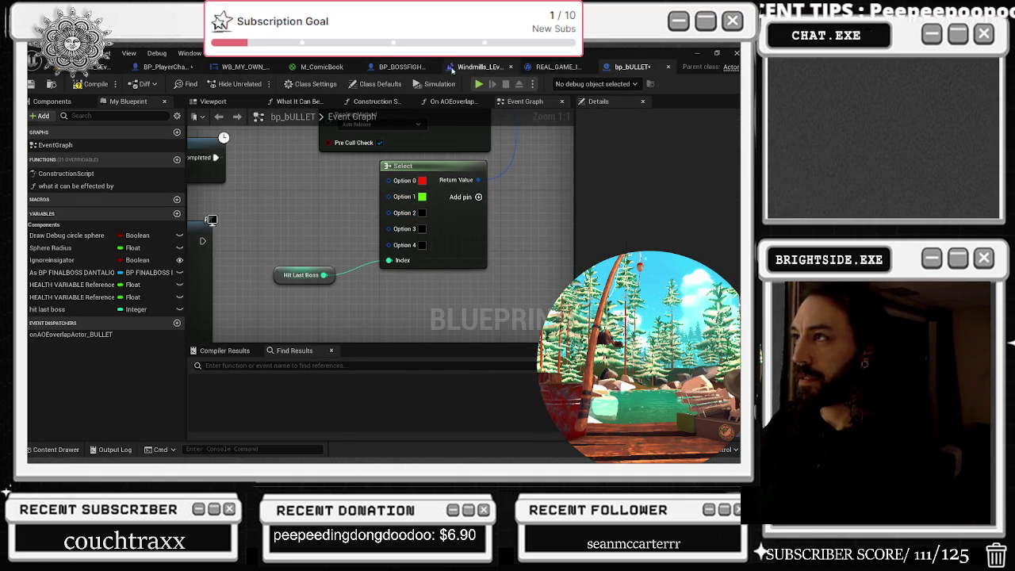
click(165, 66)
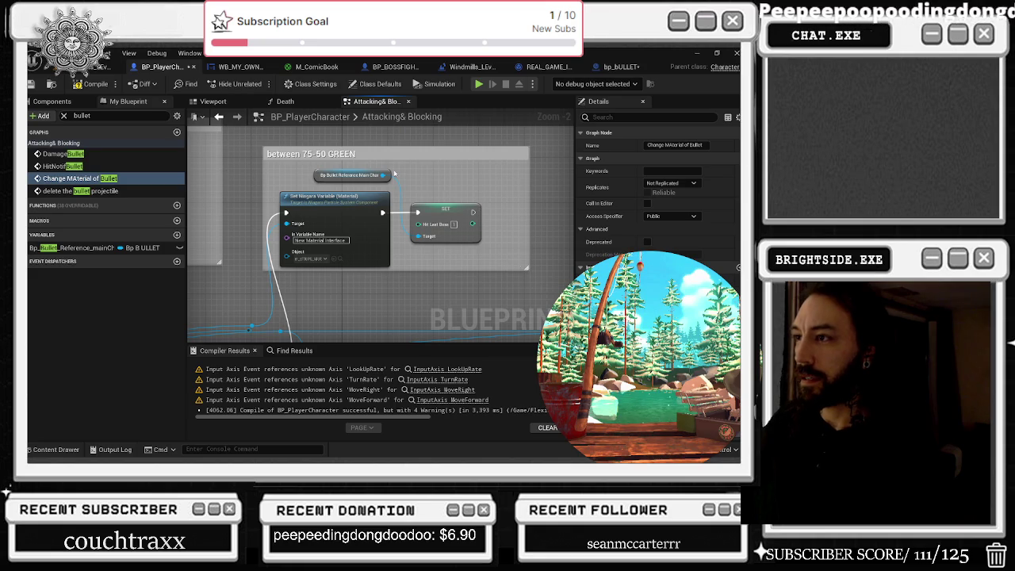
click(444, 210)
drag(526, 247, 292, 197)
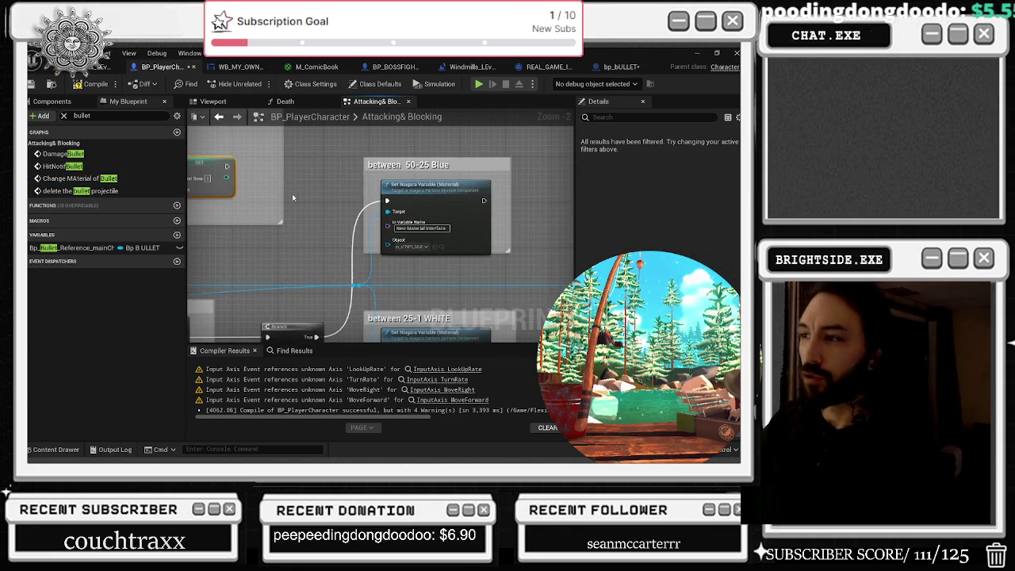
Step: Place the SET Hit Last Boss and bullet reference nodes in the between 50-25 Blue section
mouse_move(518, 230)
mouse_down()
mouse_move(371, 272)
mouse_move(244, 287)
mouse_move(281, 287)
mouse_up()
drag(303, 254, 351, 210)
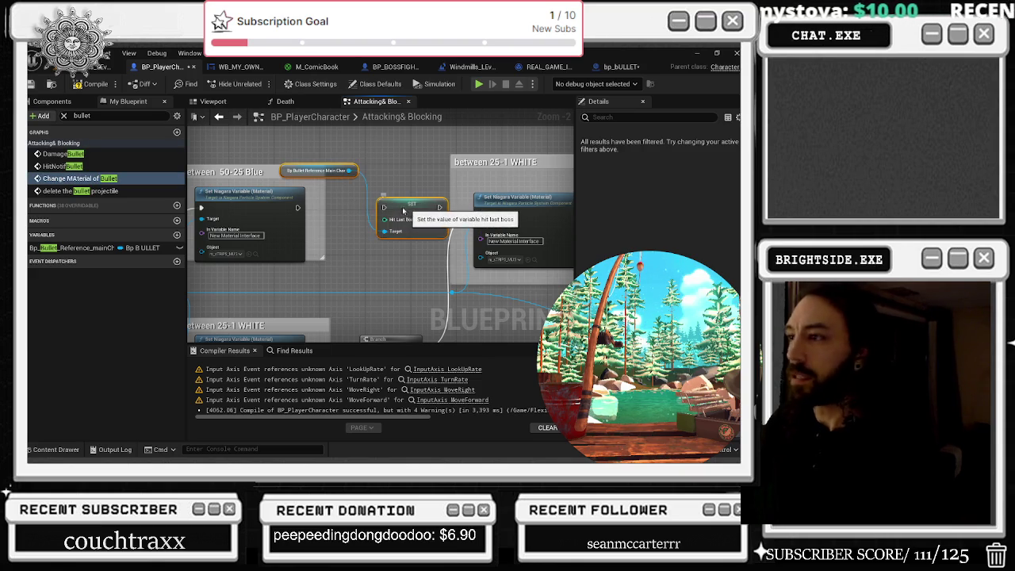
drag(400, 208, 342, 208)
click(267, 162)
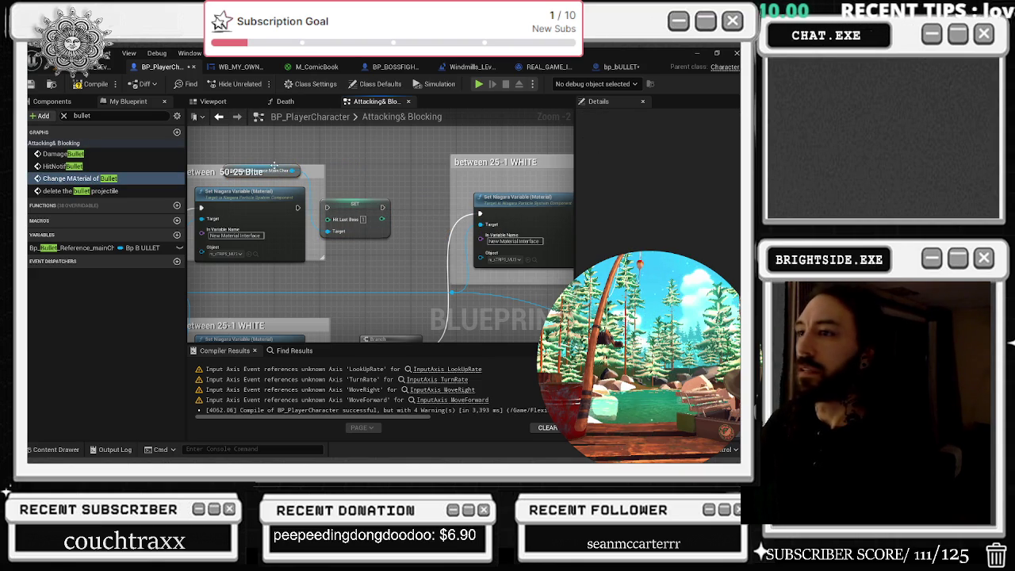
drag(274, 165, 274, 136)
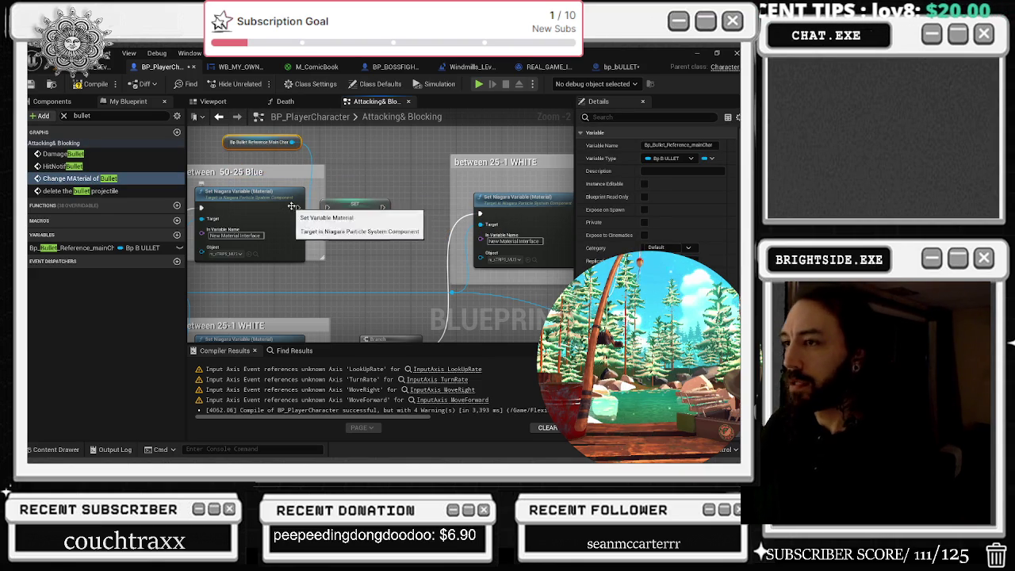
click(315, 225)
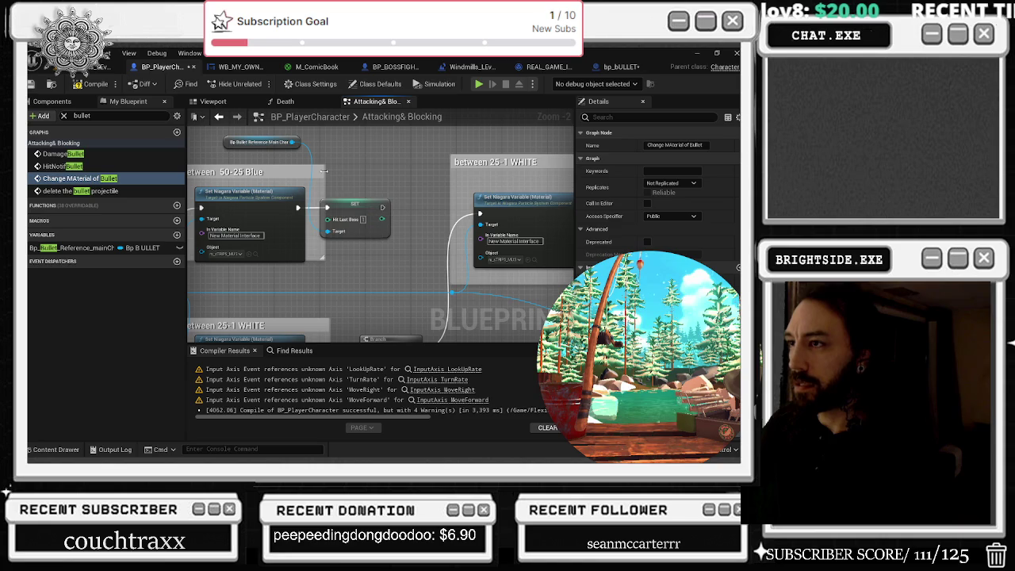
Step: Widen the between 50-25 Blue comment box and extend it downward
drag(324, 170, 485, 190)
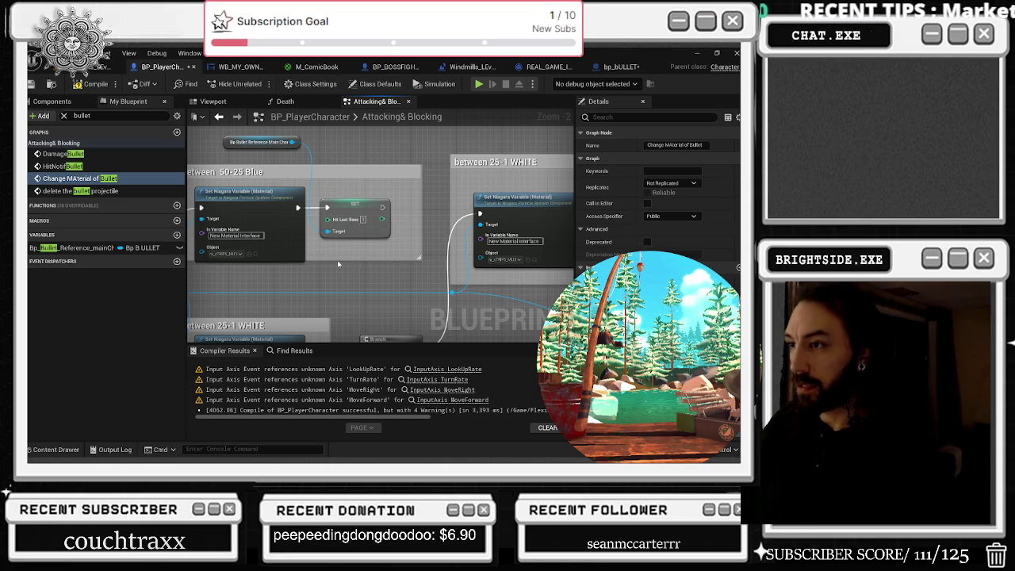
drag(337, 260, 336, 271)
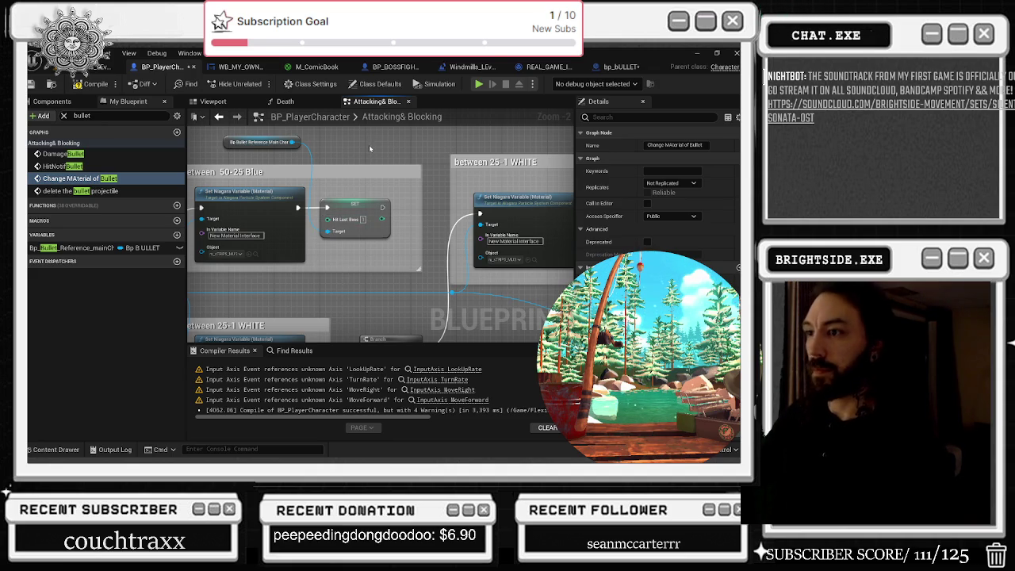
drag(366, 147, 415, 133)
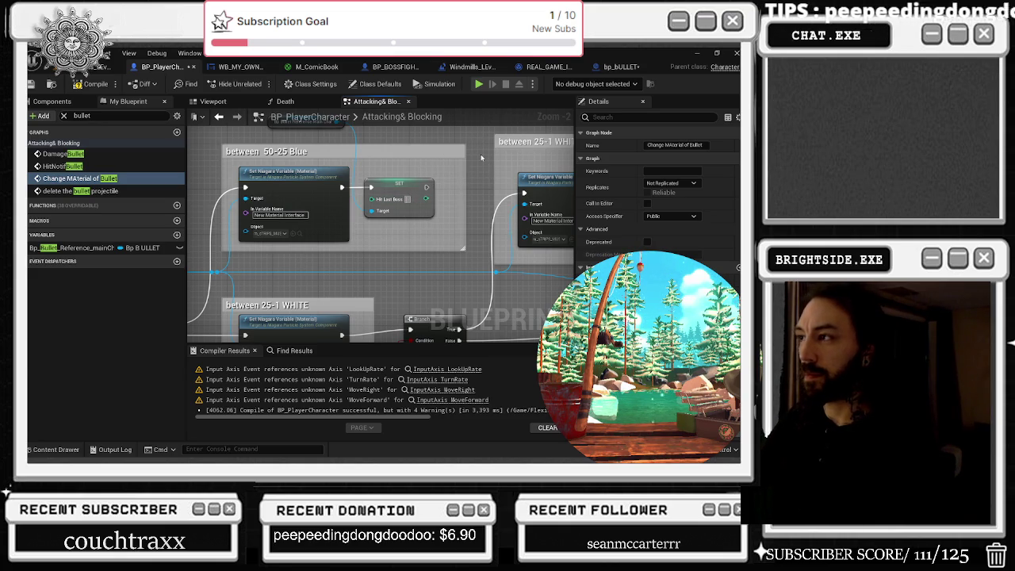
Step: Navigate from the between 50-25 Blue section to the Between 75-50 Green section
mouse_move(367, 164)
mouse_down()
mouse_move(371, 180)
mouse_move(320, 133)
mouse_move(272, 117)
mouse_up()
mouse_move(605, 136)
mouse_down()
mouse_move(502, 164)
mouse_move(366, 268)
mouse_move(546, 264)
mouse_move(478, 280)
mouse_move(433, 181)
mouse_move(372, 154)
mouse_move(387, 163)
mouse_up()
scroll(477, 280, down, 1)
click(444, 202)
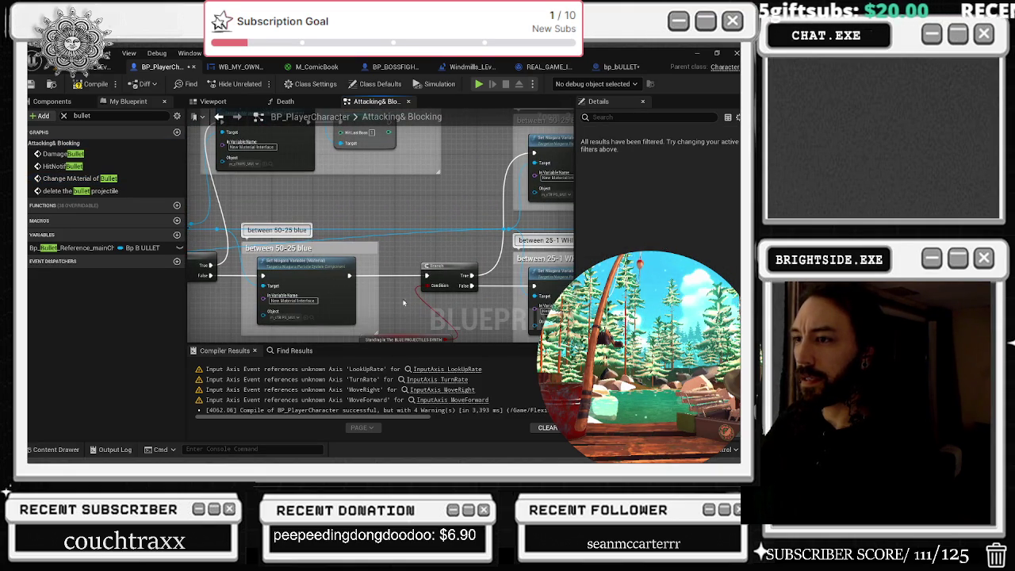
scroll(360, 228, down, 3)
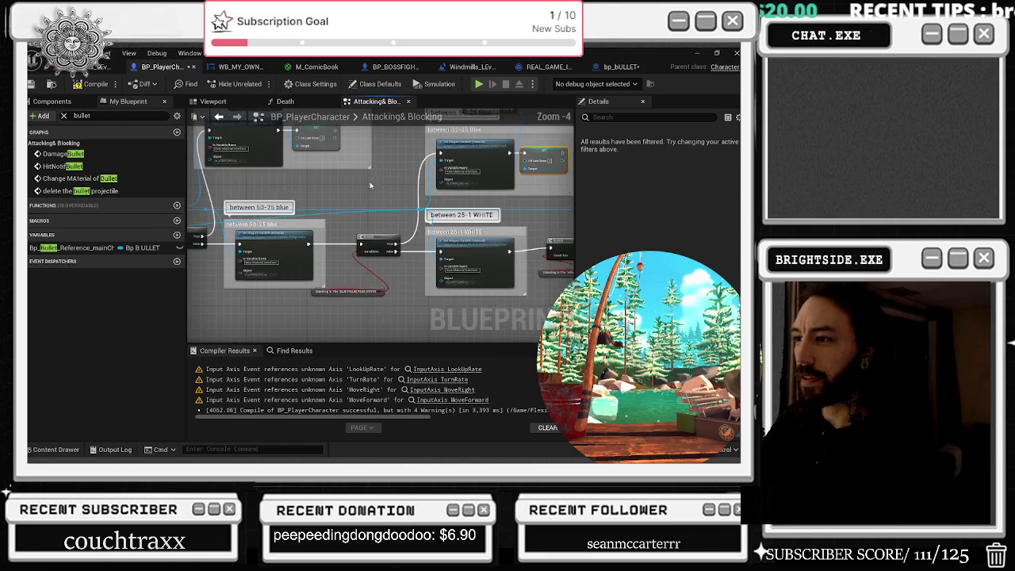
scroll(360, 228, down, 3)
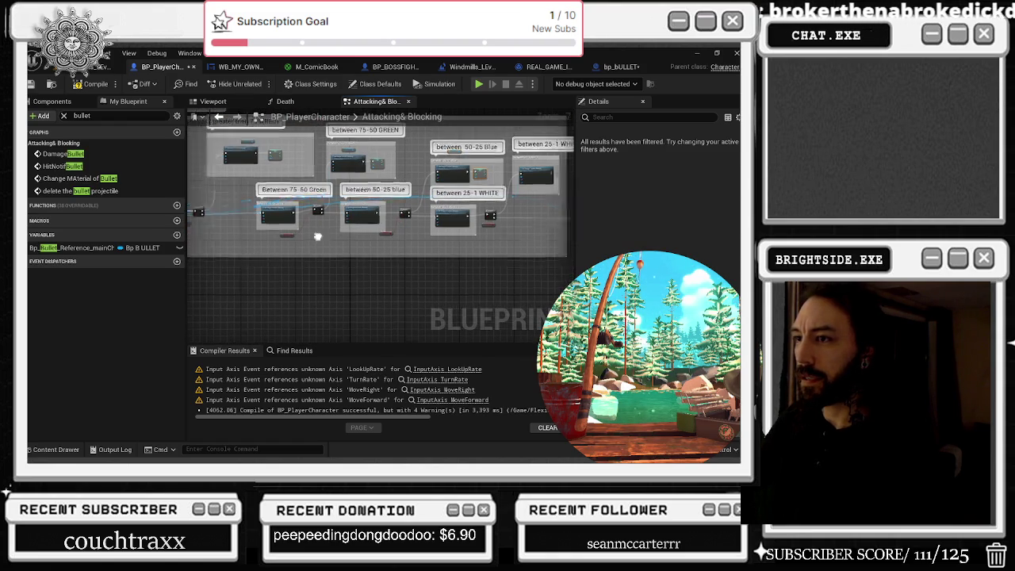
scroll(444, 222, up, 3)
Step: Shift the Green comment left and paste the bullet reference and SET nodes beside Set Niagara Variable
drag(421, 198, 527, 260)
drag(491, 214, 419, 218)
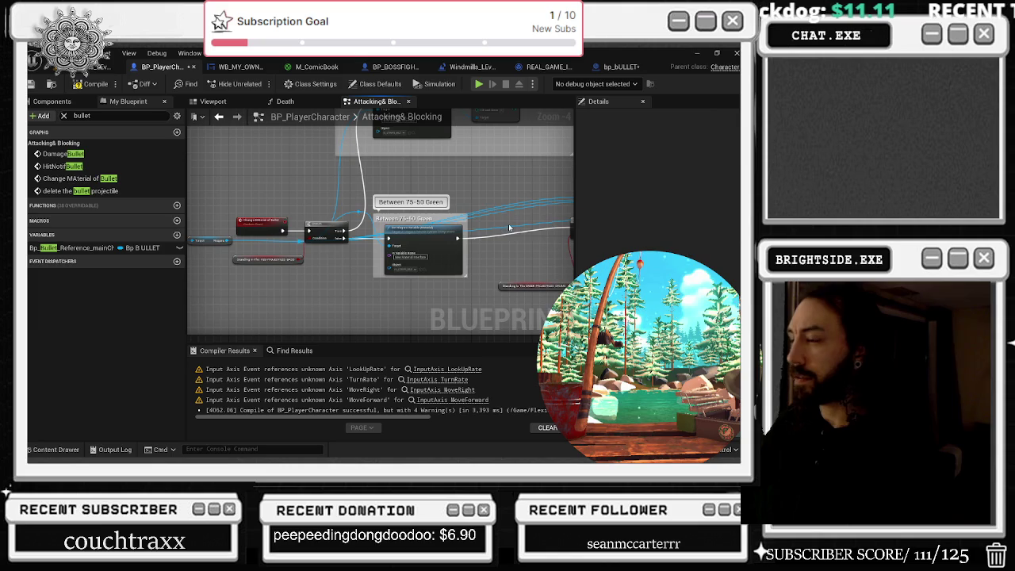
click(498, 234)
key(ctrl+v)
mouse_move(528, 250)
mouse_down()
mouse_move(478, 235)
mouse_move(438, 177)
mouse_up()
scroll(472, 236, up, 1)
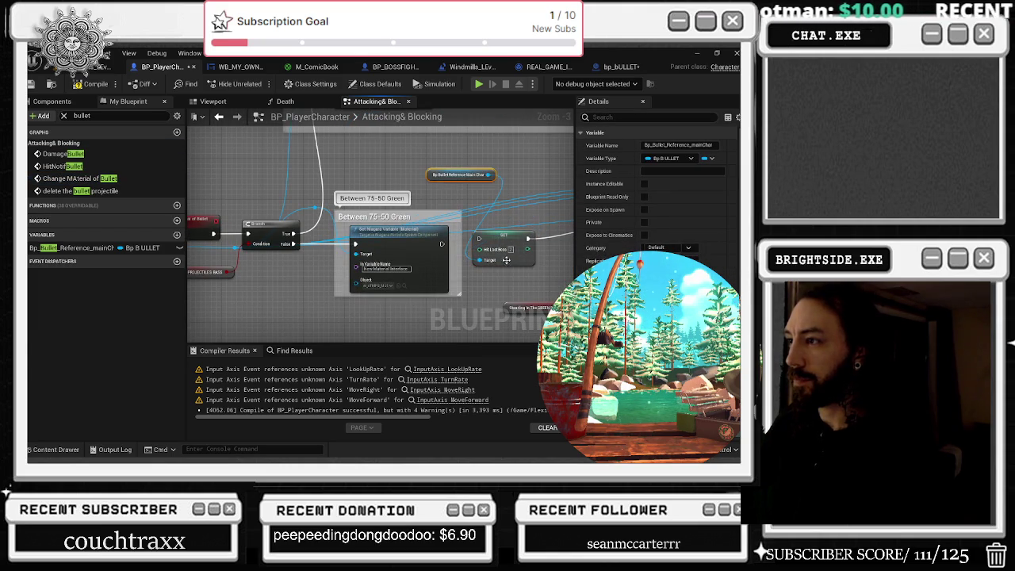
Step: Wire the 75-50 green section's Set Niagara Variable exec into its SET Hit Last Boss node
drag(442, 243, 524, 255)
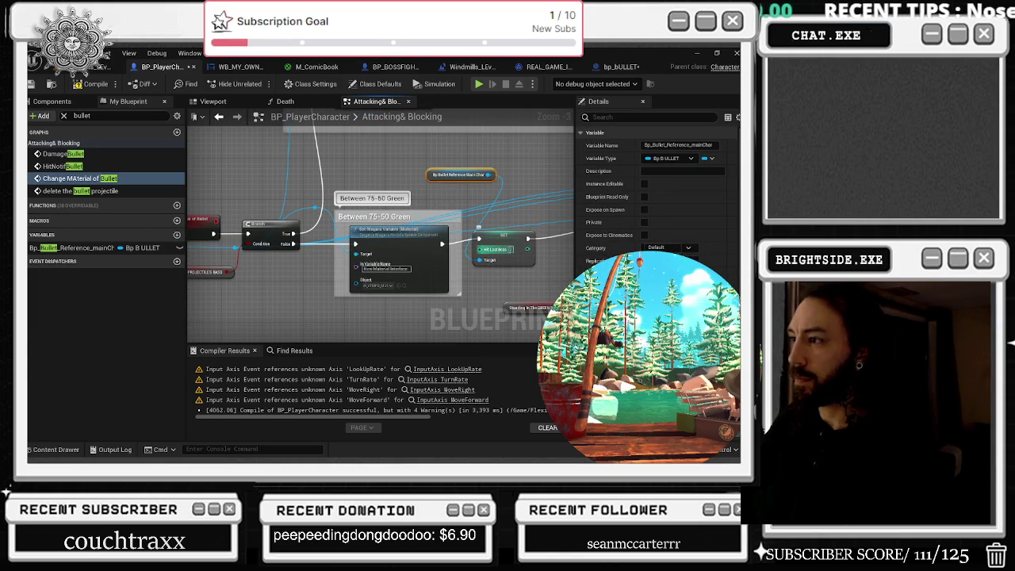
click(504, 245)
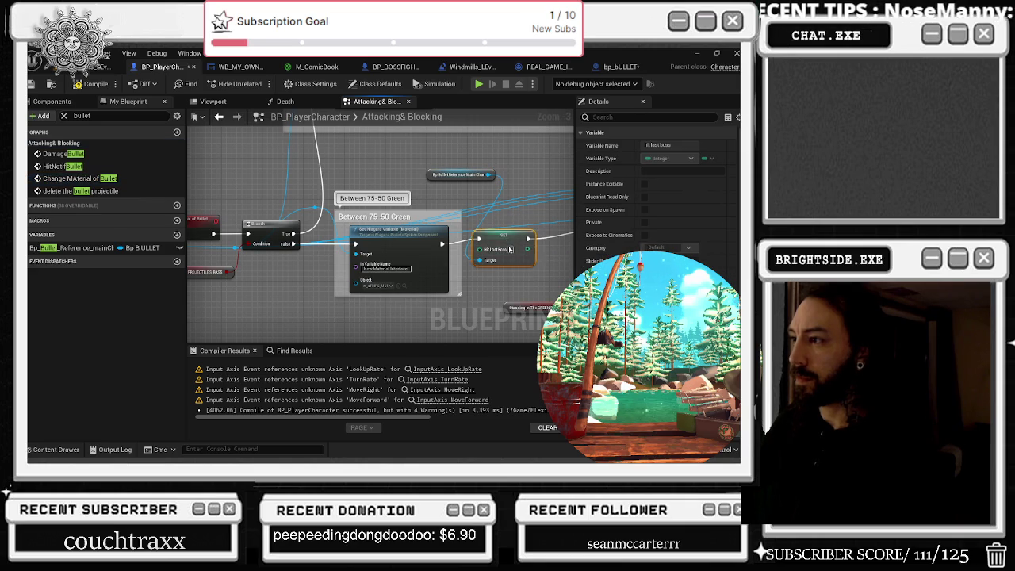
drag(504, 245, 353, 252)
click(467, 242)
mouse_move(481, 247)
mouse_down()
mouse_move(309, 224)
mouse_move(440, 201)
mouse_up()
click(428, 229)
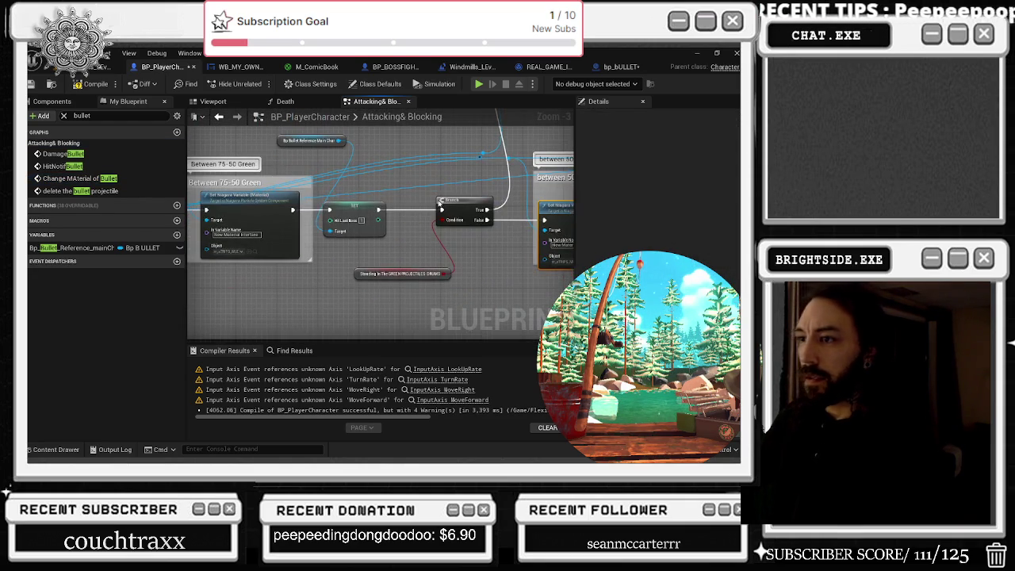
click(364, 210)
Step: Shift the Branch right and position the SET Hit Last Boss node in the 50-25 blue section
drag(555, 211, 310, 230)
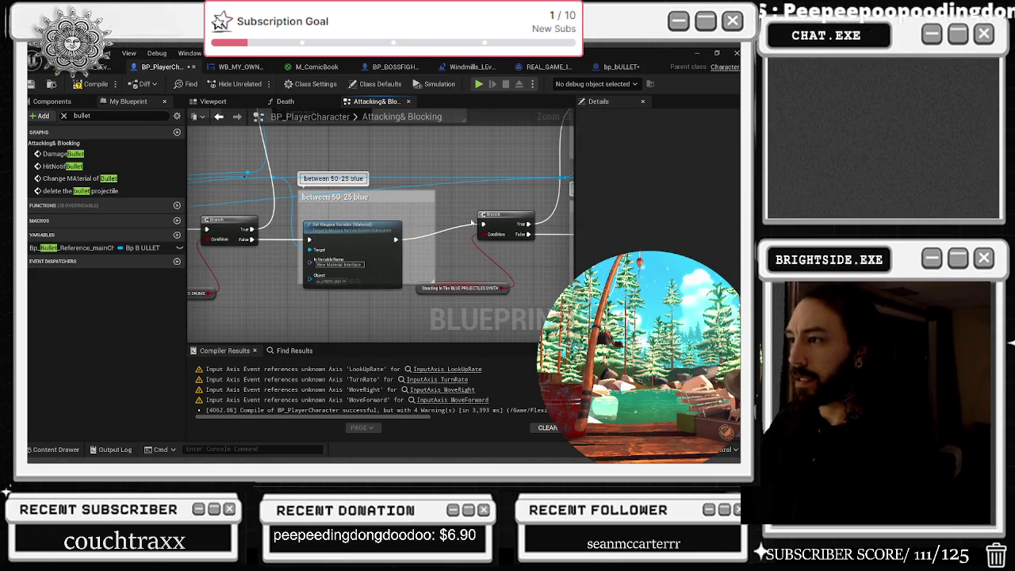
click(449, 238)
drag(506, 214, 525, 229)
click(433, 234)
drag(441, 239, 436, 244)
click(474, 225)
Step: Connect a Bp Bullet Reference getter to the blue SET Hit Last Boss node's Target
drag(245, 174, 404, 202)
drag(217, 169, 246, 206)
mouse_move(520, 195)
mouse_down()
mouse_move(448, 175)
mouse_move(558, 198)
mouse_move(488, 274)
mouse_up()
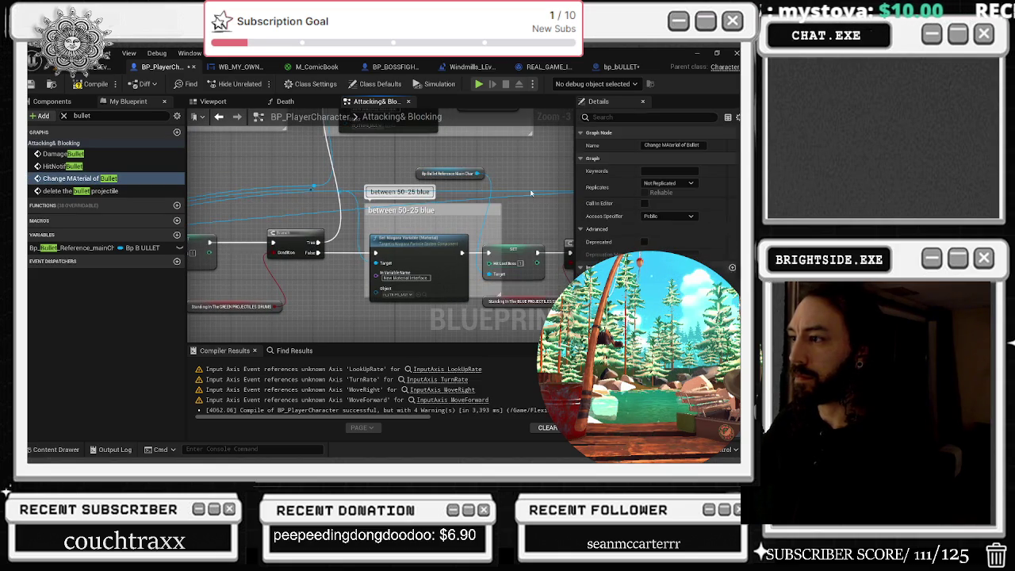
drag(531, 193, 530, 242)
click(353, 168)
drag(354, 169, 295, 162)
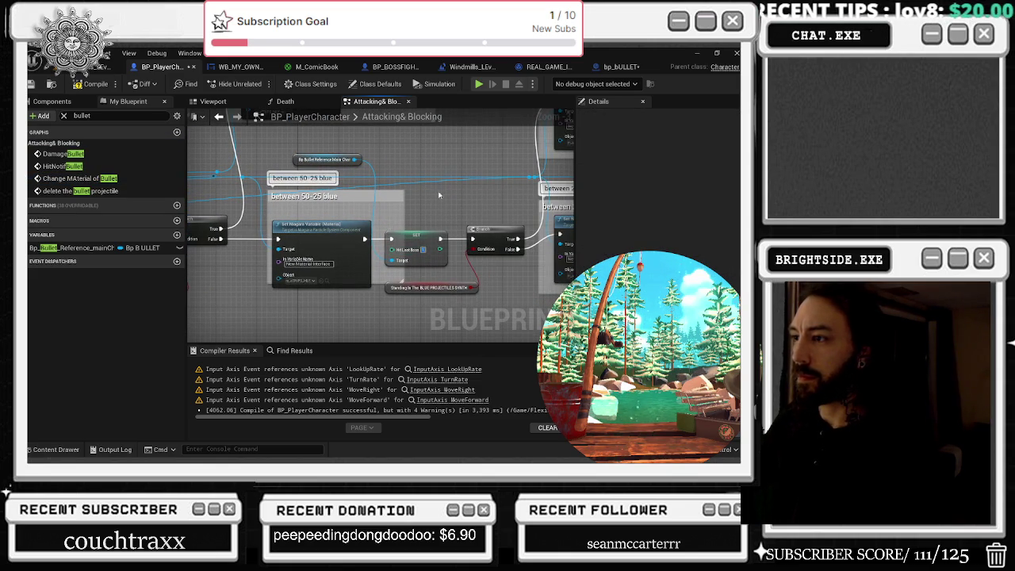
mouse_move(445, 145)
mouse_down()
mouse_move(495, 286)
mouse_move(420, 192)
mouse_move(474, 265)
mouse_move(481, 121)
mouse_move(461, 194)
mouse_move(520, 162)
mouse_move(444, 215)
mouse_move(273, 217)
mouse_up()
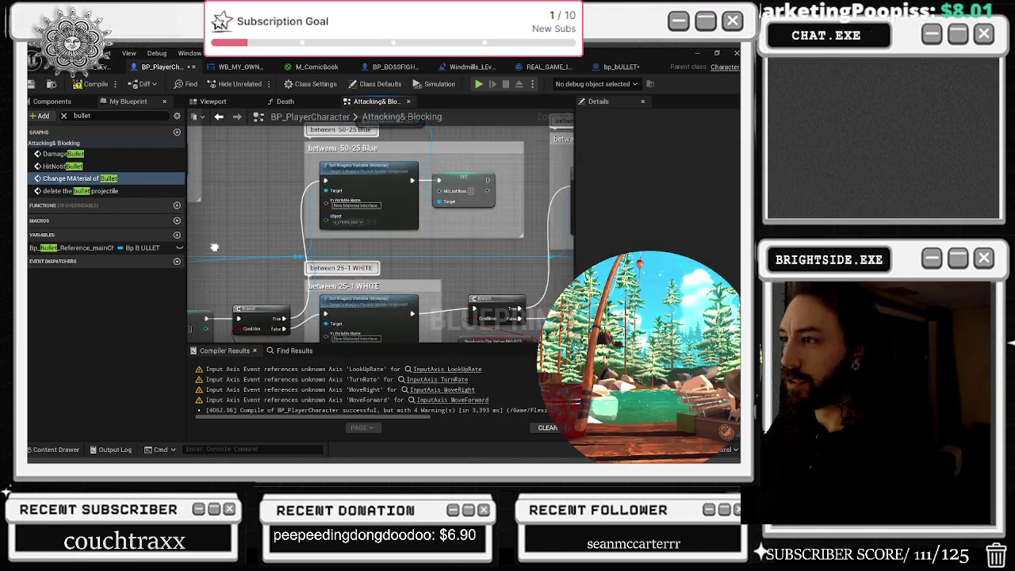
Step: Move the Branch nodes right and place the bullet reference beside the 25-1 WHITE section
scroll(273, 216, up, 1)
mouse_move(460, 290)
mouse_down()
mouse_move(333, 190)
mouse_move(420, 215)
mouse_up()
click(339, 198)
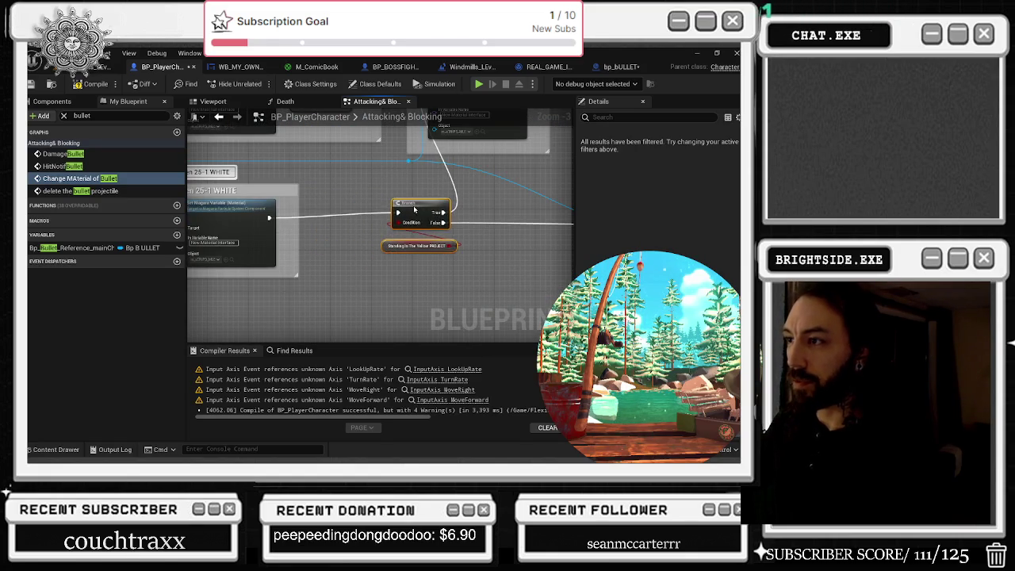
mouse_move(71, 247)
mouse_down()
mouse_move(340, 214)
mouse_move(263, 167)
mouse_up()
mouse_move(340, 182)
mouse_down()
mouse_move(371, 197)
mouse_move(420, 265)
mouse_up()
Step: Copy a SET Hit Last Boss node into 25-1 WHITE and wire it between Niagara and Branch
click(409, 169)
key(ctrl+c)
key(ctrl+v)
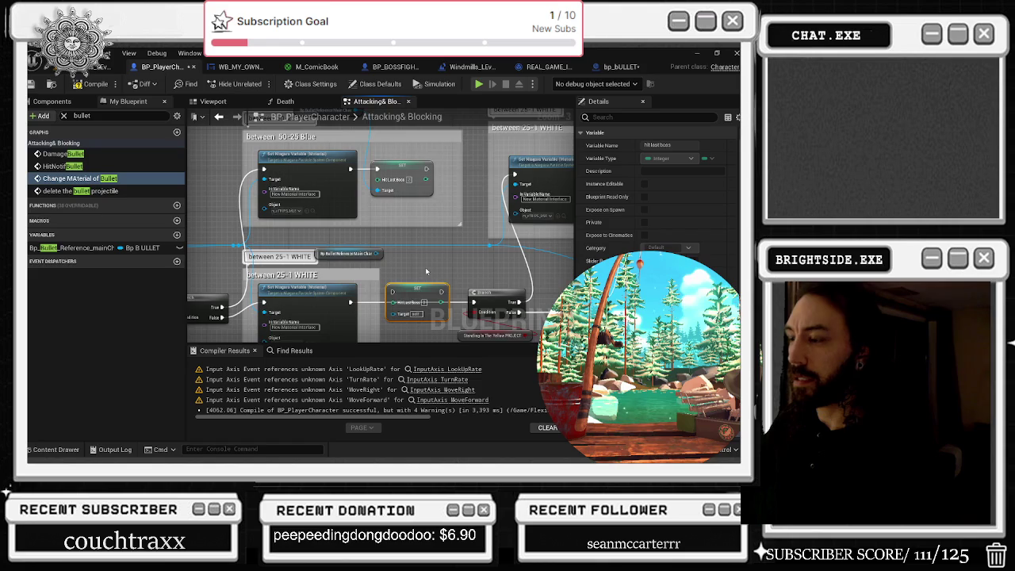
scroll(394, 274, down, 1)
drag(346, 272, 468, 271)
Step: Connect the Bp Bullet Reference to the pasted SET node's Target and move both nodes together
click(406, 275)
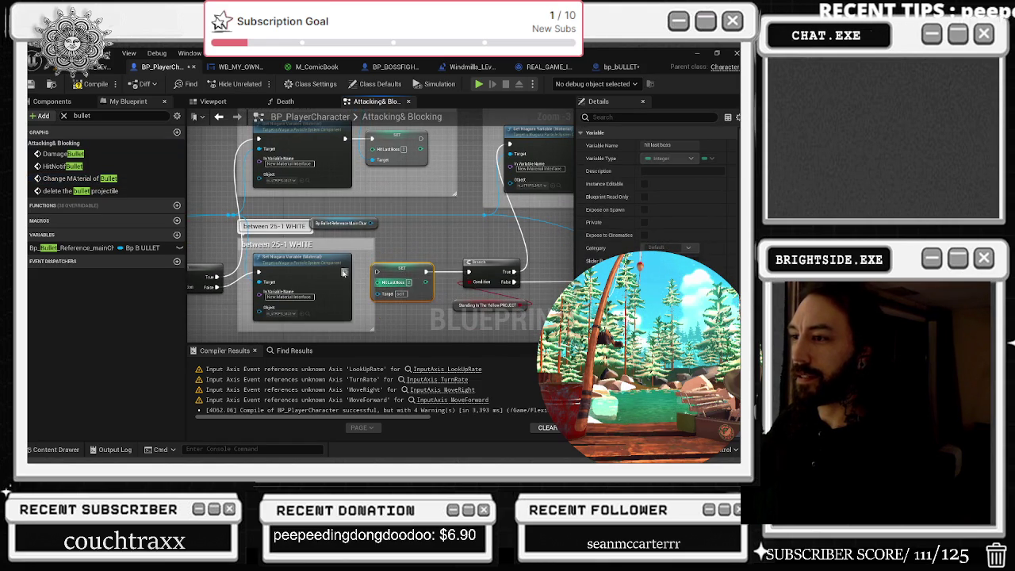
drag(370, 222, 378, 293)
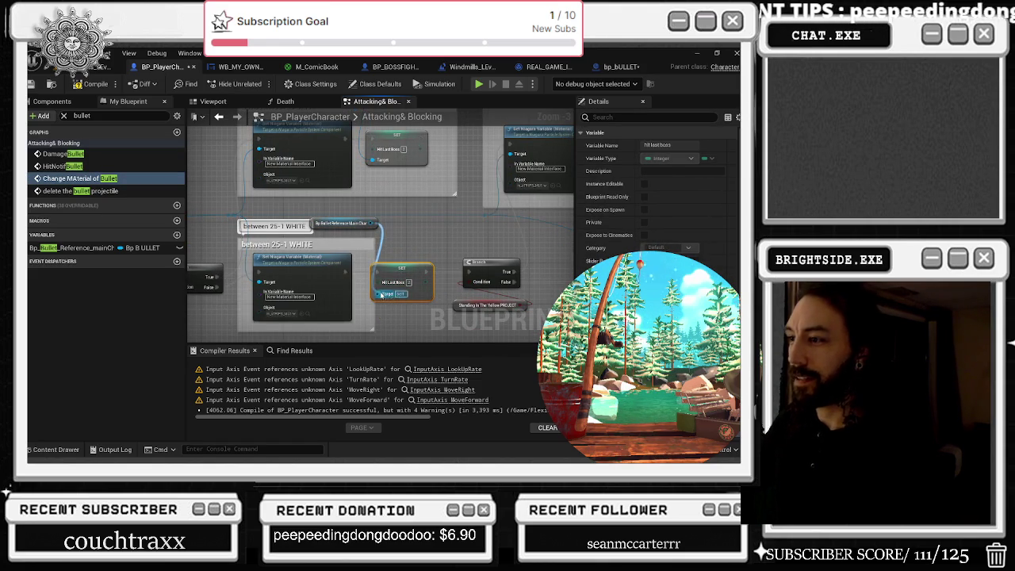
click(400, 313)
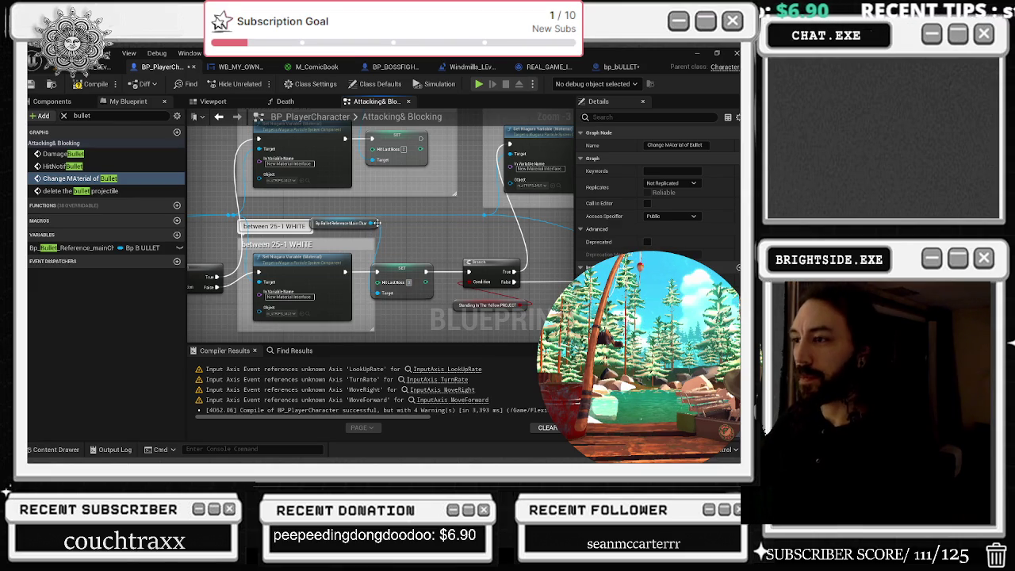
click(388, 271)
ctrl+click(341, 222)
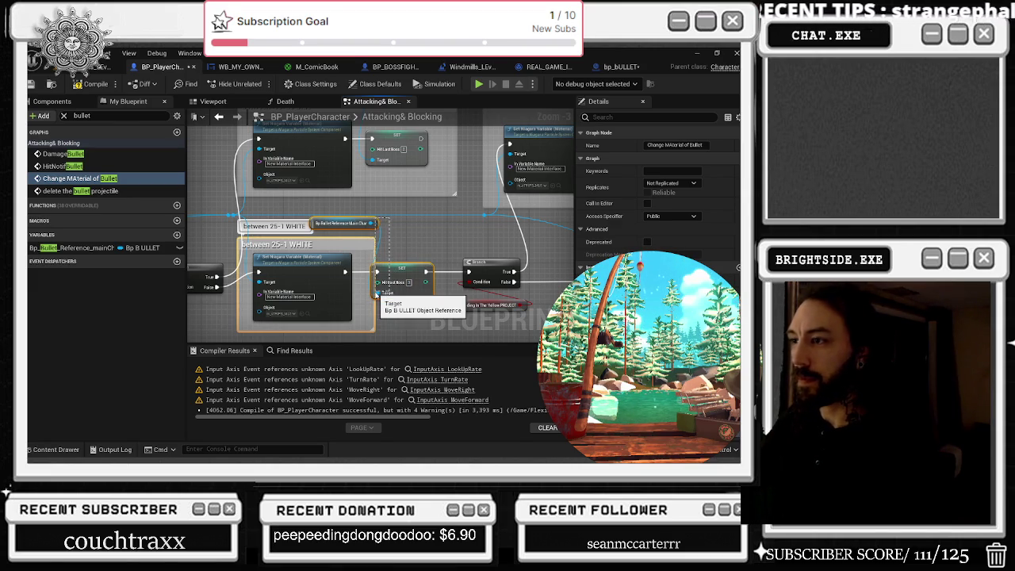
drag(398, 273, 419, 249)
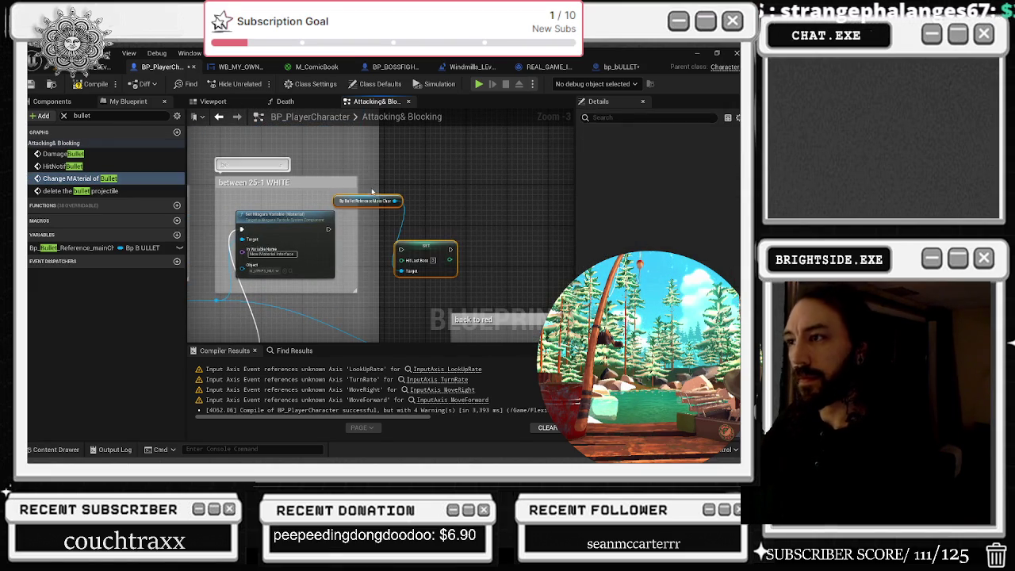
Step: Widen the back to red comment, place the SET and reference nodes beside it, and compile with F7
drag(377, 182, 551, 203)
mouse_move(408, 252)
mouse_down()
mouse_move(374, 219)
mouse_move(380, 231)
mouse_move(421, 234)
mouse_move(455, 212)
mouse_move(445, 204)
mouse_up()
scroll(451, 235, down, 1)
click(396, 178)
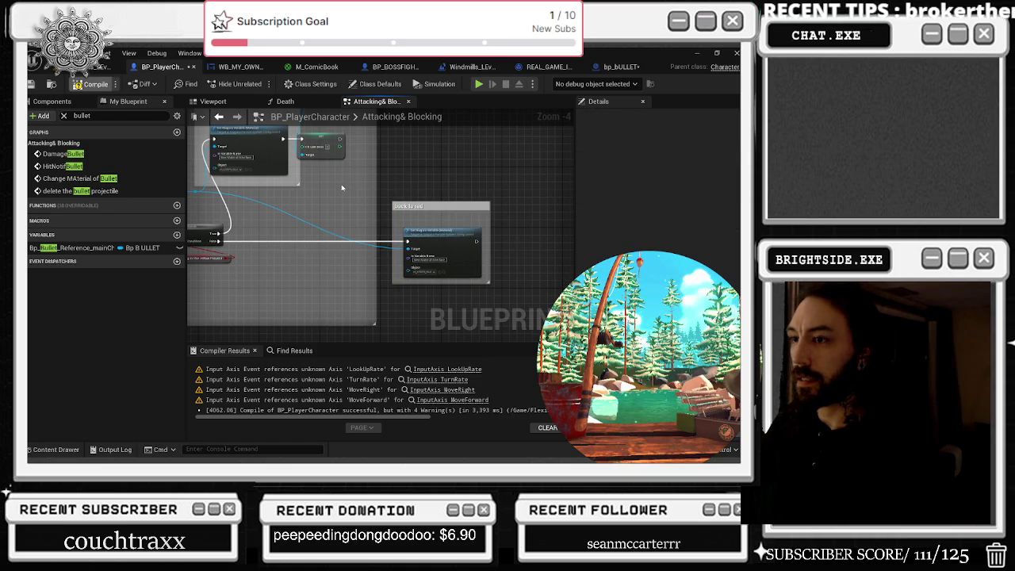
key(F7)
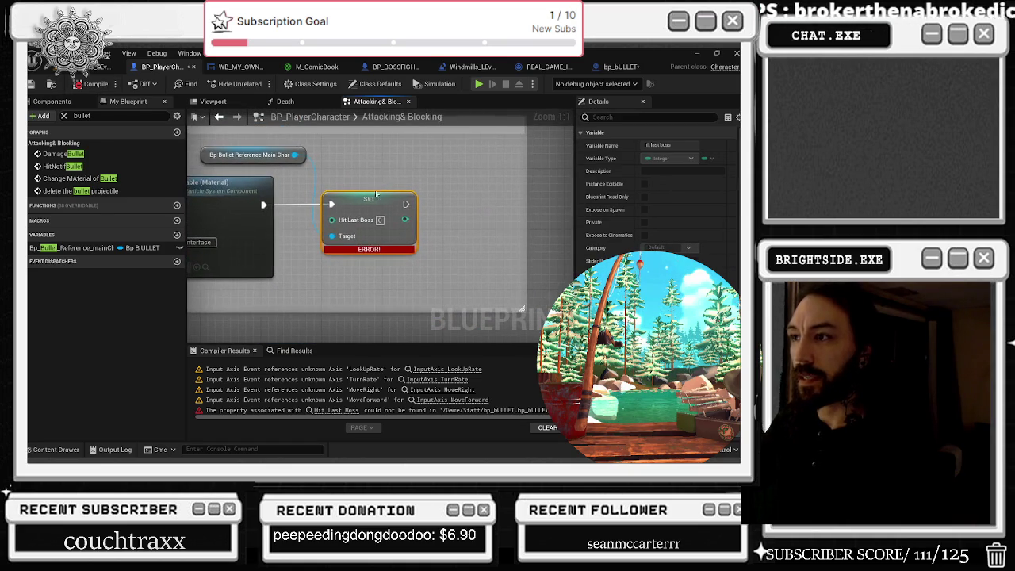
click(613, 70)
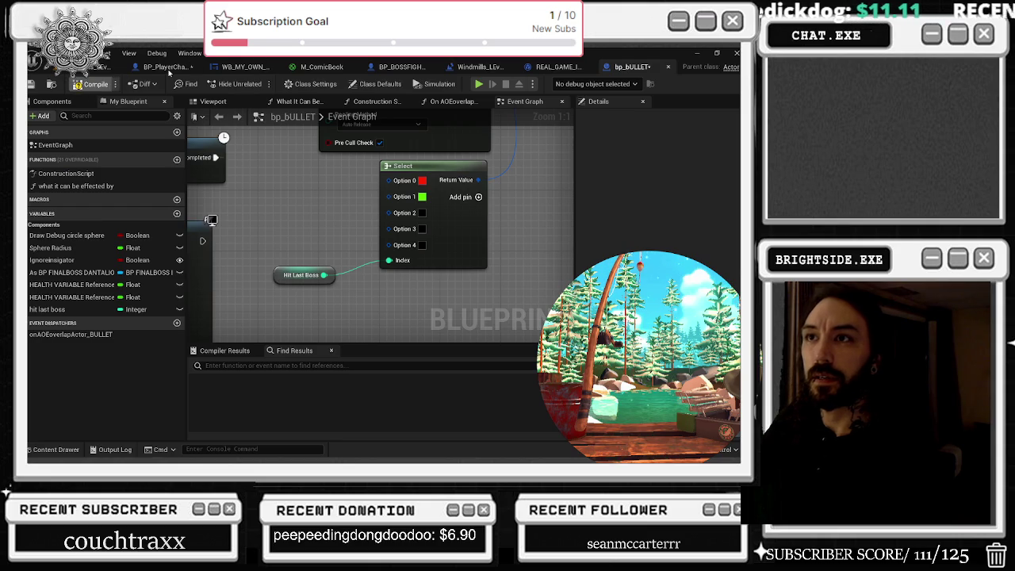
Step: Compile bp_BULLET and trace the Hit Last Boss warning back to its variable node
click(167, 68)
click(623, 69)
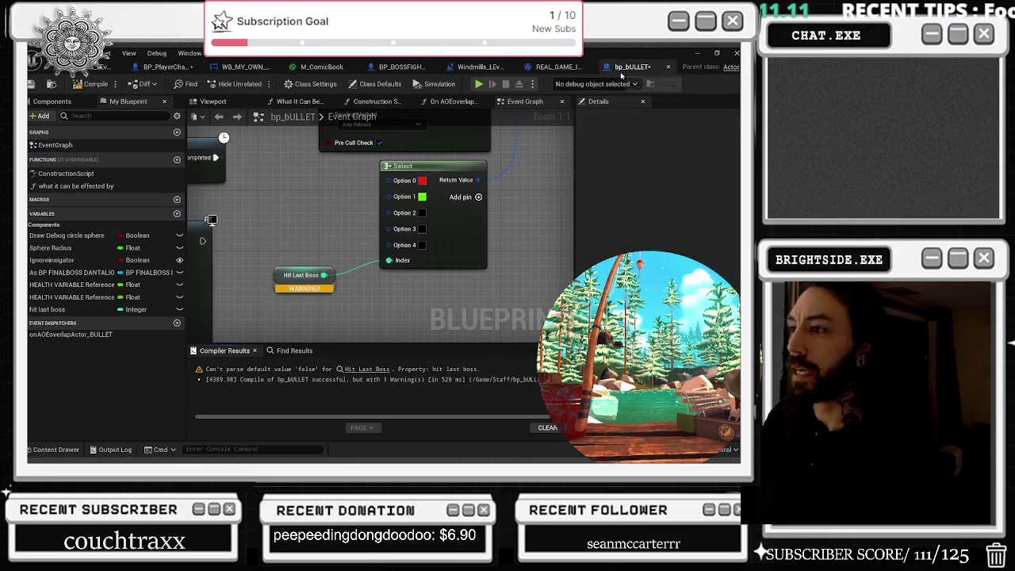
click(305, 279)
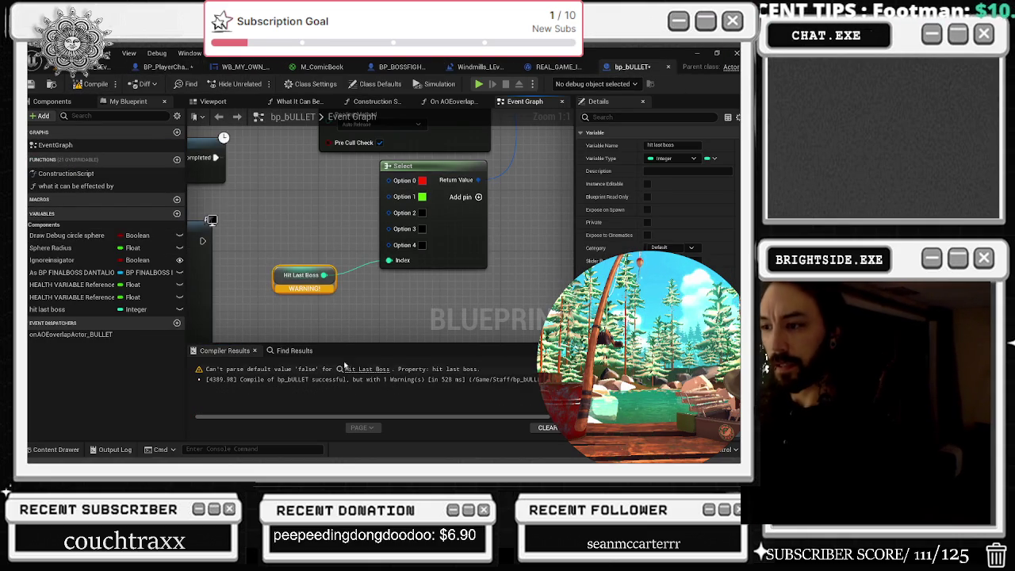
click(356, 369)
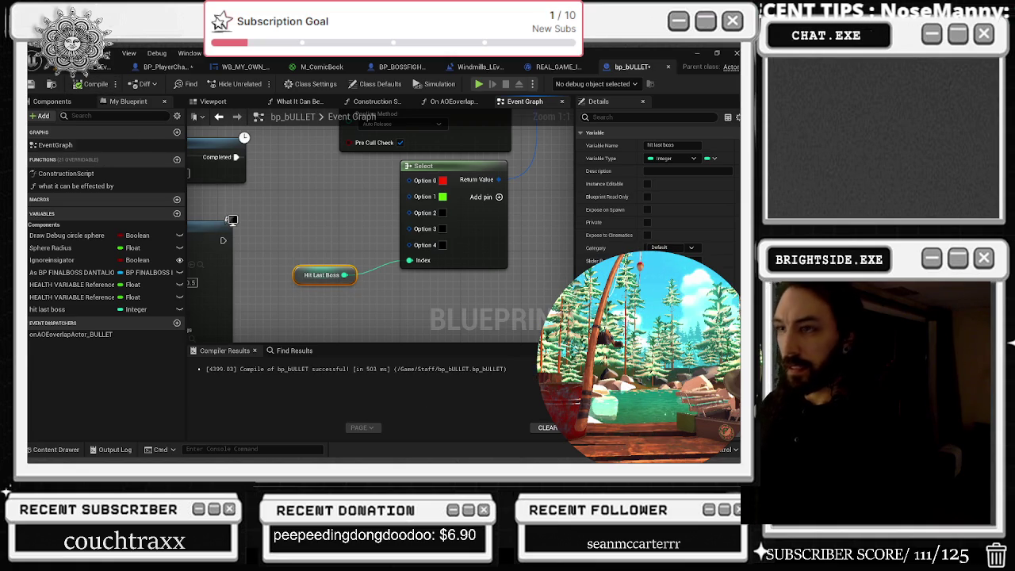
click(162, 67)
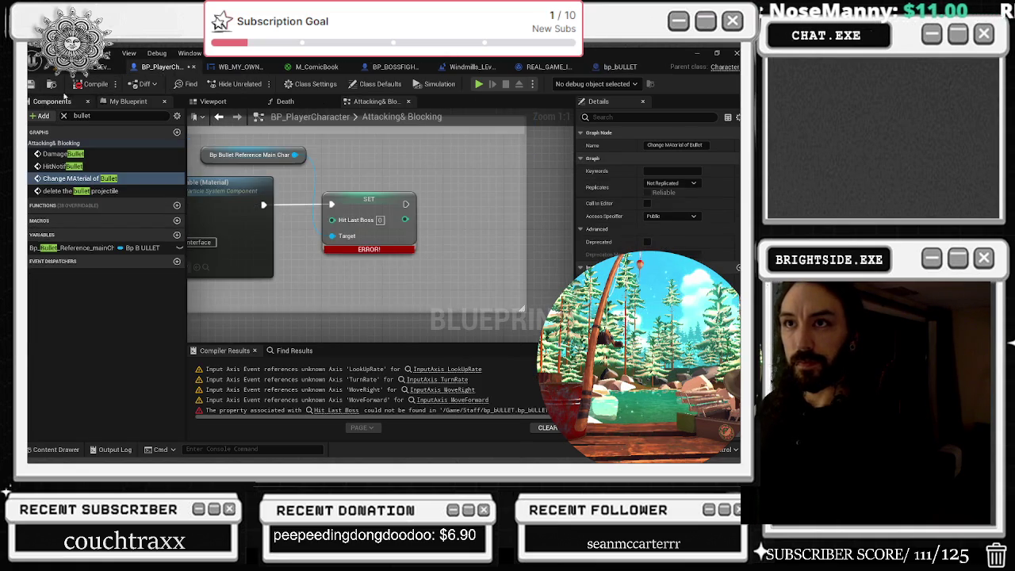
Step: Recompile BP_PlayerCharacter and fit the reference and SET nodes inside a widened back to red comment
key(F7)
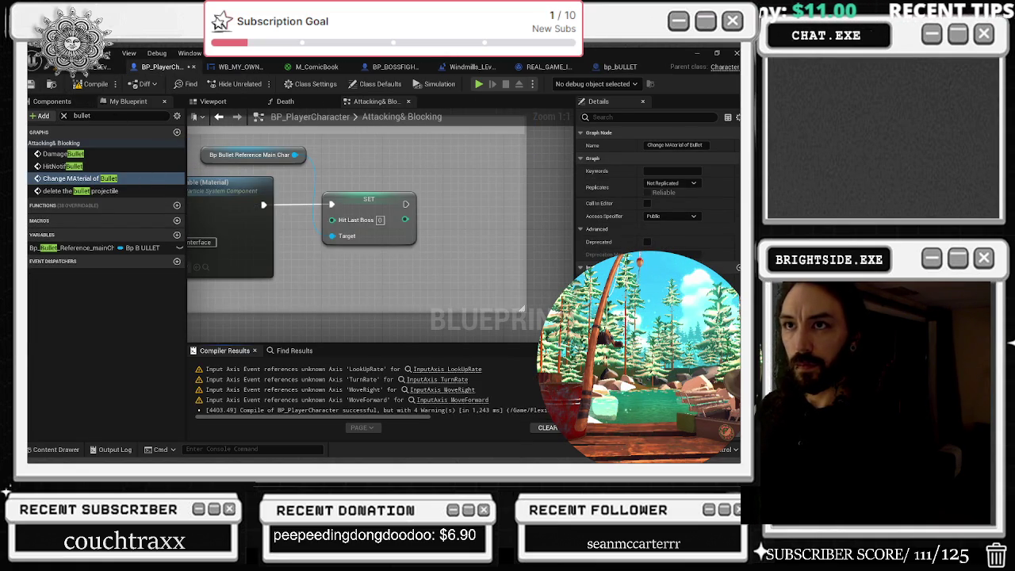
drag(288, 143, 342, 208)
scroll(428, 198, down, 5)
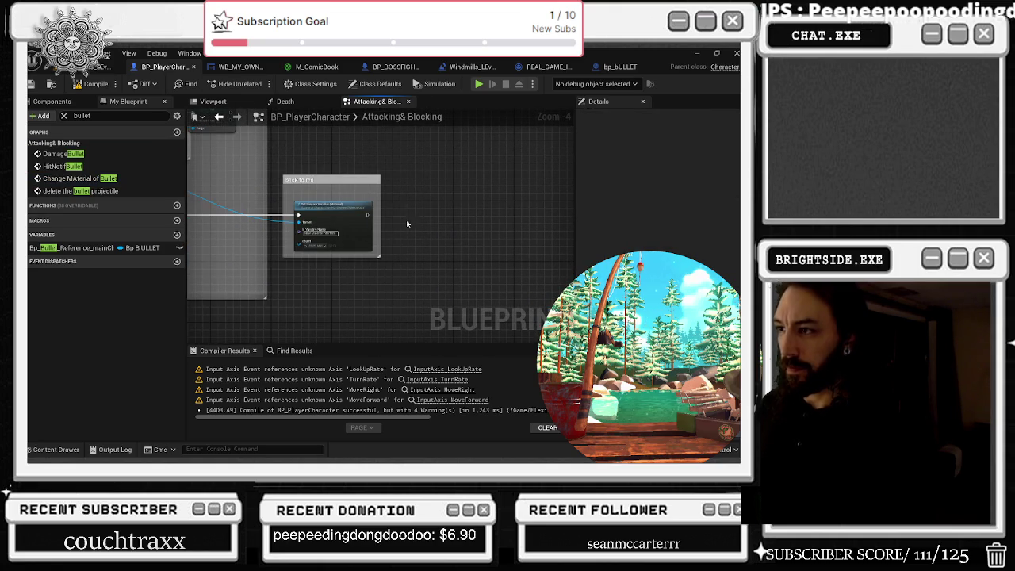
key(ctrl+z)
scroll(382, 182, up, 1)
drag(381, 179, 508, 178)
drag(472, 253, 420, 227)
Step: Wire back to red's Set Niagara Variable into SET Hit Last Boss, then compile and save
drag(356, 227, 402, 227)
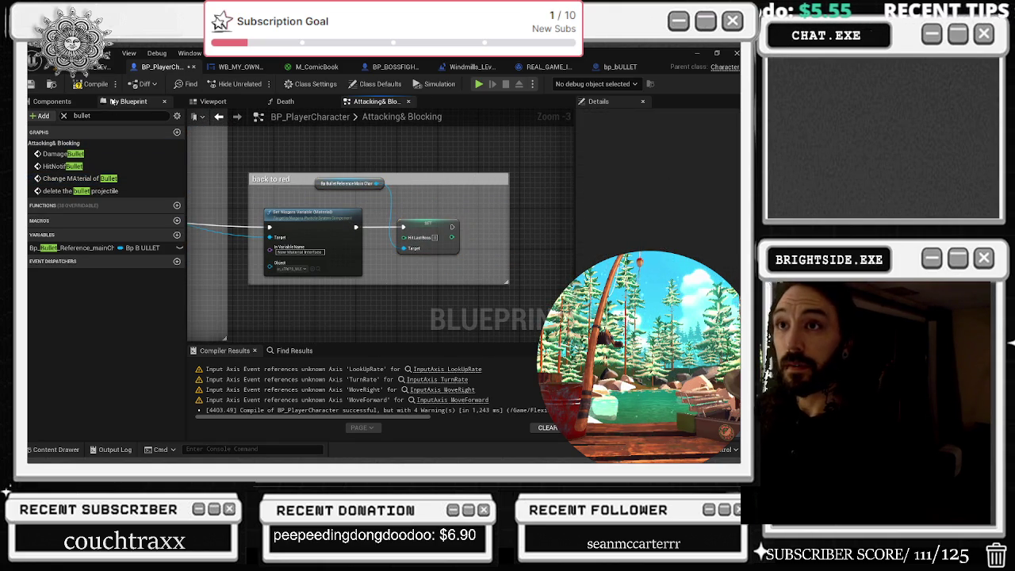
click(92, 84)
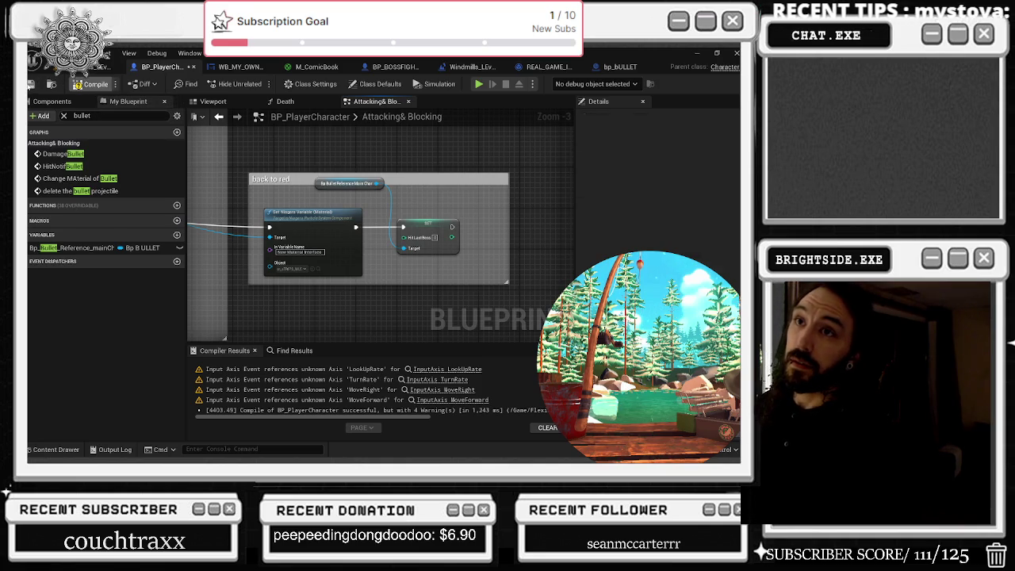
click(79, 178)
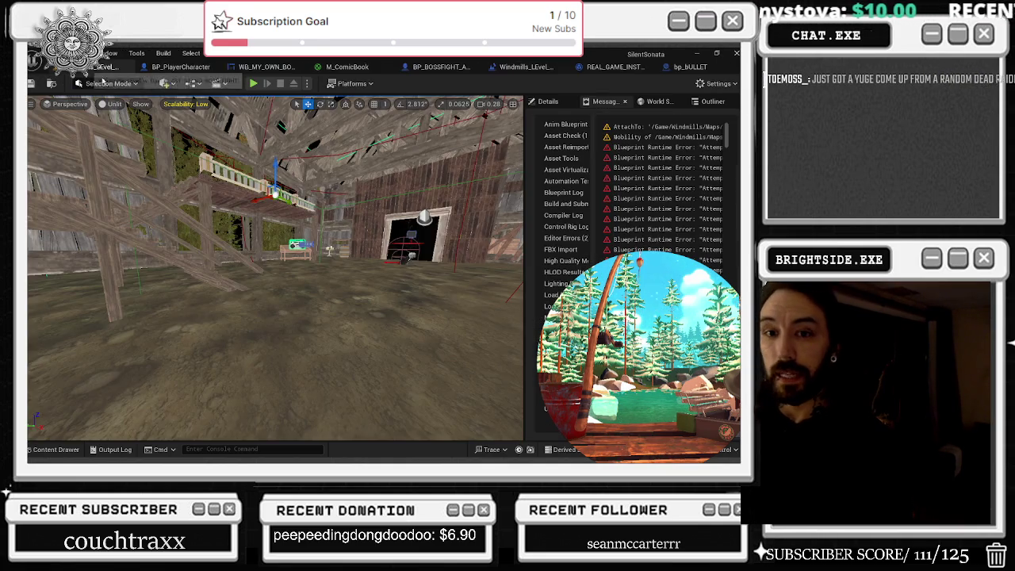
click(80, 66)
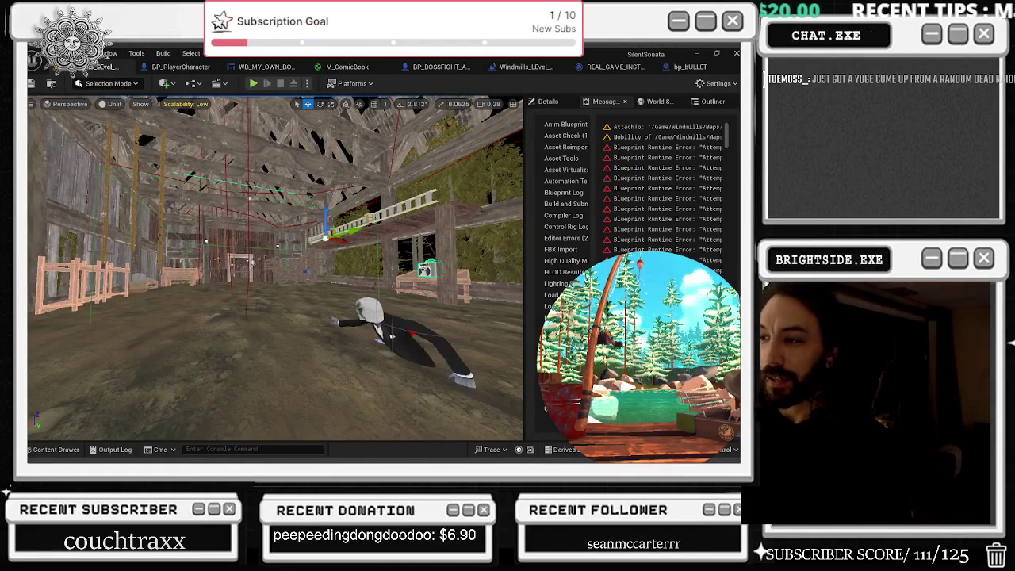
Step: Select the boss lying on the barn floor and open its blueprint with Ctrl+E
click(391, 336)
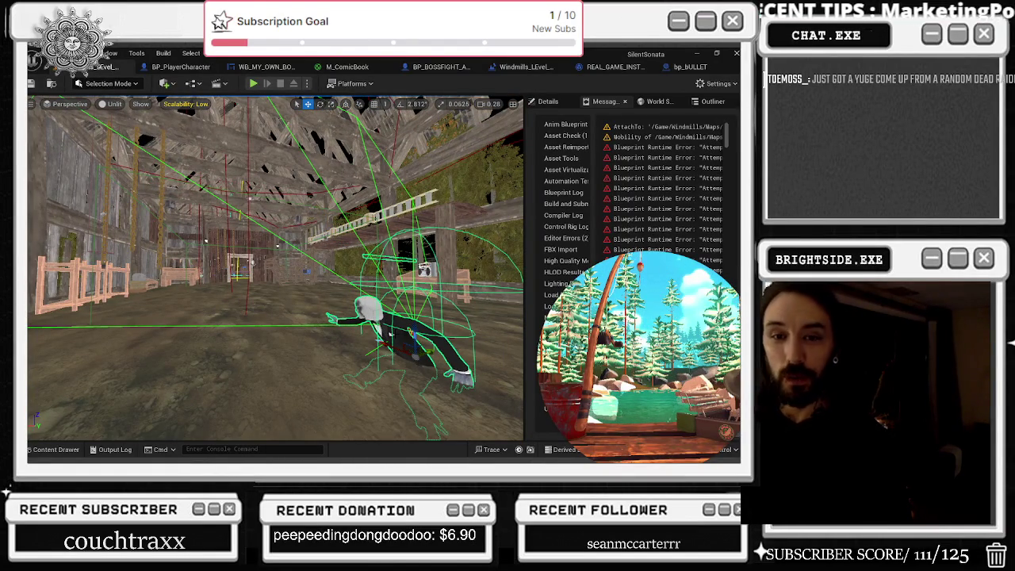
key(ctrl+e)
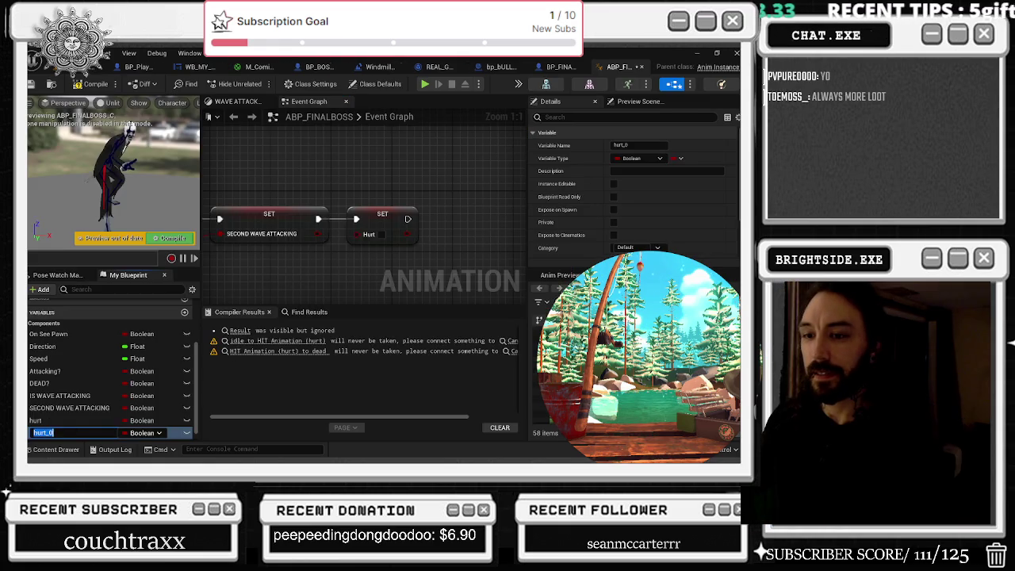
Step: Rename the new Boolean to 'hurt 1' and chain its SET node after SET Hurt
mouse_move(53, 432)
mouse_down()
mouse_move(42, 432)
mouse_move(483, 210)
mouse_move(440, 219)
mouse_move(455, 219)
mouse_up()
key(Return)
click(388, 245)
scroll(386, 240, down, 2)
scroll(386, 239, down, 2)
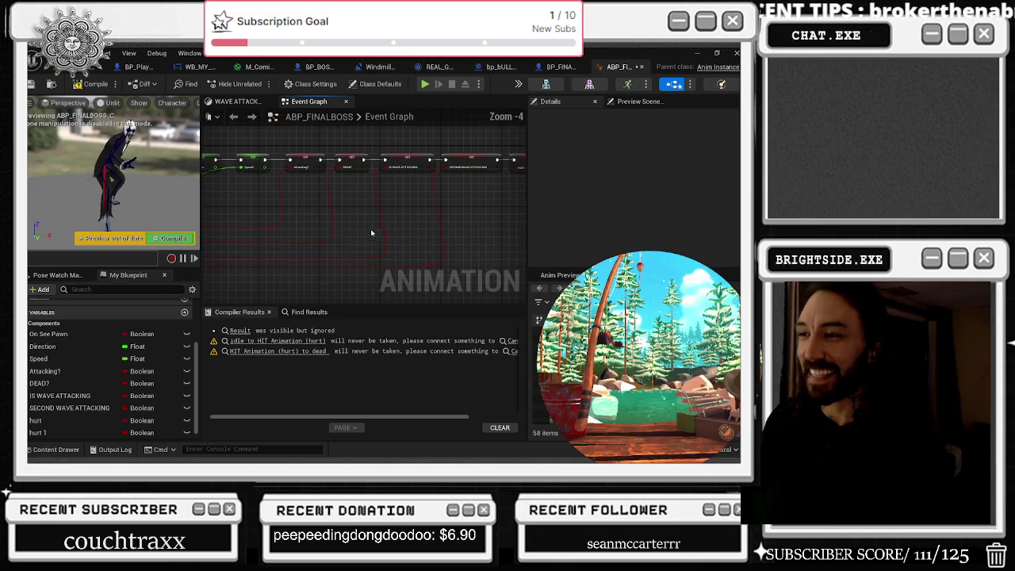
Step: Abandon a 'ge' node search off the boss reference, then compile and save ABP_FINALBOSS
mouse_move(386, 239)
mouse_down()
mouse_move(347, 164)
mouse_move(713, 174)
mouse_move(516, 193)
mouse_move(368, 192)
mouse_up()
text(ge)
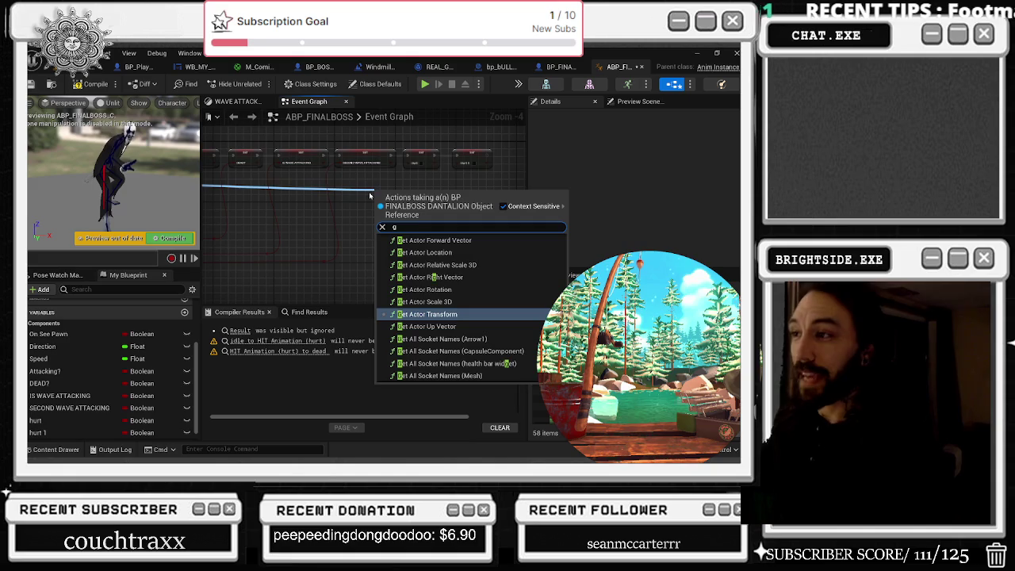
key(Escape)
click(89, 84)
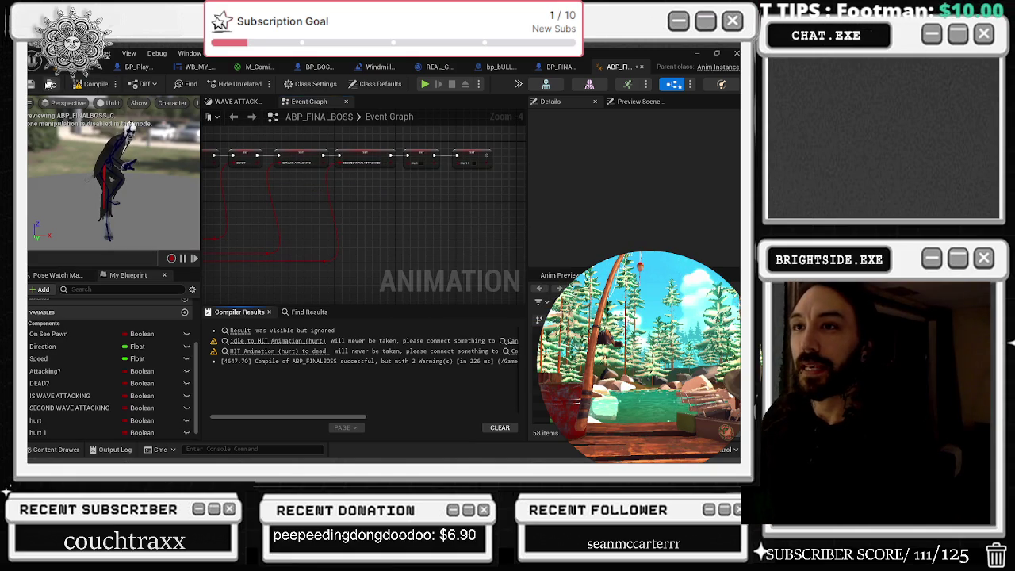
click(32, 84)
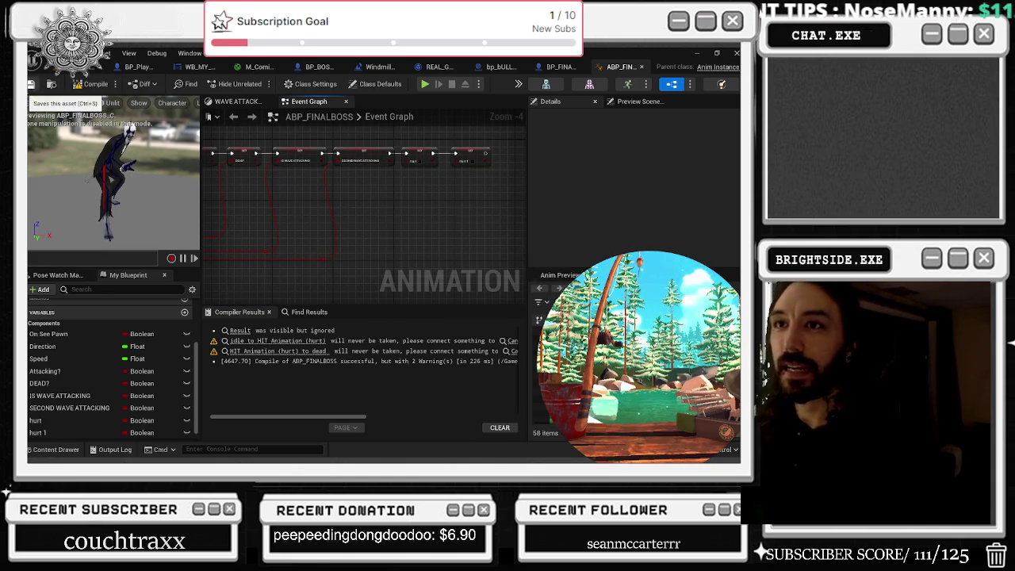
click(559, 67)
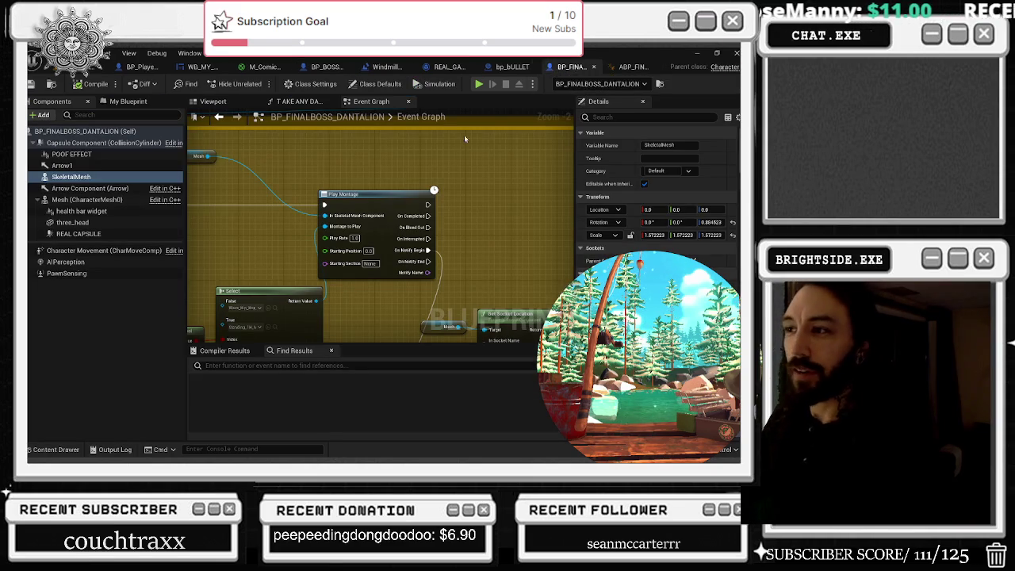
Step: Box-select the Random Bool and Select nodes, move them left, and save BP_FINALBOSS_DANTALION
drag(383, 200, 471, 166)
drag(285, 266, 312, 308)
mouse_move(319, 267)
mouse_down()
mouse_move(289, 262)
mouse_move(297, 259)
mouse_move(195, 269)
mouse_up()
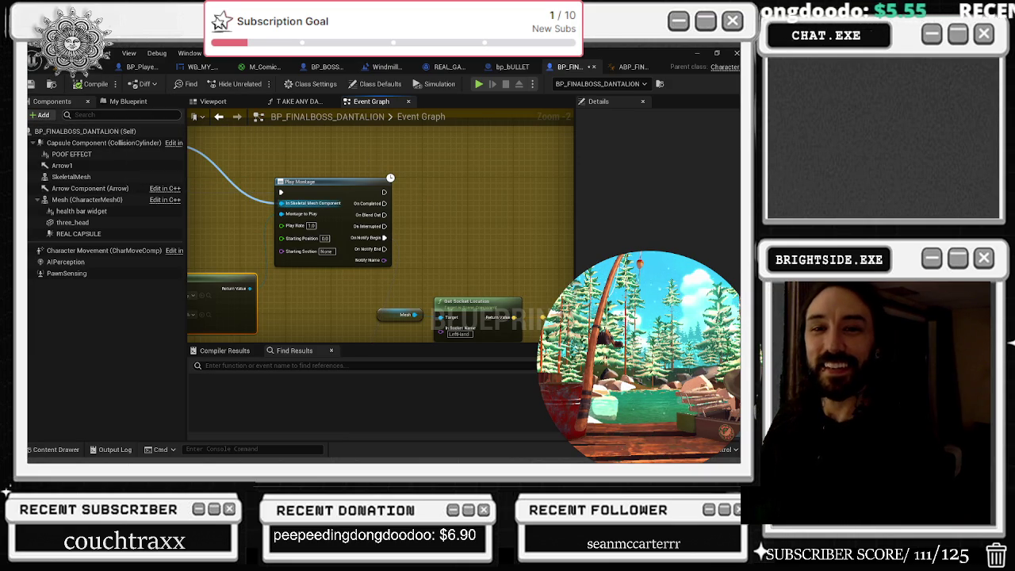
click(30, 83)
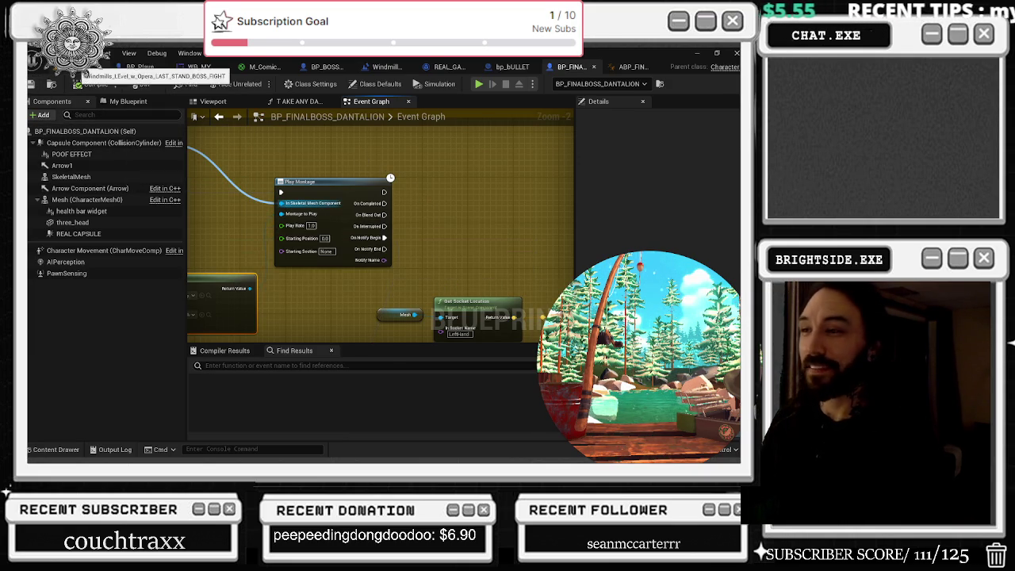
Step: Glance at the barn doorway in the level viewport, then return to the boss's projectile logic
click(98, 66)
drag(322, 124, 517, 327)
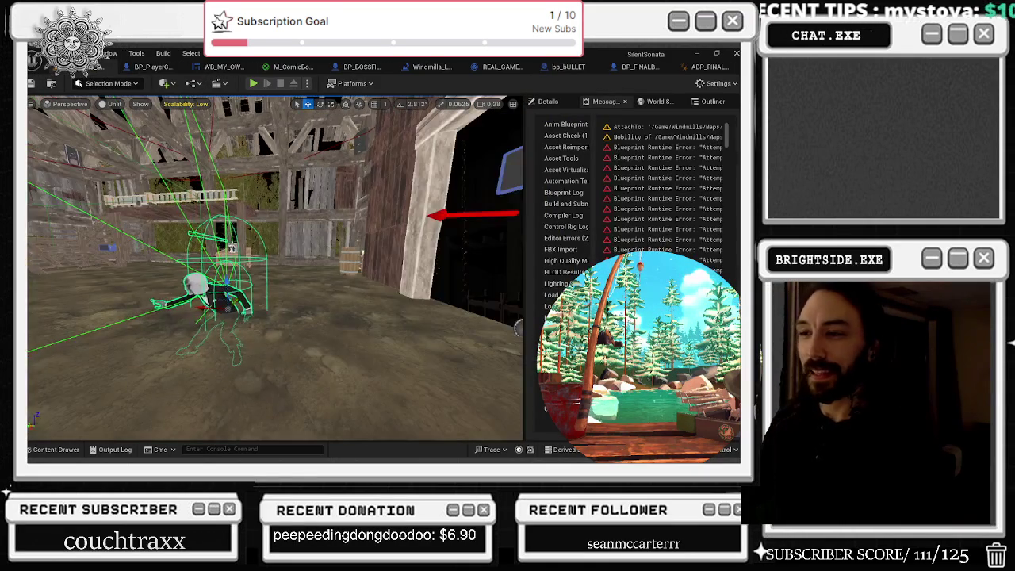
click(640, 66)
scroll(353, 236, down, 2)
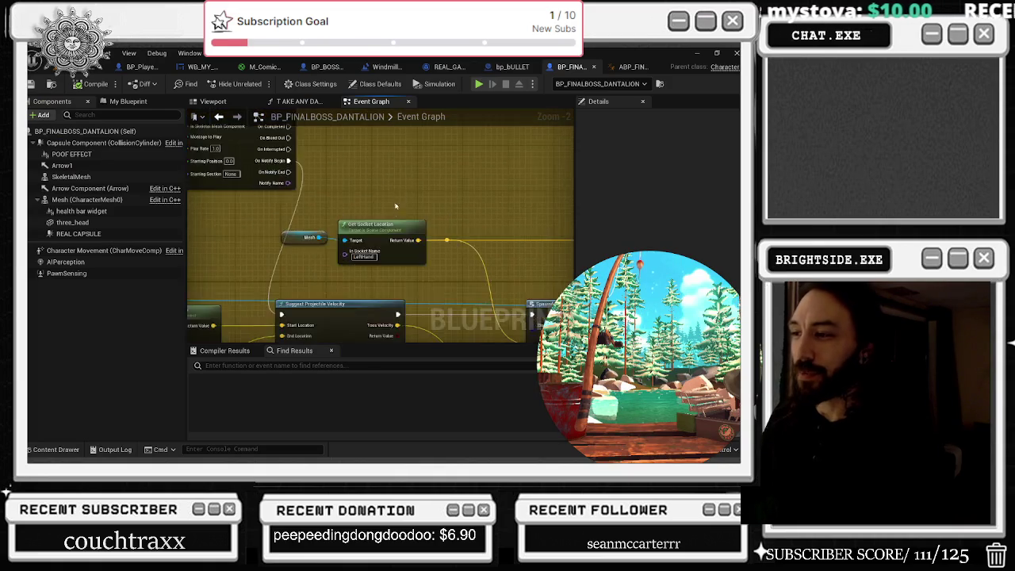
click(366, 268)
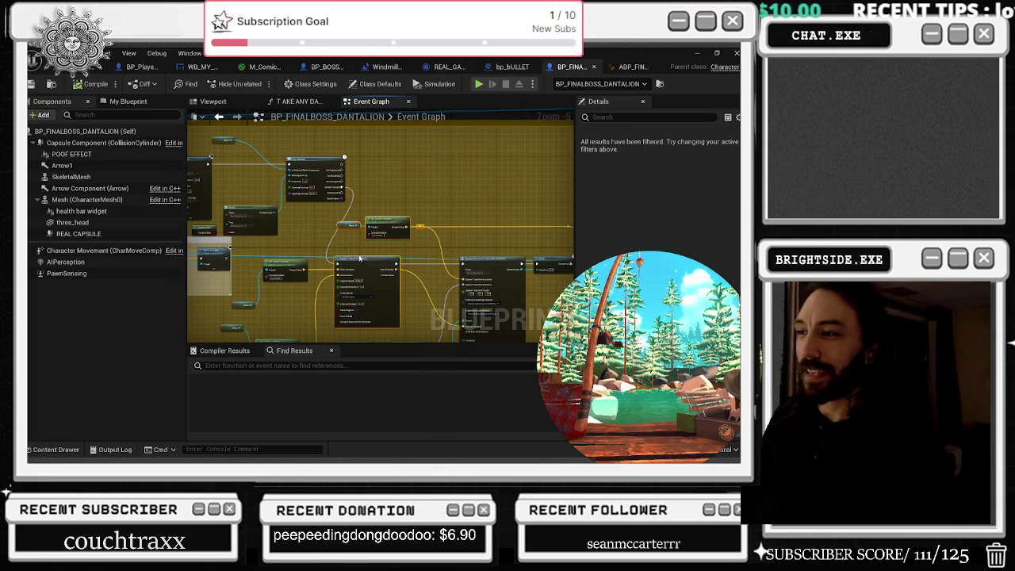
Step: Pan around the boss's projectile logic, then show the My Blueprint variables list
mouse_move(471, 248)
mouse_down()
mouse_move(383, 225)
mouse_move(292, 228)
mouse_up()
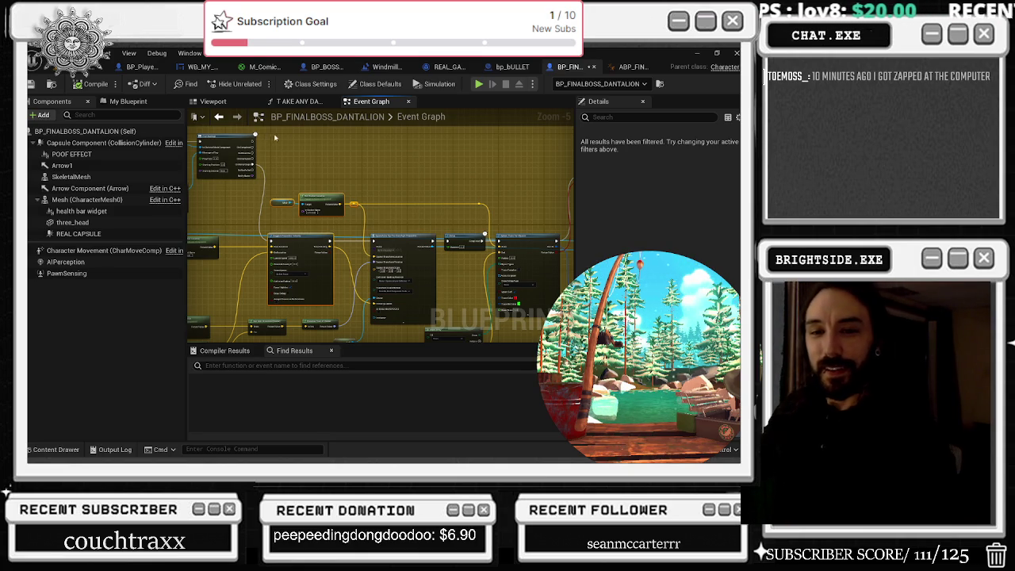
mouse_move(314, 160)
mouse_down()
mouse_move(361, 150)
mouse_move(380, 195)
mouse_up()
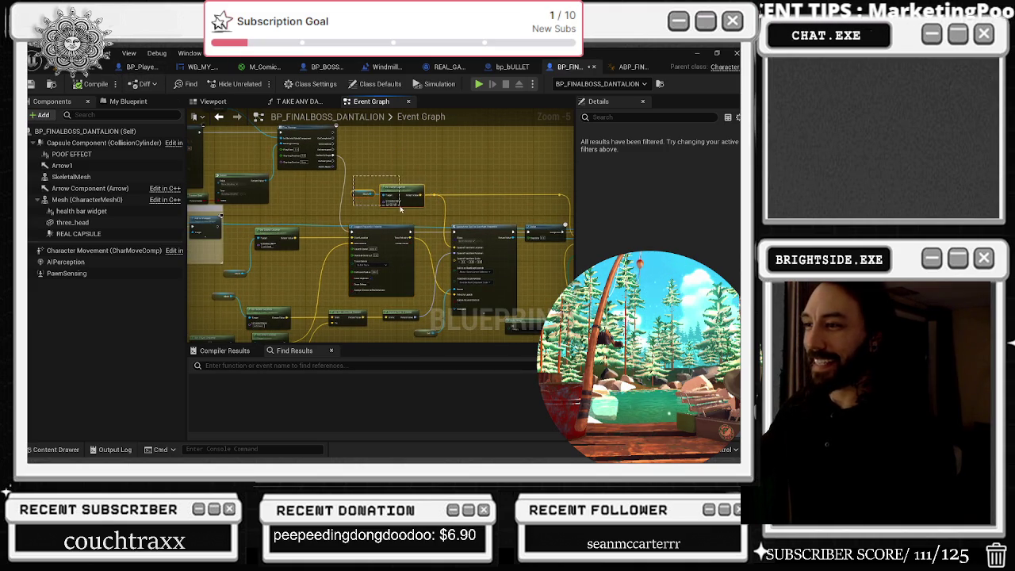
scroll(434, 224, up, 1)
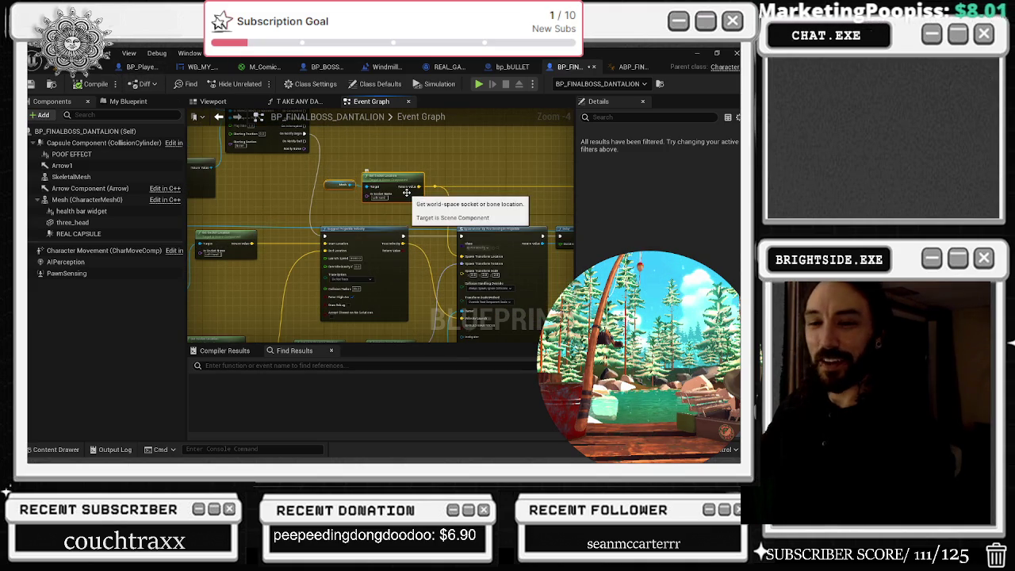
drag(422, 168, 432, 194)
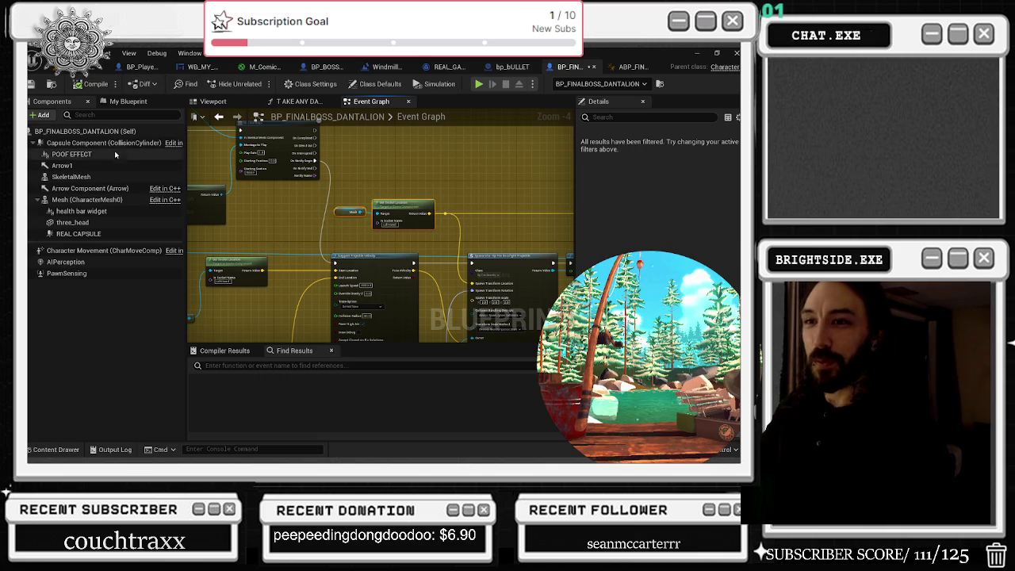
click(129, 101)
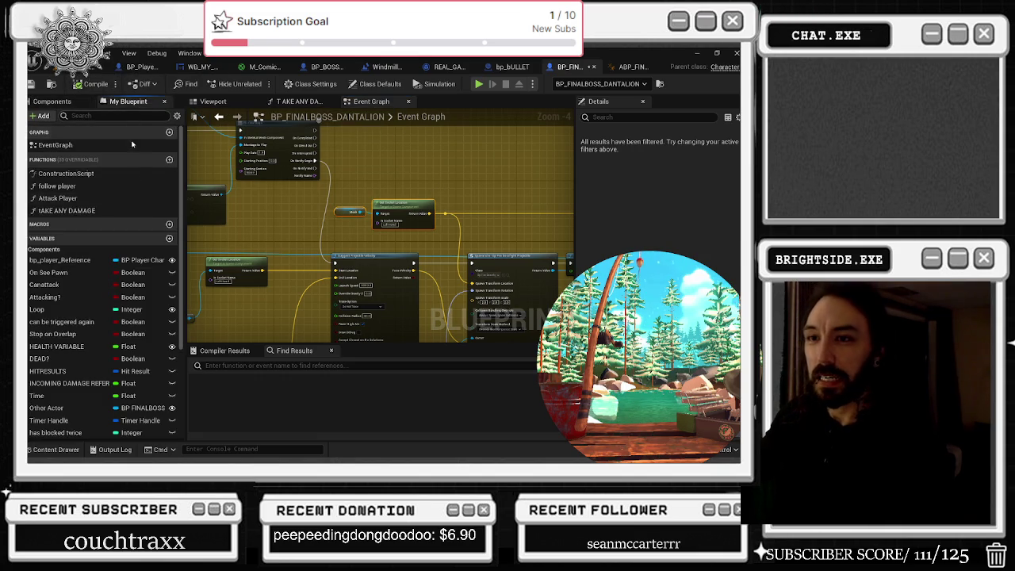
Step: Widen the variables panel and add a Boolean variable named 'hurt'
scroll(136, 319, down, 5)
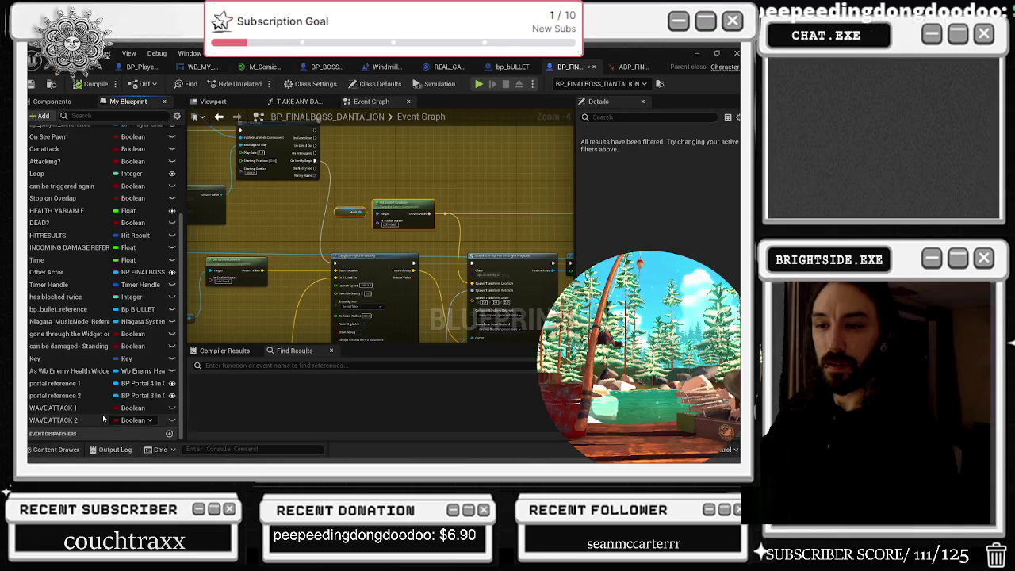
drag(183, 384, 272, 384)
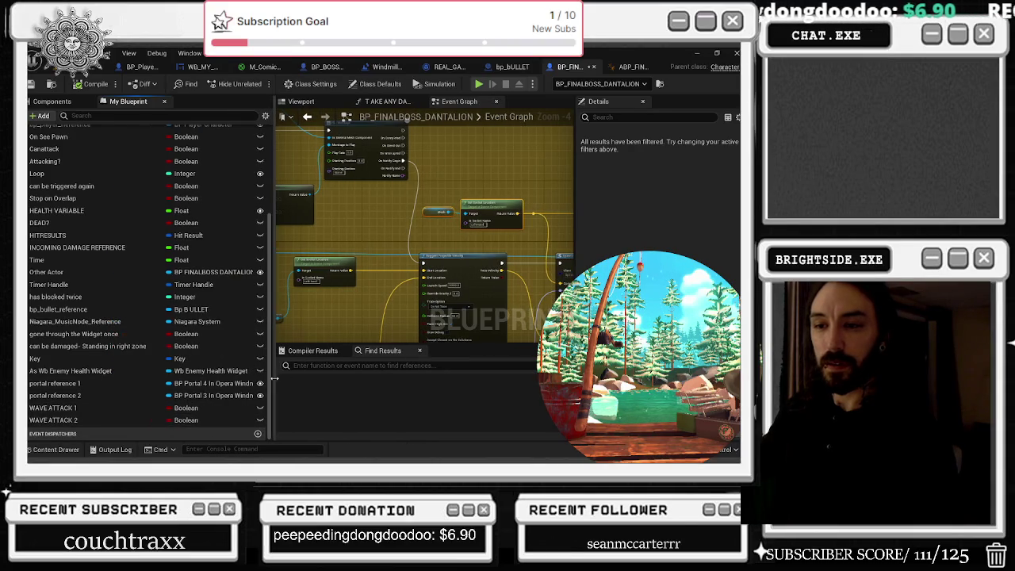
click(45, 409)
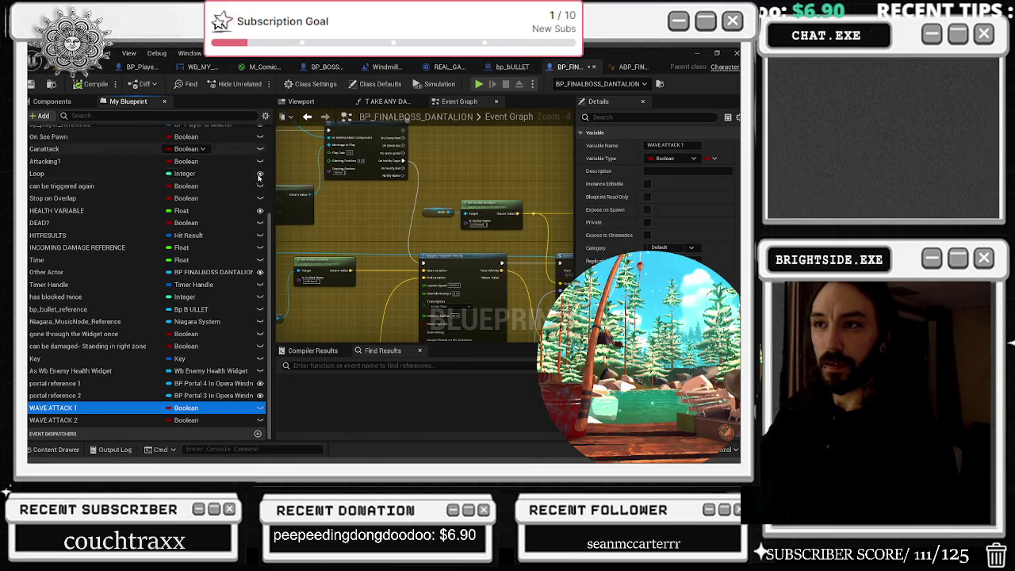
scroll(119, 174, up, 5)
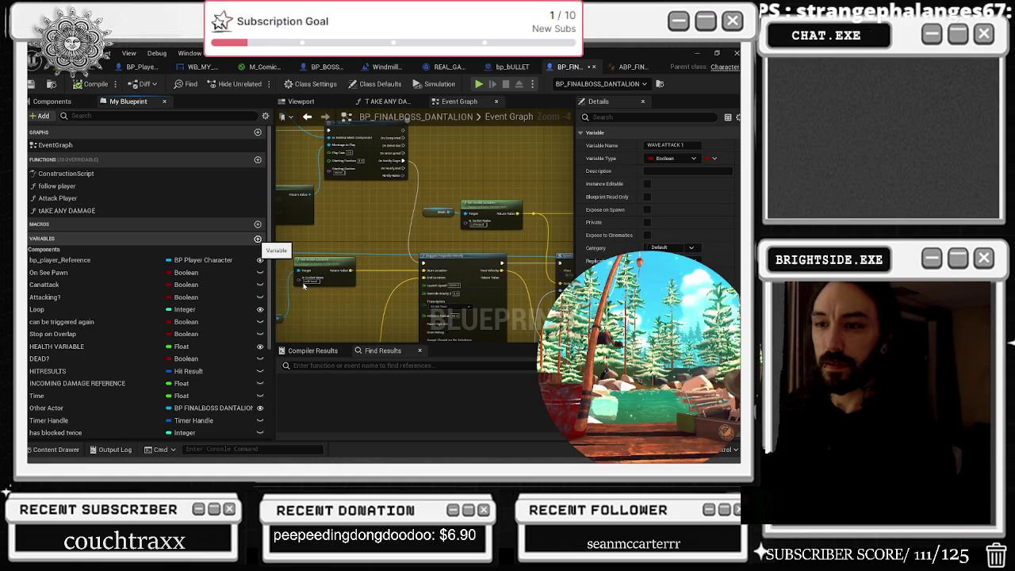
text(hiur)
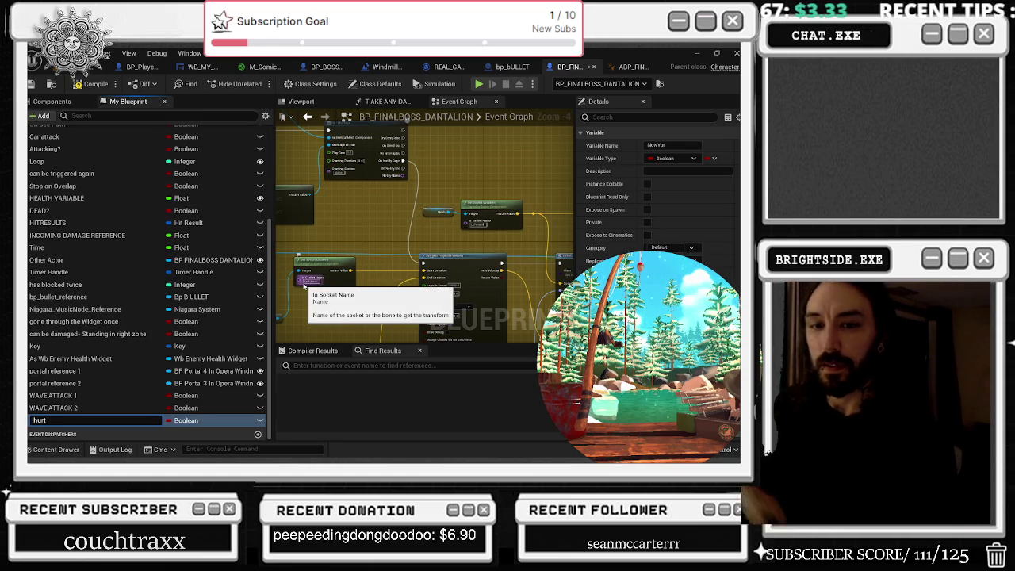
key(Return)
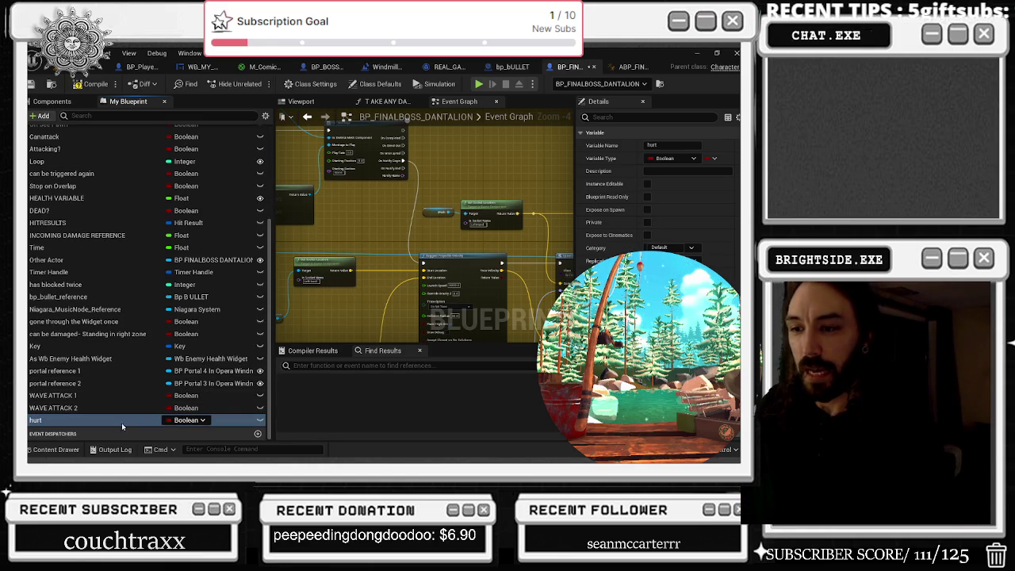
Step: Duplicate the hurt variable as 'hurt 2' and compile the boss blueprint
right_click(122, 423)
key(Escape)
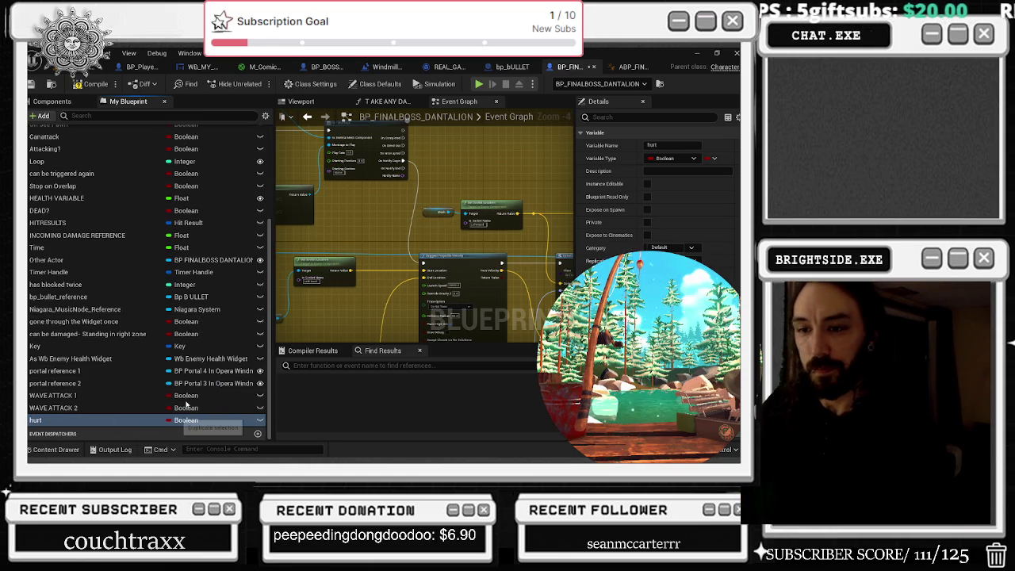
key(ctrl+d)
key(BackSpace)
key(BackSpace)
text(2)
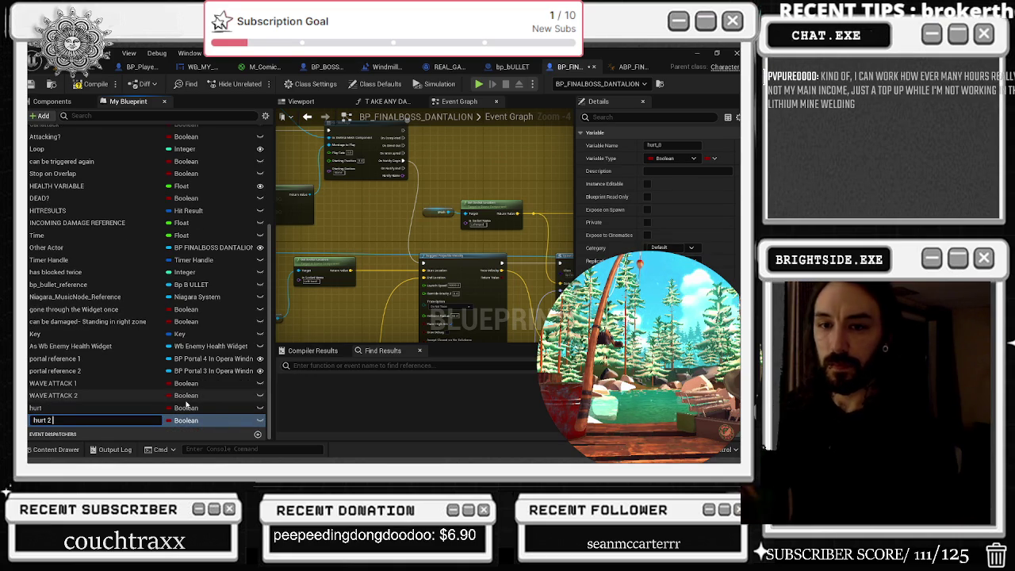
key(Return)
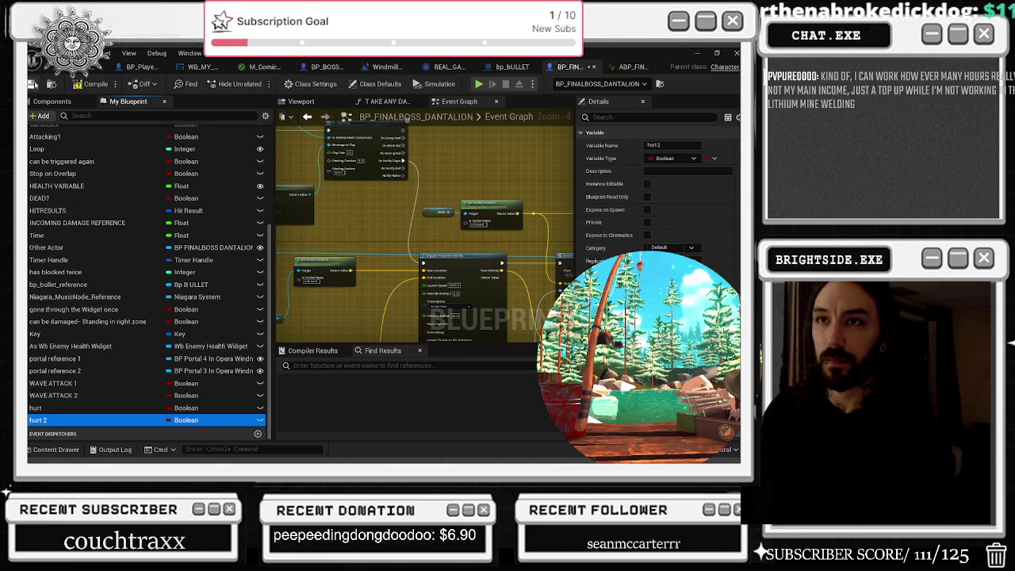
click(96, 85)
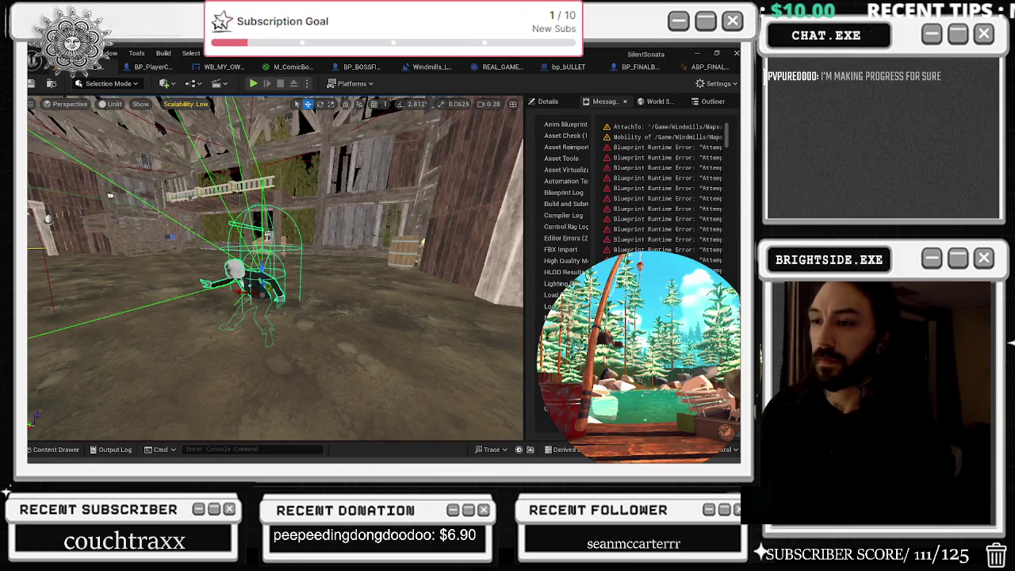
Step: Survey the boss Event Graph and shift the Delay and Remove All The Block Widget nodes right
click(626, 66)
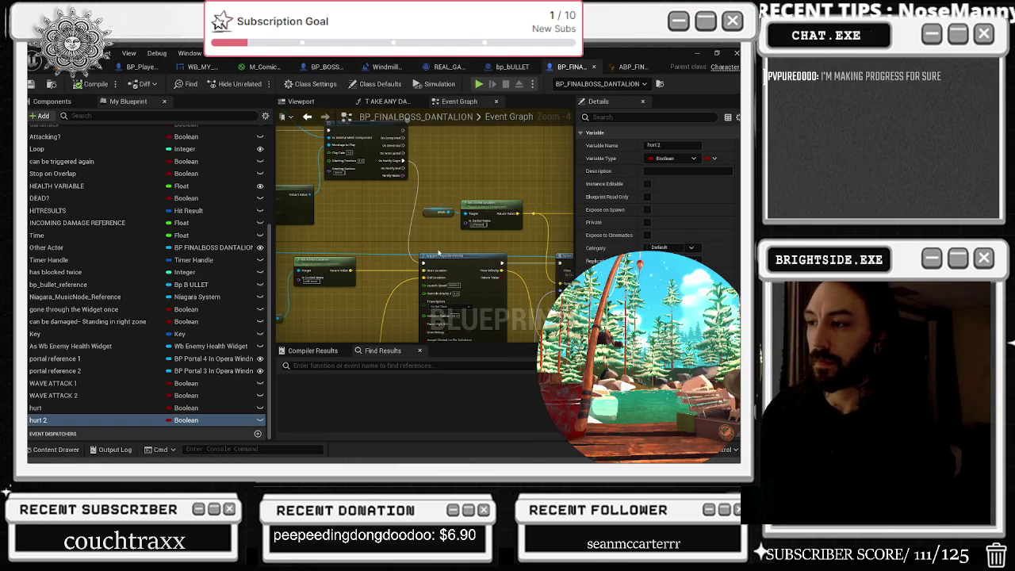
scroll(438, 252, down, 8)
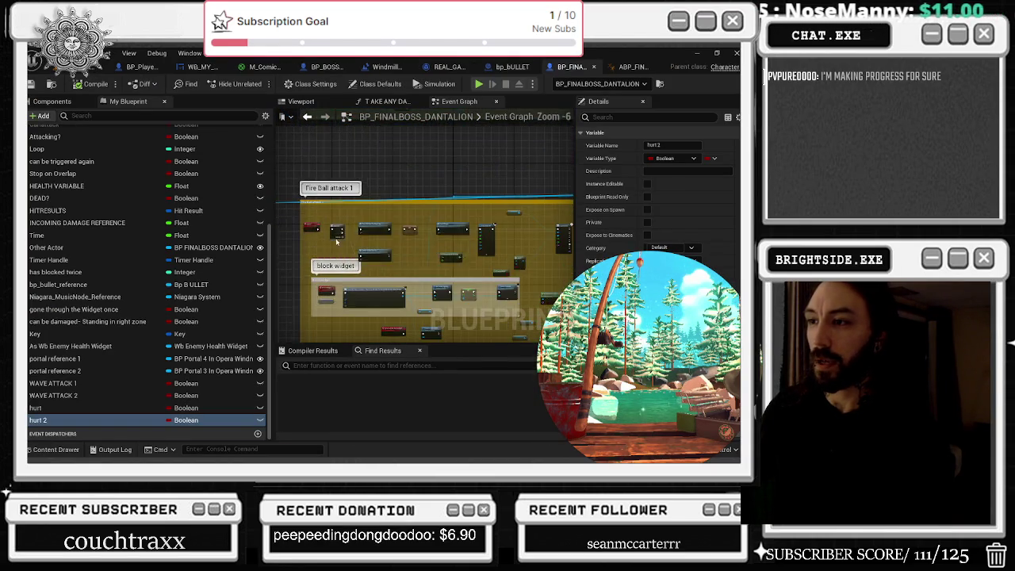
scroll(340, 237, up, 9)
drag(466, 269, 370, 258)
mouse_move(484, 258)
mouse_down()
mouse_move(340, 249)
mouse_move(385, 253)
mouse_move(283, 124)
mouse_move(394, 248)
mouse_up()
scroll(394, 249, down, 1)
drag(337, 222, 288, 250)
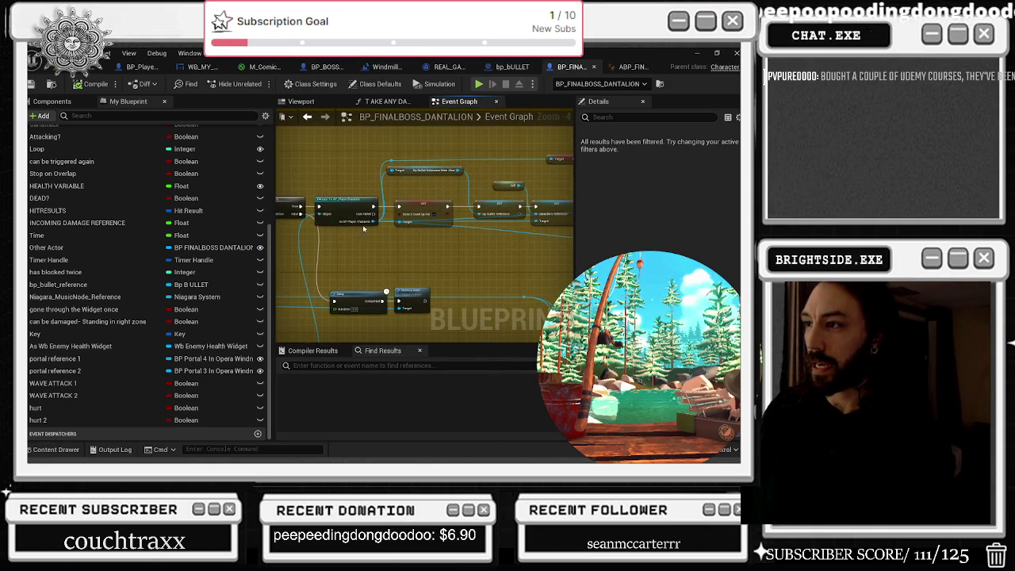
drag(371, 184, 230, 190)
mouse_move(395, 148)
mouse_down()
mouse_move(469, 271)
mouse_move(464, 228)
mouse_move(401, 239)
mouse_move(372, 287)
mouse_move(293, 281)
mouse_move(187, 318)
mouse_up()
mouse_move(366, 203)
mouse_down()
mouse_move(449, 204)
mouse_move(572, 153)
mouse_move(649, 95)
mouse_up()
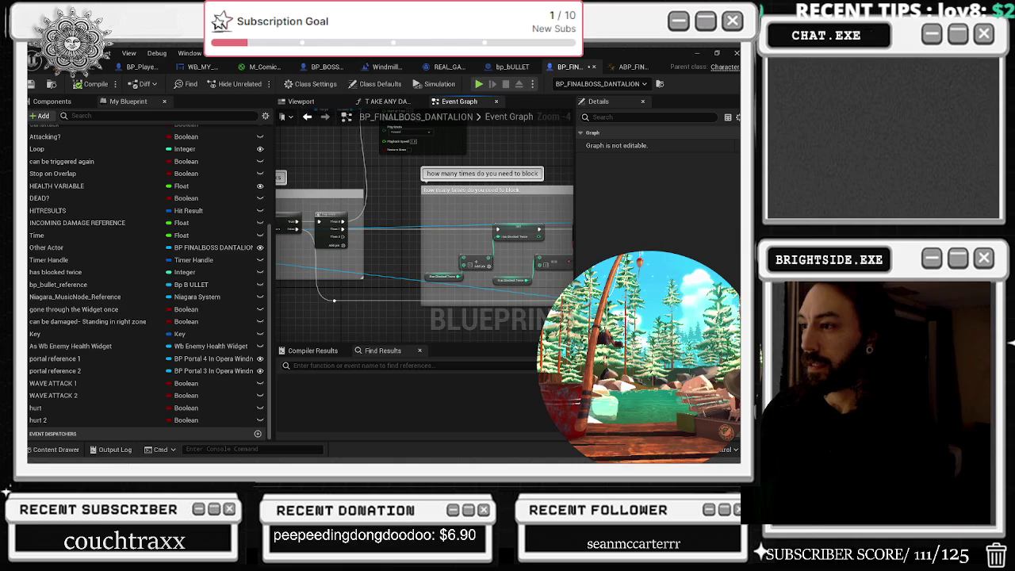
Step: Pan through the attack player and Reset comments to the Sound of Grunt setter
mouse_move(334, 301)
mouse_down()
mouse_move(348, 304)
mouse_move(380, 238)
mouse_move(336, 184)
mouse_up()
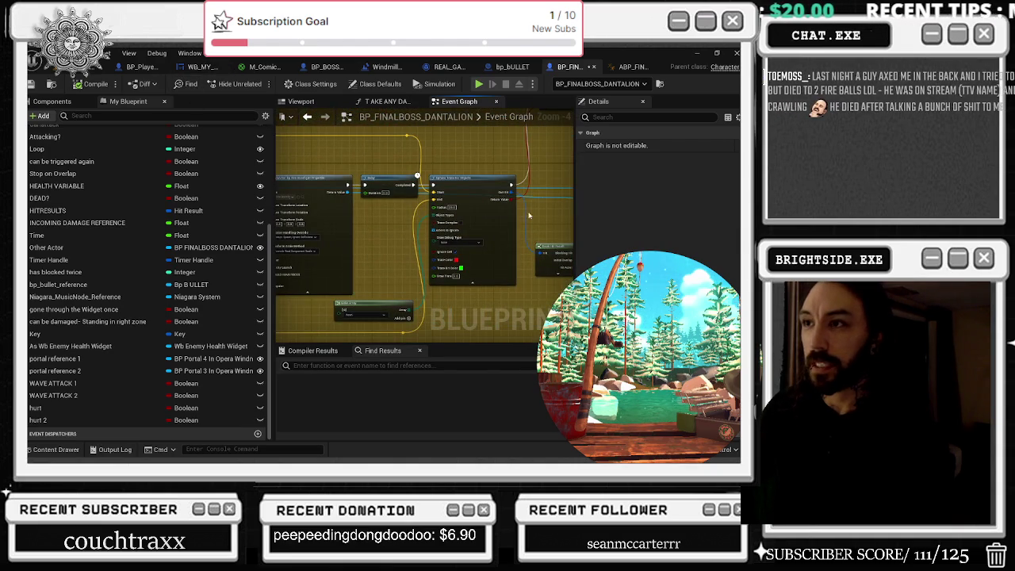
scroll(537, 219, down, 6)
drag(349, 127, 364, 206)
mouse_move(355, 166)
mouse_down()
mouse_move(445, 224)
mouse_move(478, 202)
mouse_move(433, 170)
mouse_move(418, 260)
mouse_up()
scroll(418, 260, up, 4)
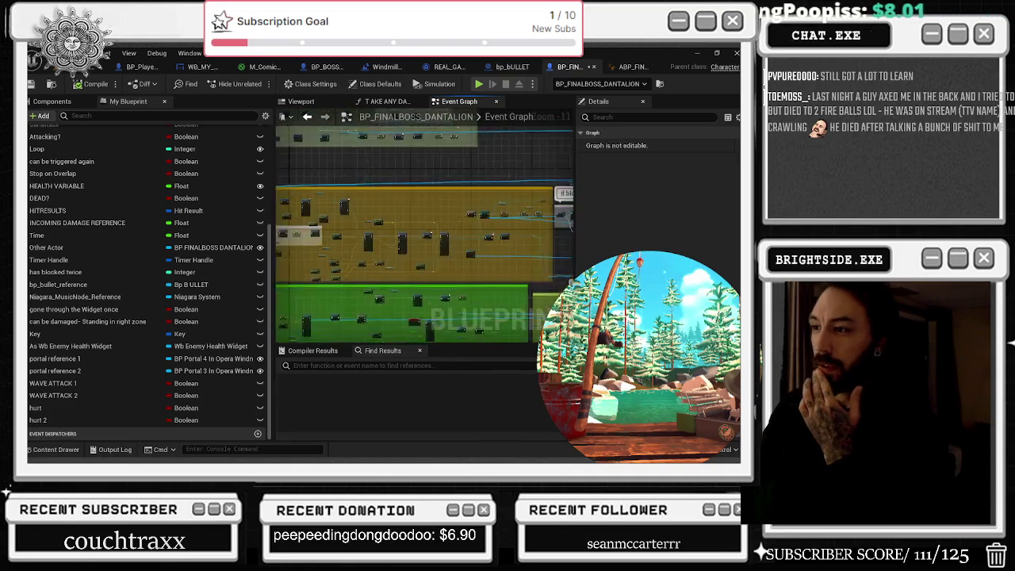
scroll(481, 202, up, 3)
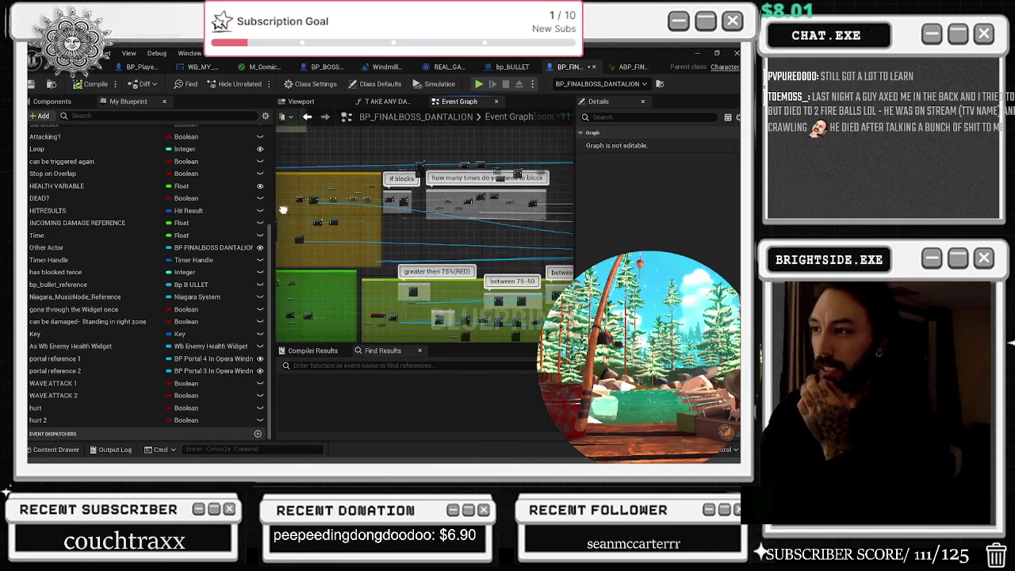
scroll(401, 239, up, 6)
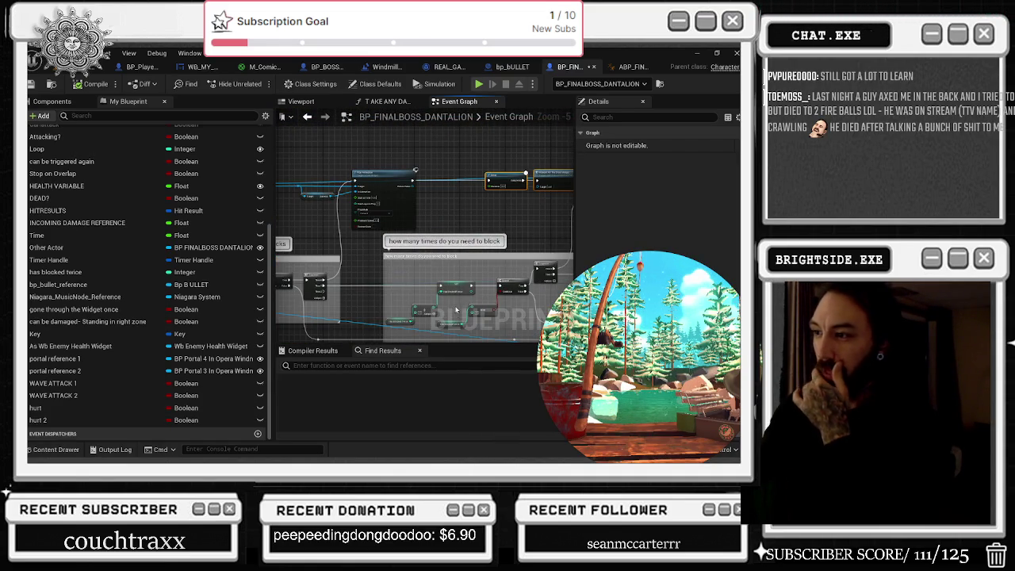
scroll(456, 310, up, 2)
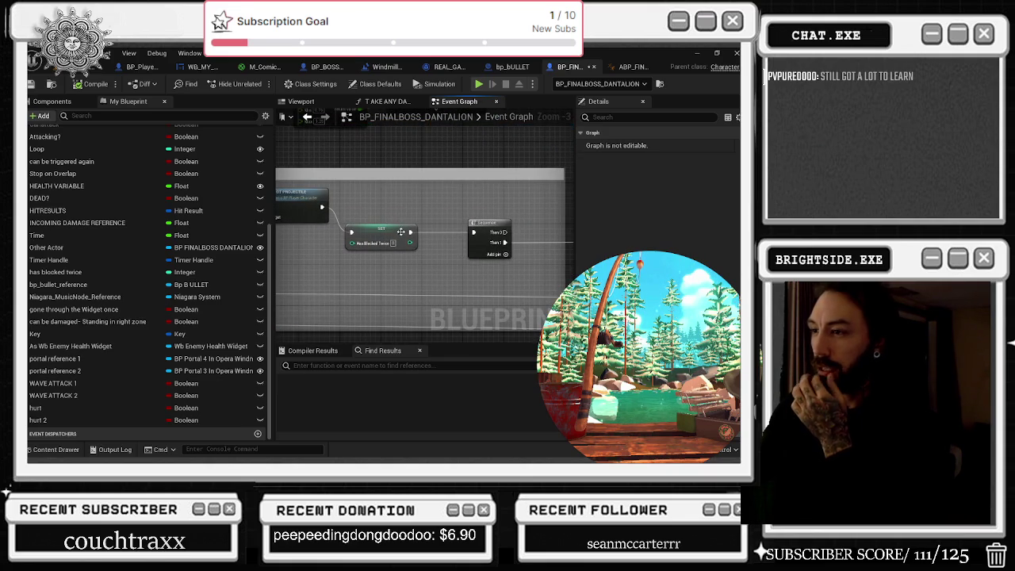
drag(425, 230, 507, 292)
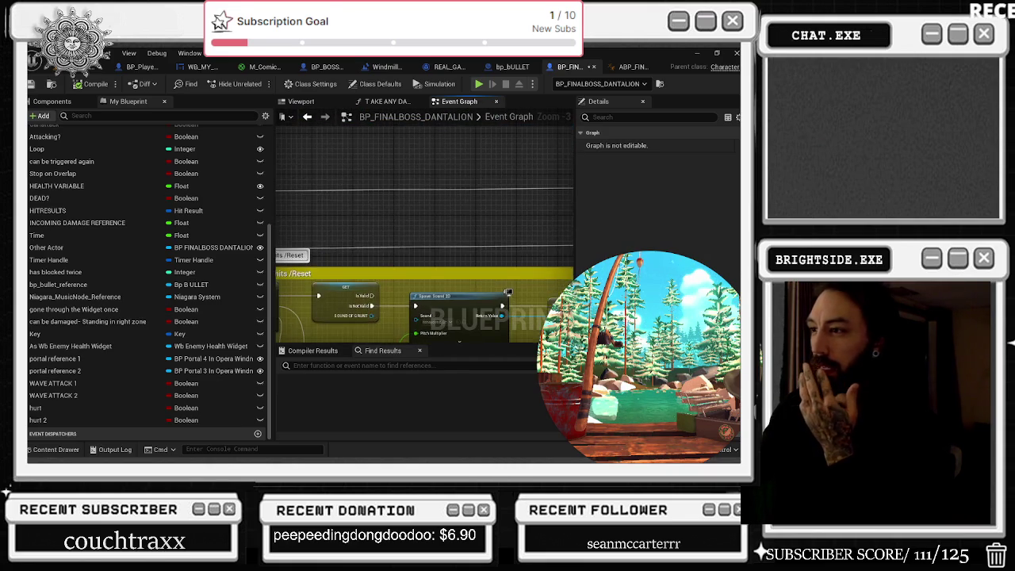
drag(469, 215, 319, 203)
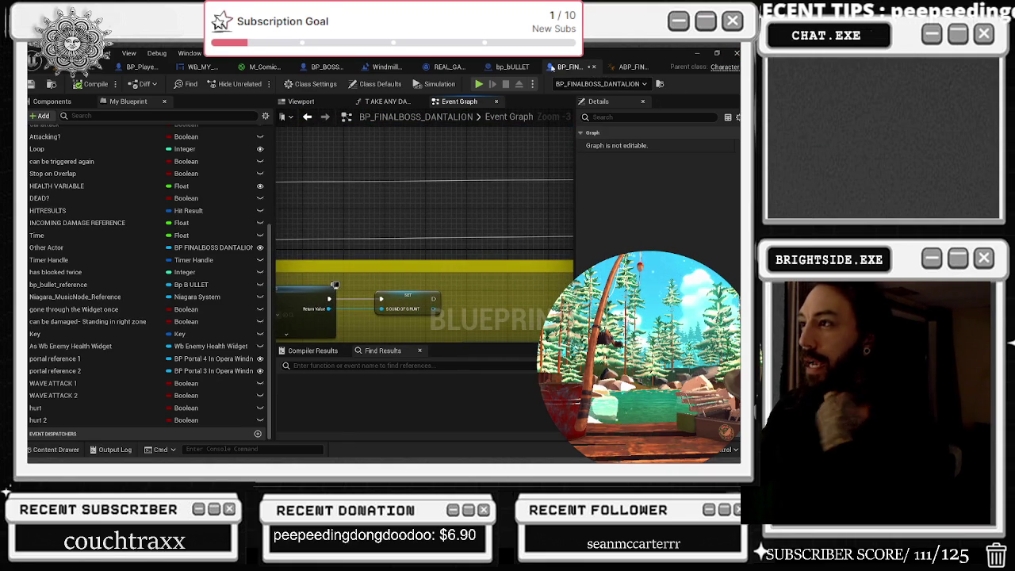
click(512, 66)
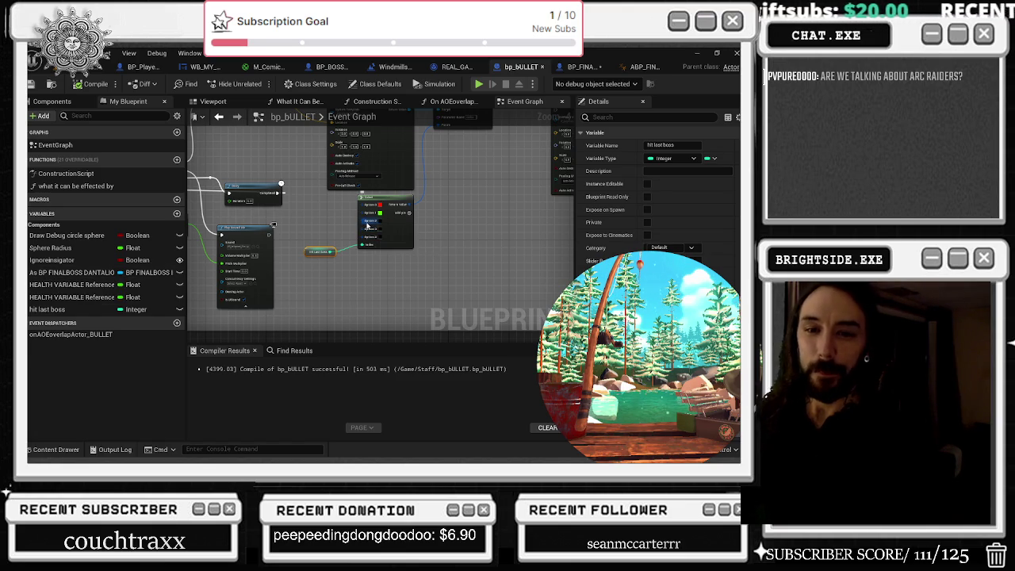
Step: Compile the ABP_FINALBOSS animation blueprint
scroll(334, 247, up, 2)
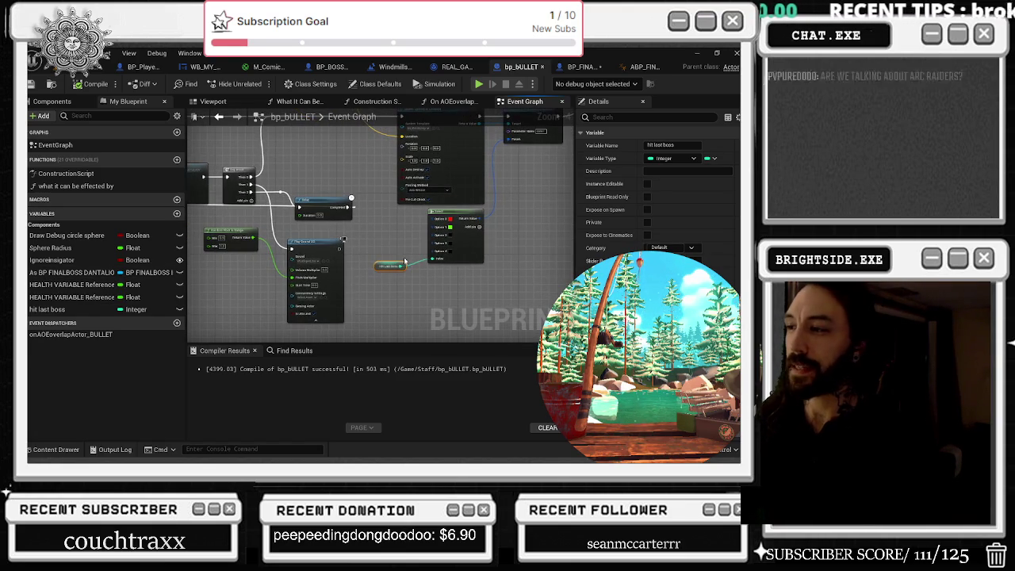
scroll(457, 235, up, 1)
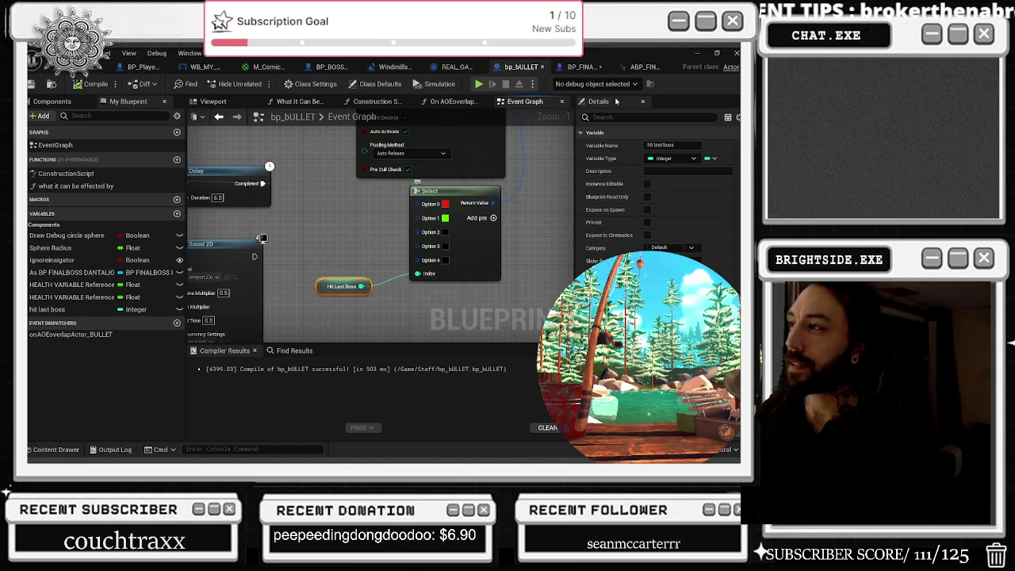
click(649, 69)
click(91, 84)
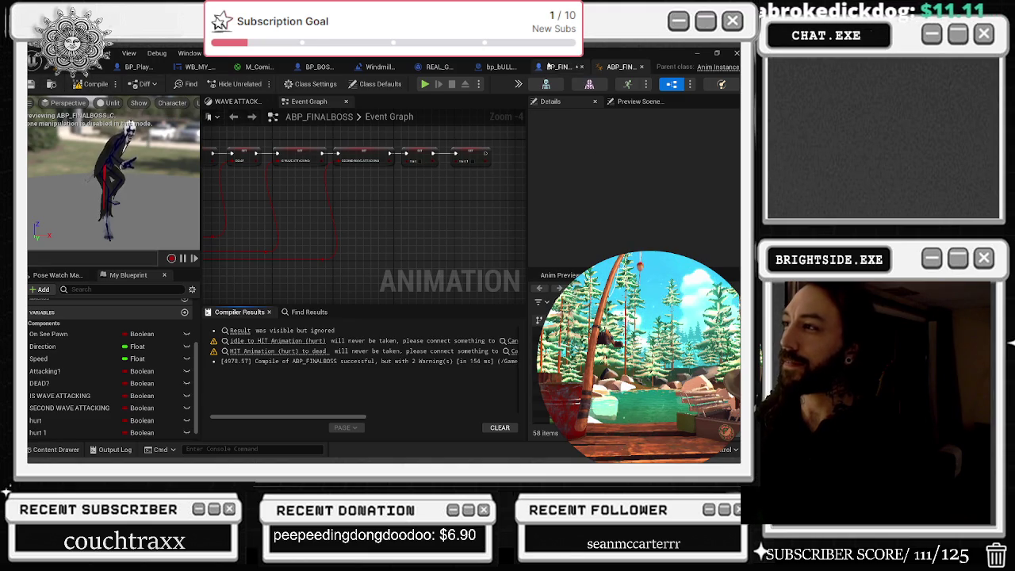
Step: Check the BP_FINALBOSS_DANTALION and BP_PlayerCharacter blueprints, then return to ABP_FINALBOSS's event graph
click(552, 68)
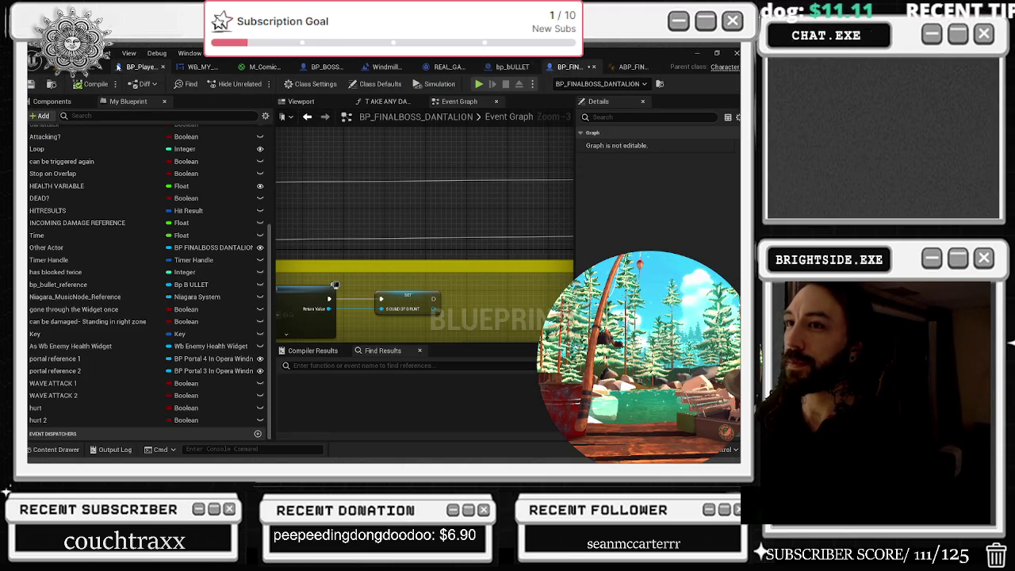
click(141, 67)
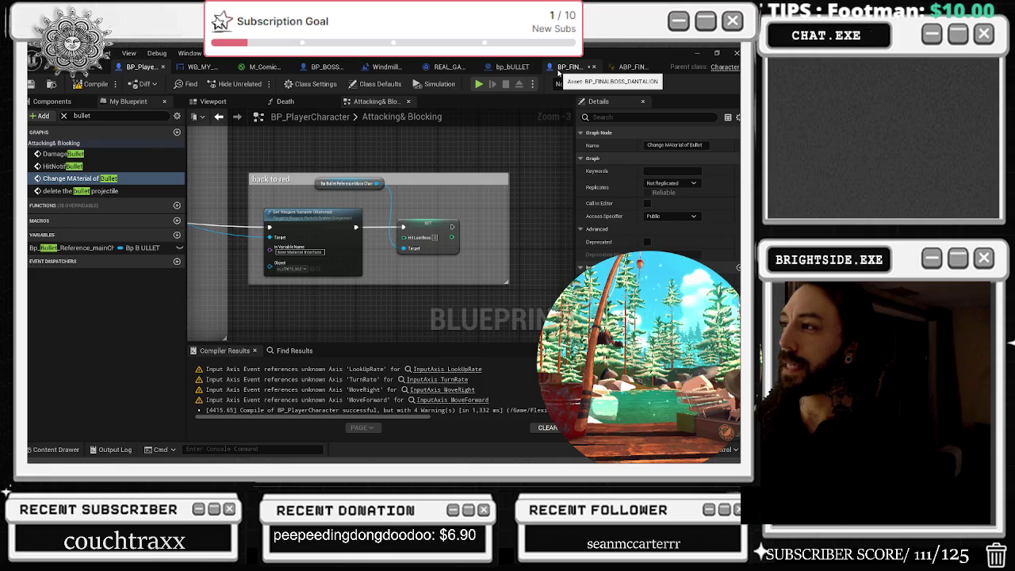
click(563, 67)
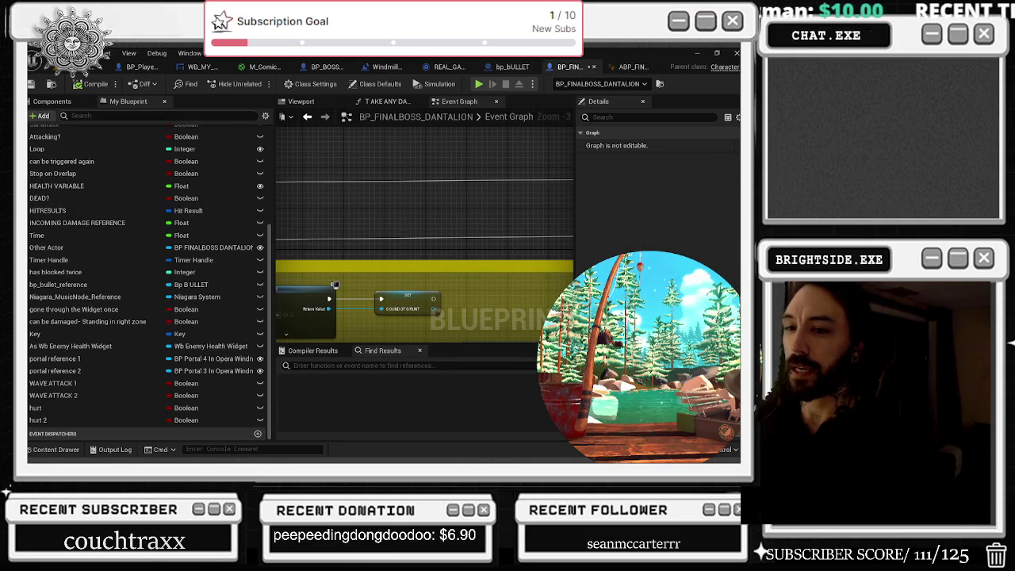
click(626, 67)
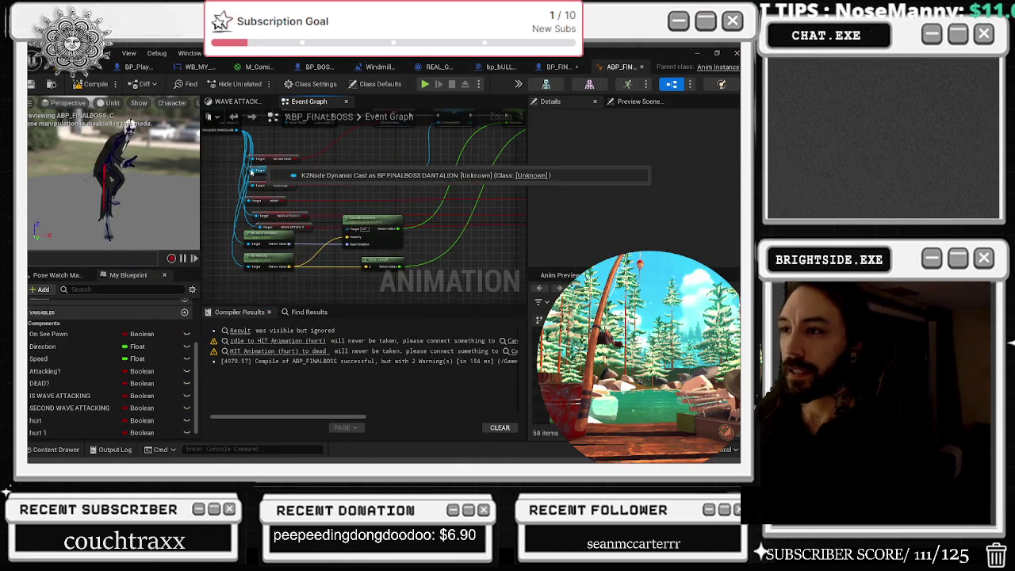
Step: Add a Get hurt node from the boss reference
drag(256, 132, 360, 162)
text(hey)
key(ctrl+a)
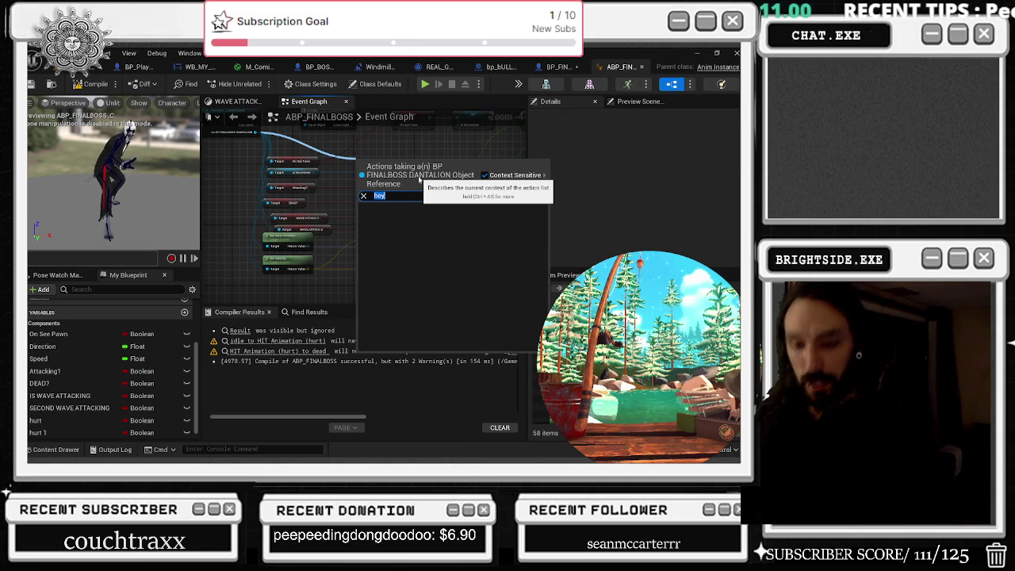
text(get)
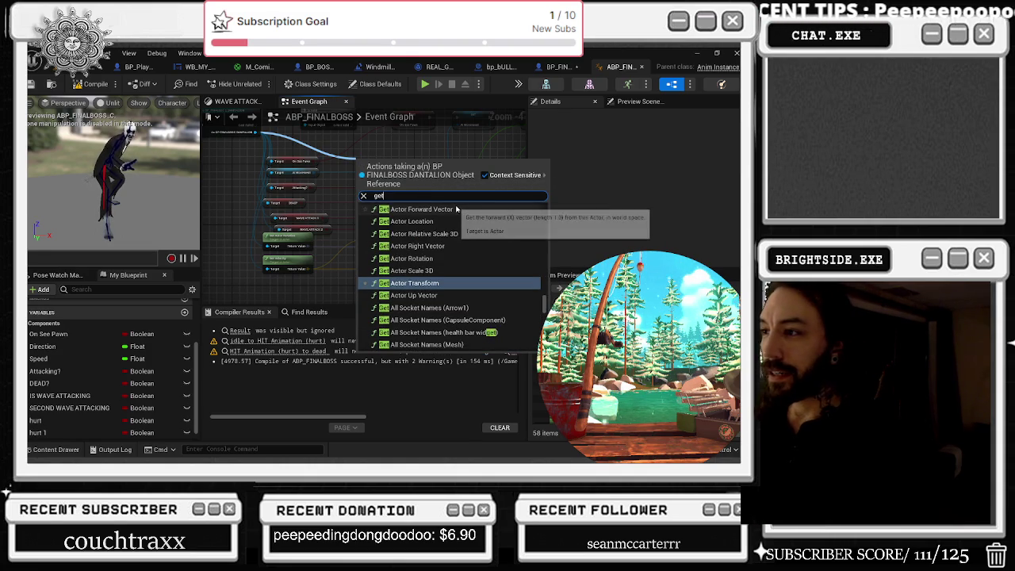
text( arc)
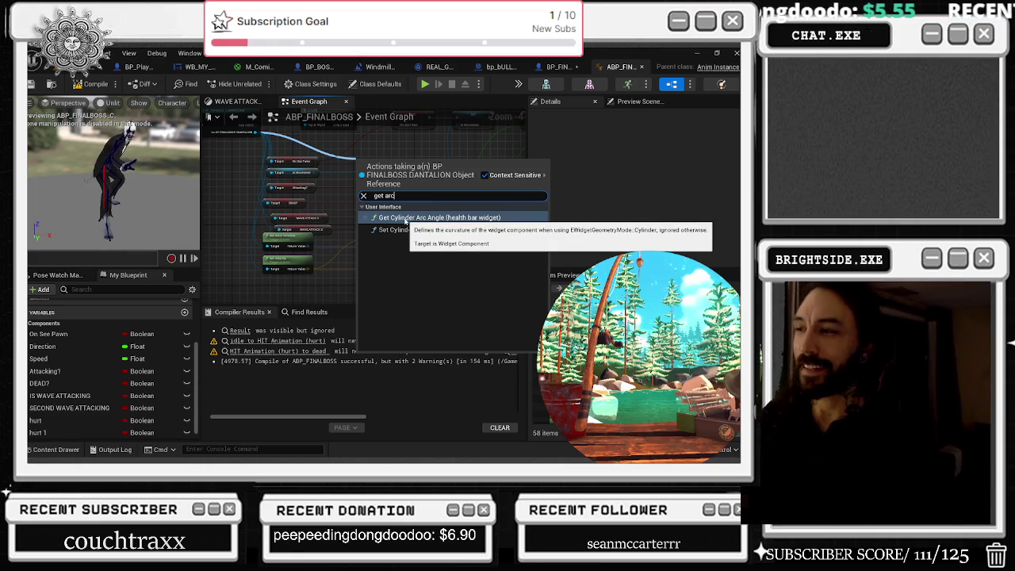
key(BackSpace)
key(BackSpace)
key(BackSpace)
text(hurt)
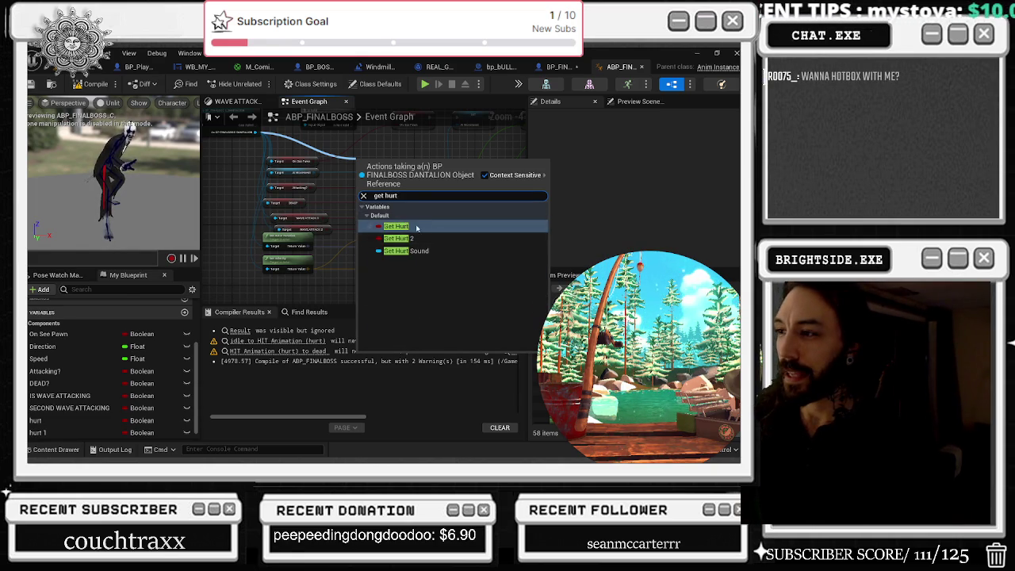
click(400, 226)
Step: Add a Get hurt 2 node and move both hurt getters beside the SET nodes
drag(302, 158, 422, 220)
text(get hurt)
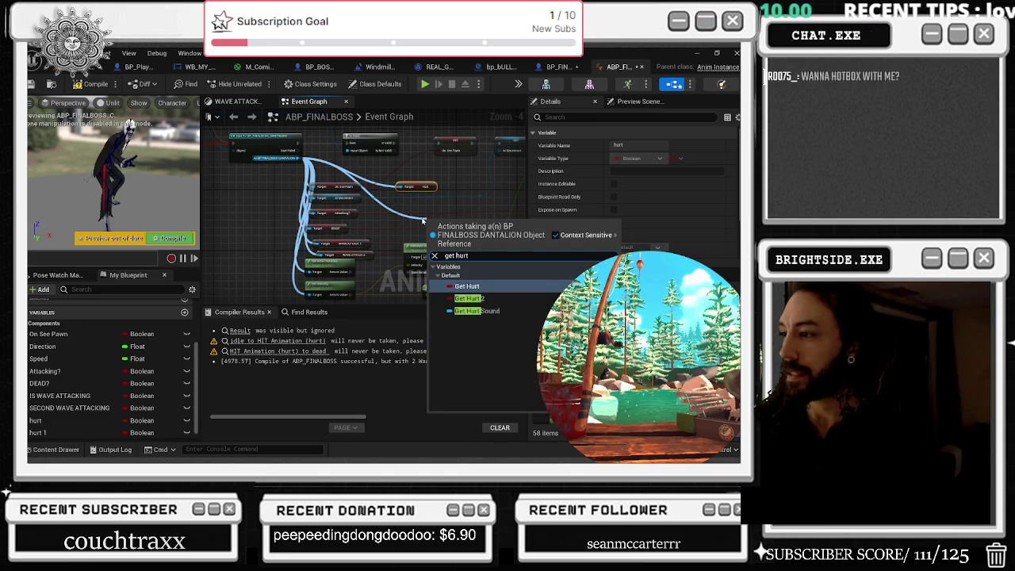
key(Return)
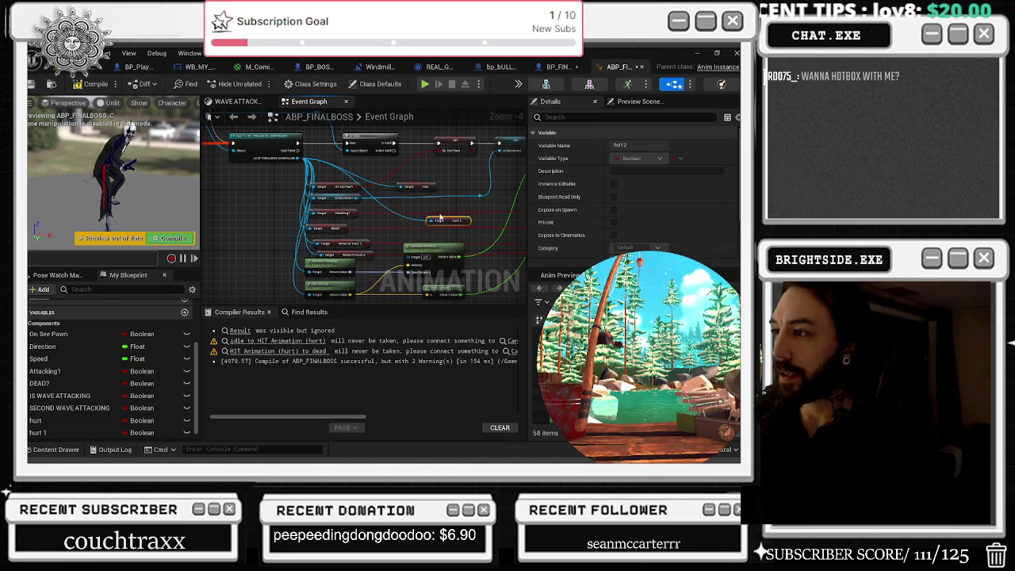
mouse_move(440, 218)
mouse_down()
mouse_move(389, 208)
mouse_move(417, 200)
mouse_up()
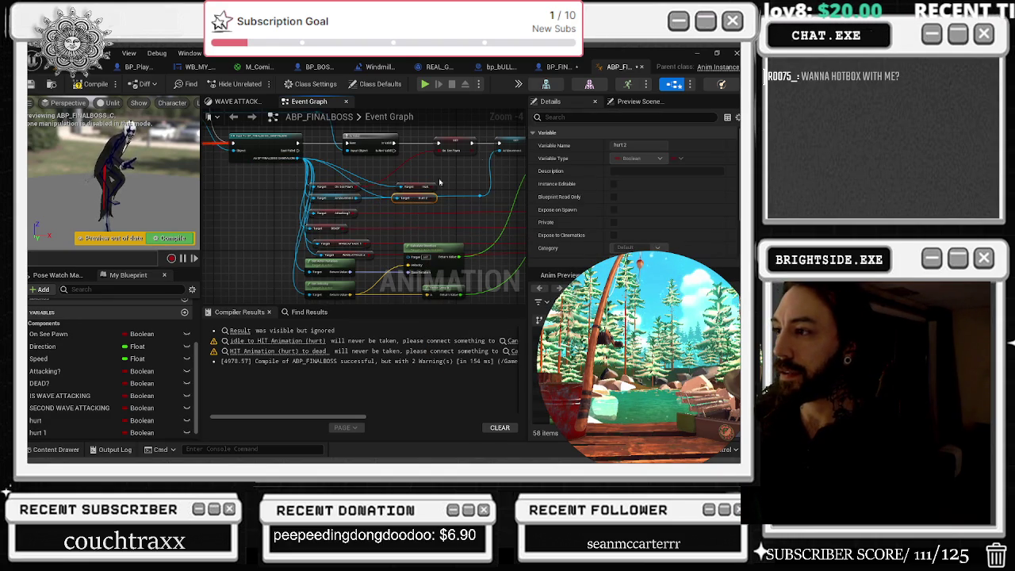
ctrl+click(393, 179)
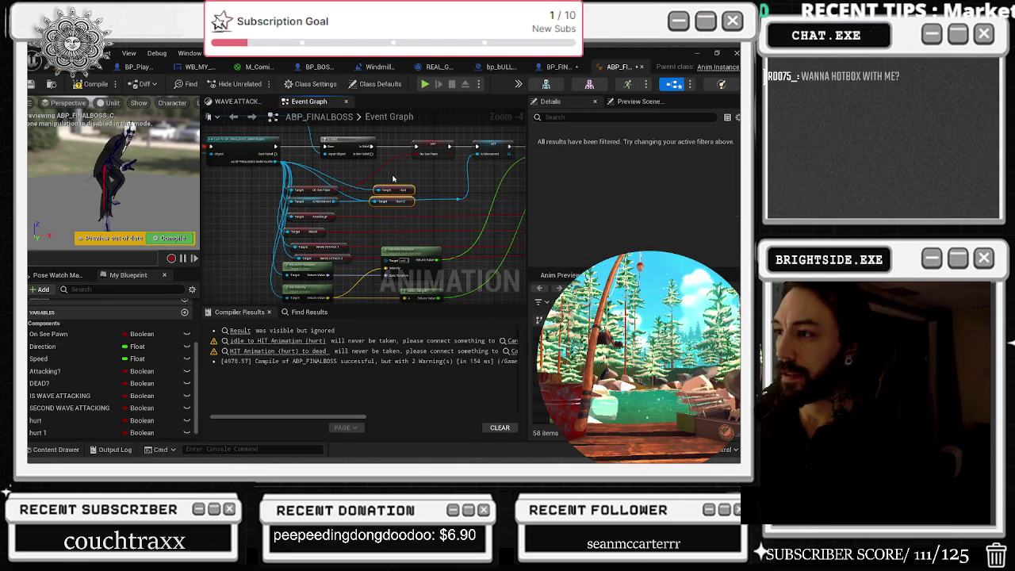
drag(393, 188, 398, 179)
scroll(398, 179, up, 4)
Step: Wire hurt into SET Hurt and hurt 2 into SET Hurt 1, then recompile
mouse_move(340, 239)
mouse_down()
mouse_move(343, 190)
mouse_move(361, 197)
mouse_up()
mouse_move(336, 262)
mouse_down()
mouse_move(473, 222)
mouse_move(457, 196)
mouse_up()
click(422, 233)
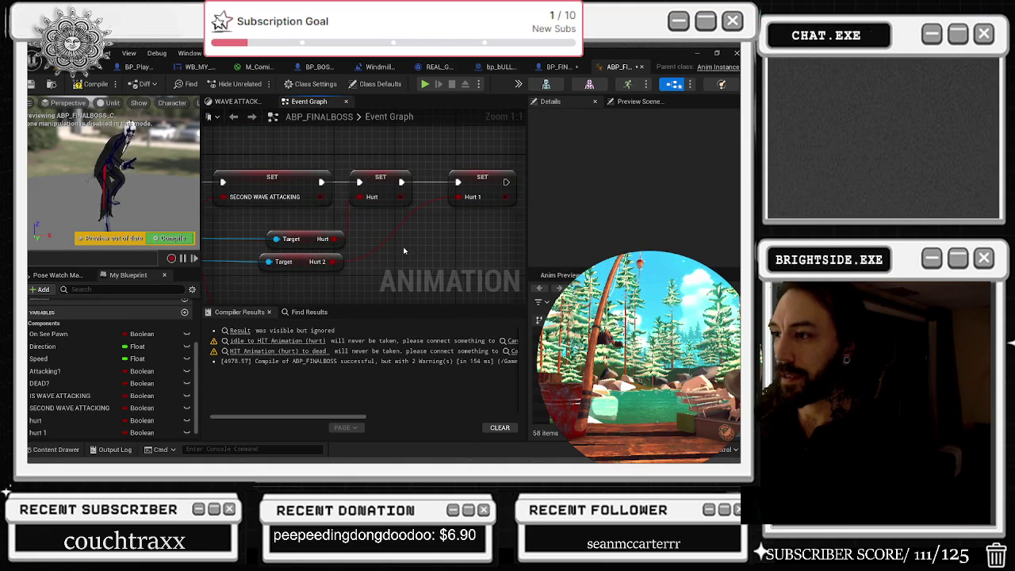
drag(316, 266, 428, 262)
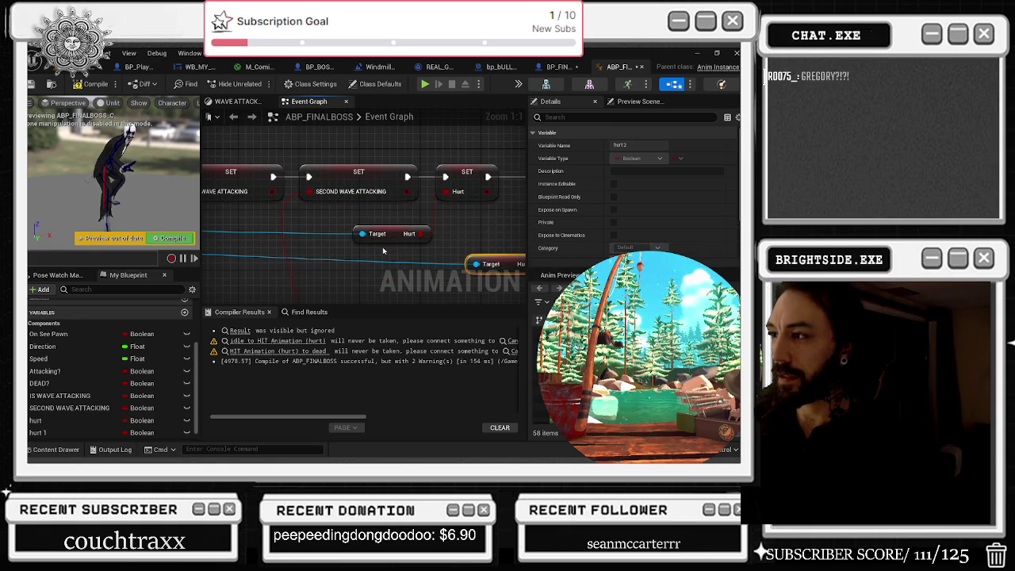
scroll(383, 251, down, 3)
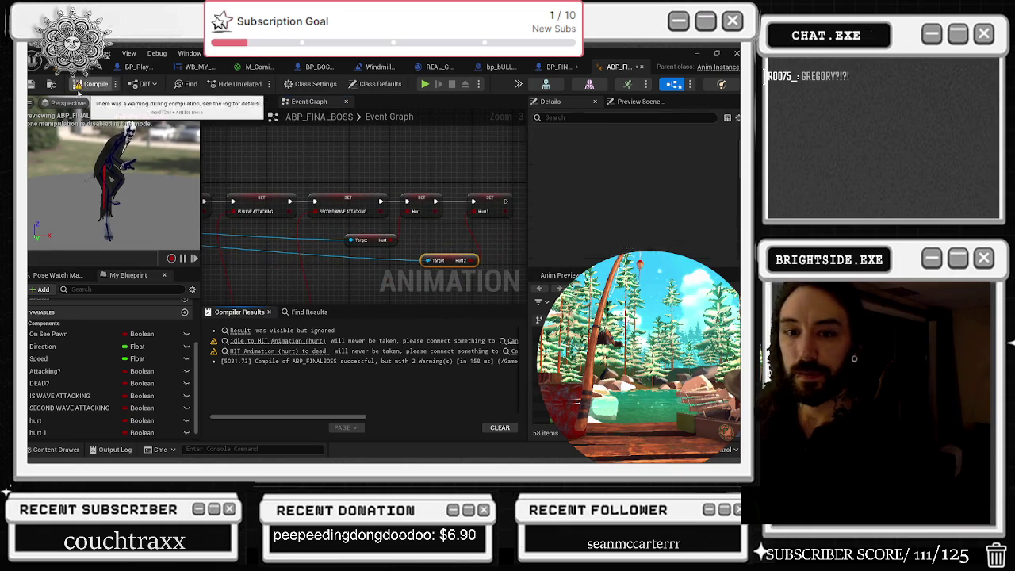
click(89, 84)
click(52, 84)
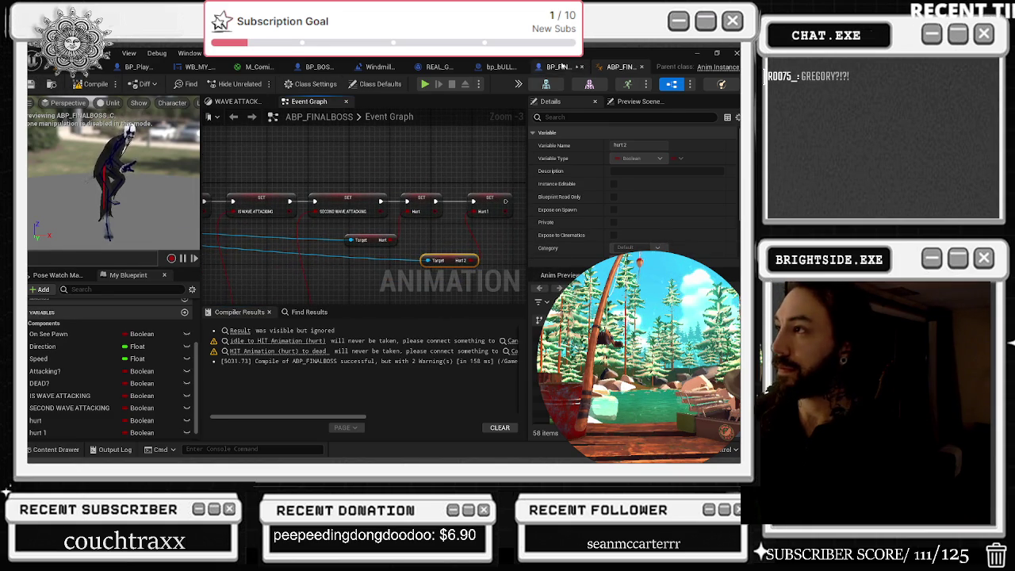
Step: In bp_BULLET, set the Select node's Option 2 colour to a bright cyan
click(563, 66)
scroll(486, 258, down, 6)
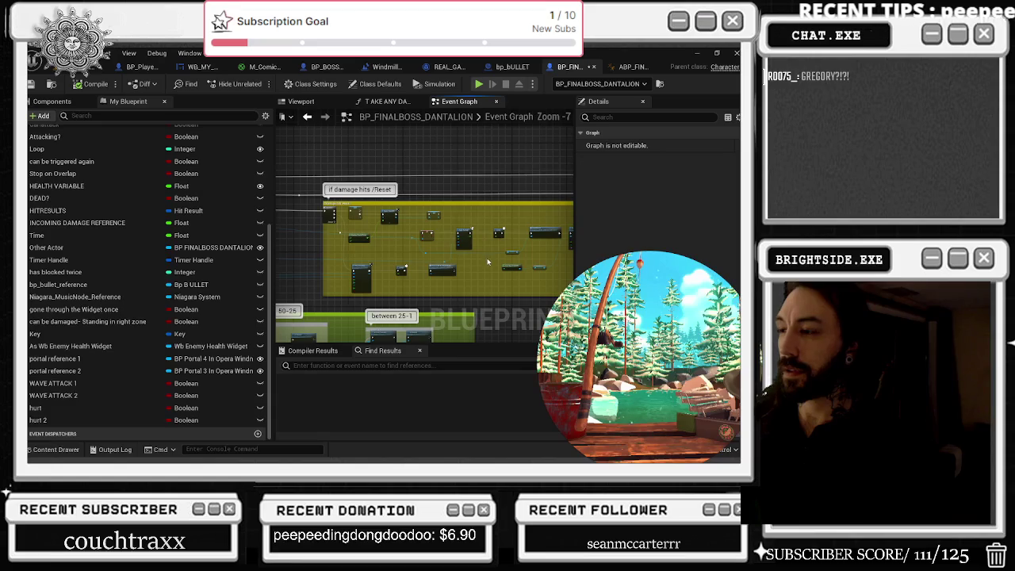
click(521, 66)
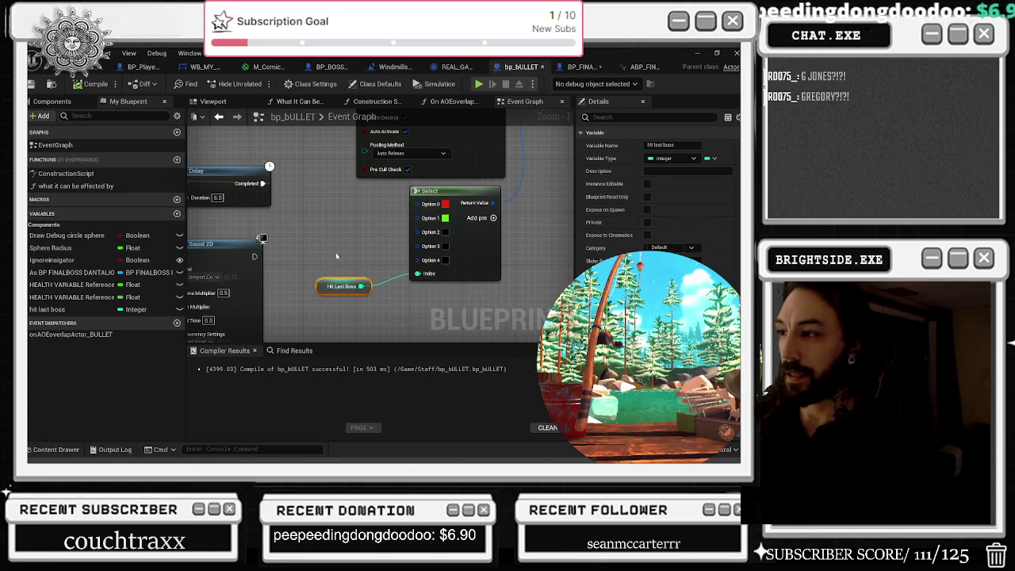
click(445, 232)
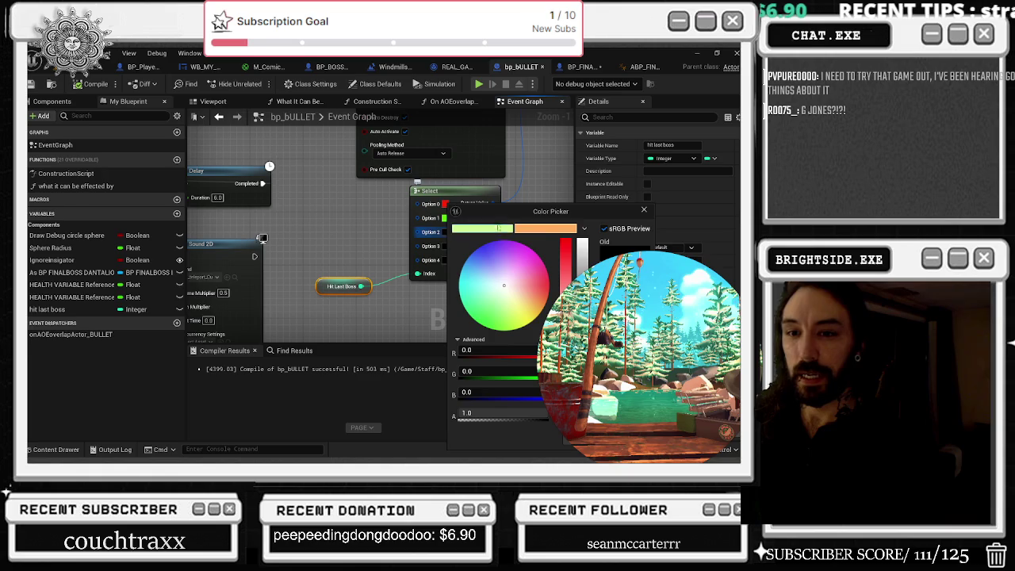
drag(485, 269, 471, 263)
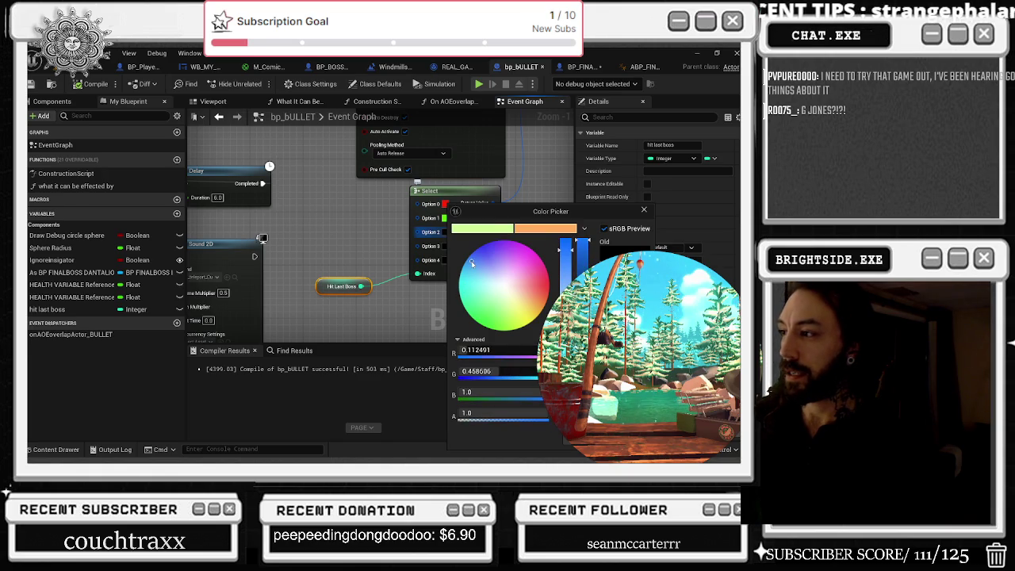
drag(564, 252, 564, 301)
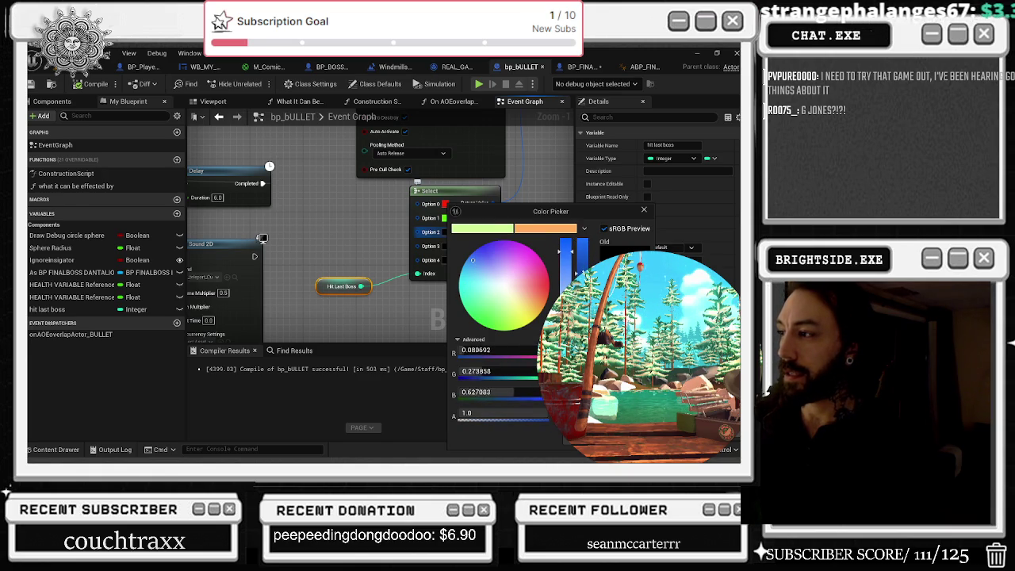
drag(475, 273, 463, 281)
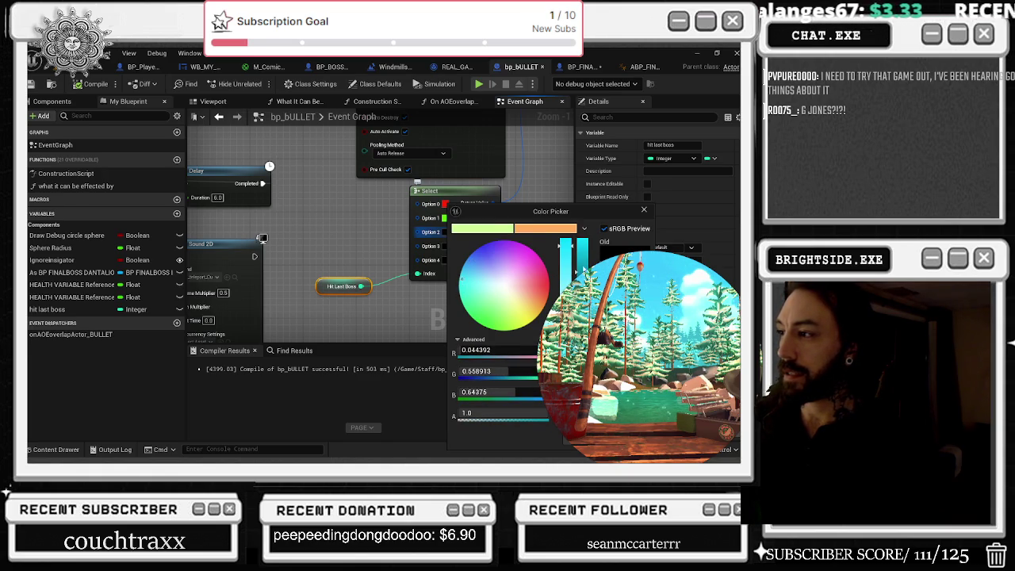
drag(583, 270, 587, 246)
click(571, 446)
Step: Set Option 3's colour to red and recompile the bullet blueprint with F7
click(444, 247)
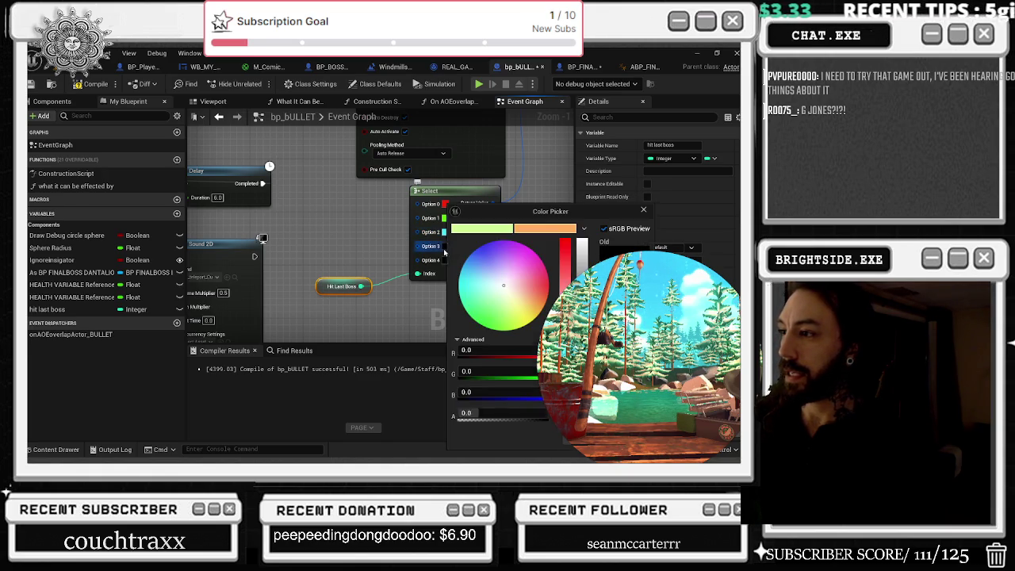
mouse_move(508, 250)
mouse_down()
mouse_move(547, 288)
mouse_move(508, 300)
mouse_up()
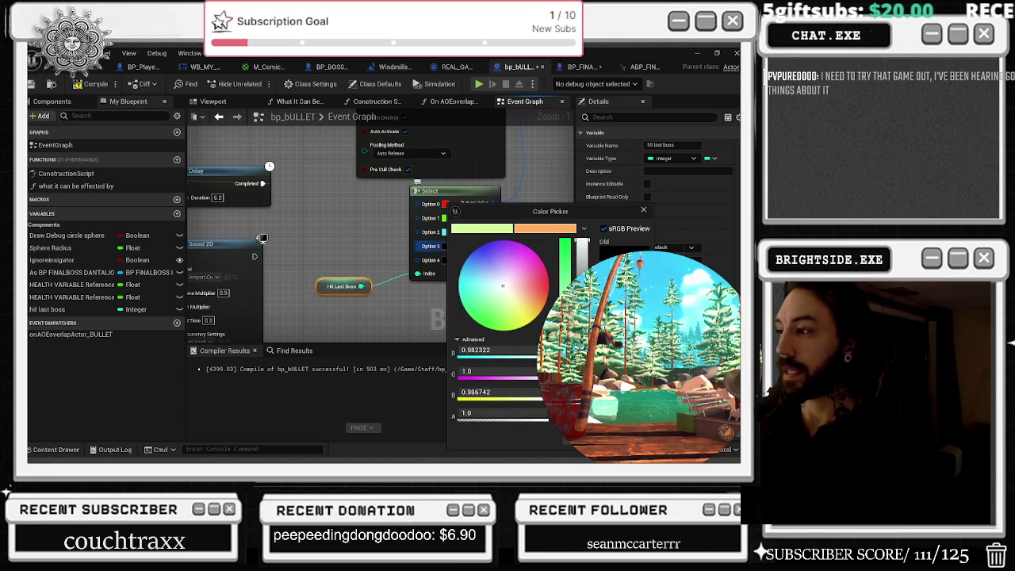
click(571, 447)
scroll(400, 231, down, 6)
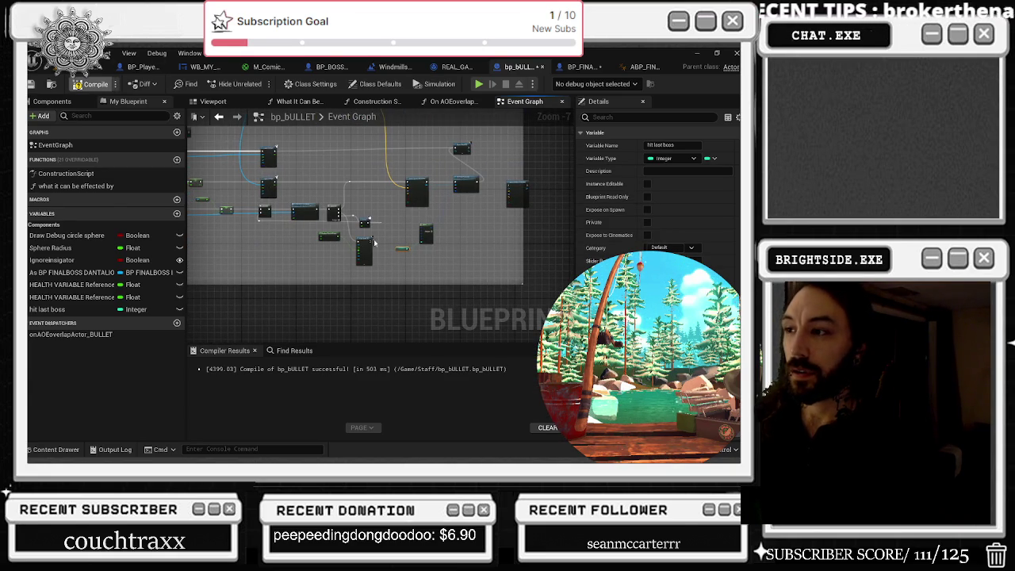
key(F7)
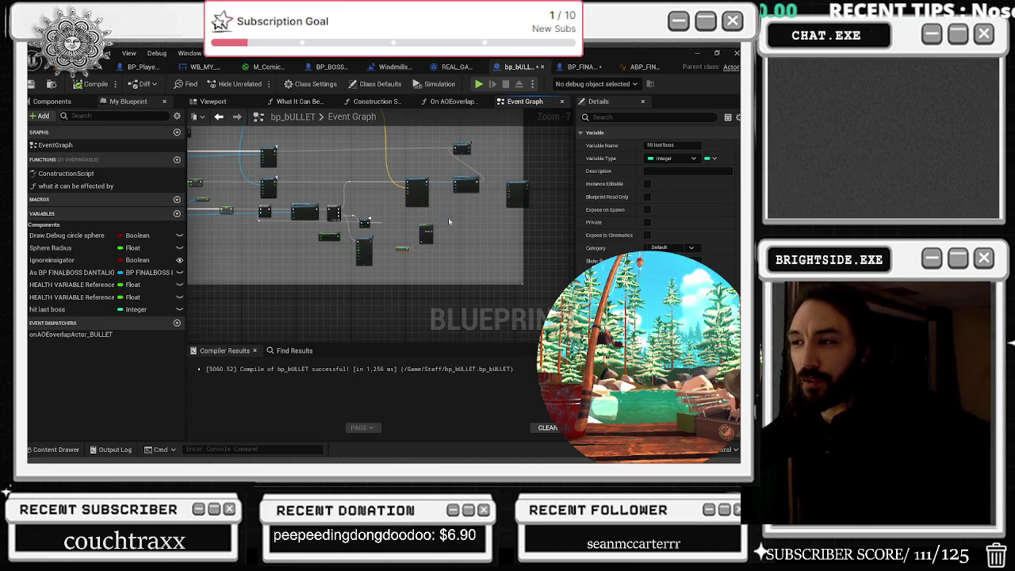
Step: Drag the Random Float in Range node up beside the Play Sound 2D node
drag(337, 234, 346, 276)
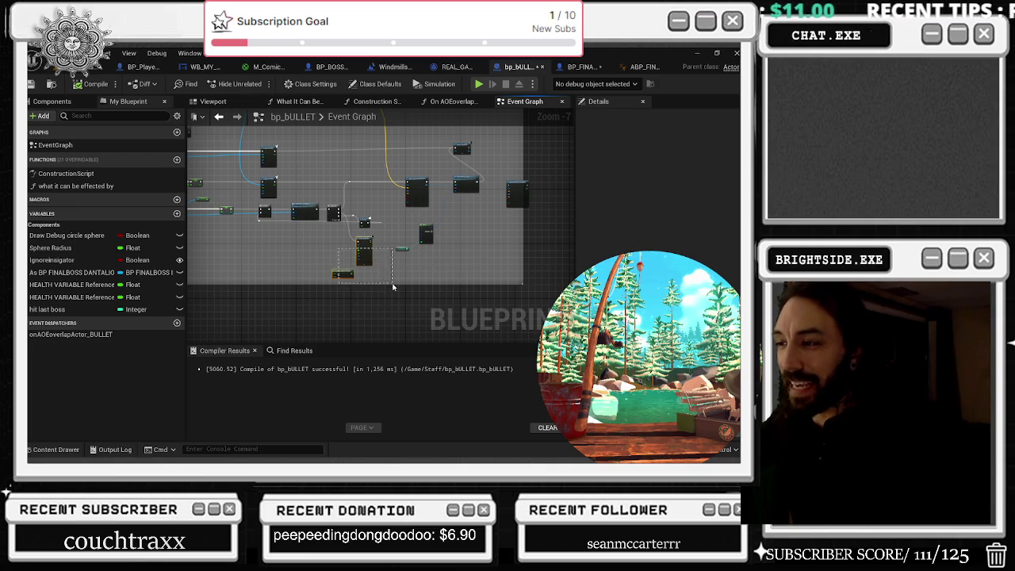
scroll(392, 286, up, 5)
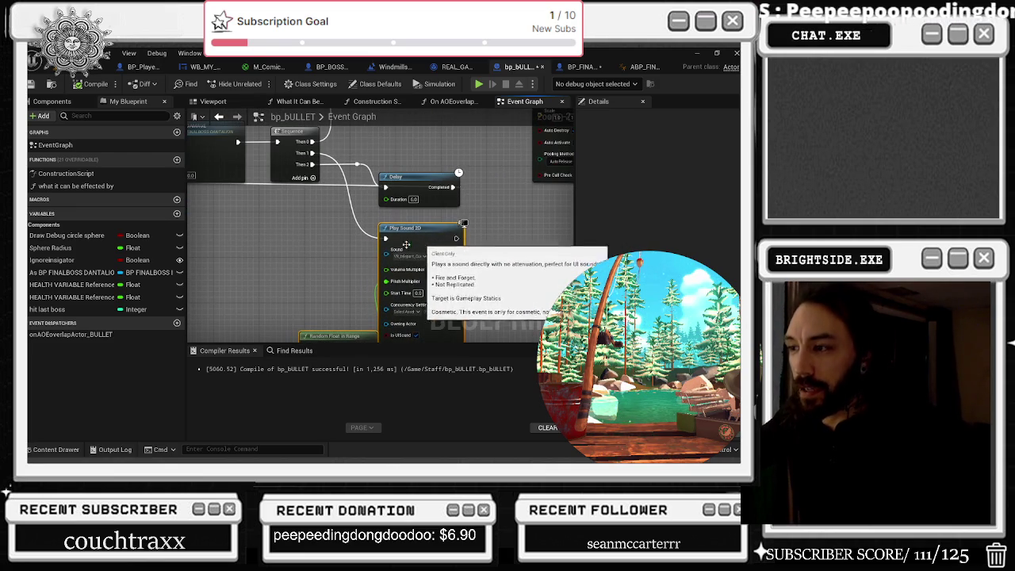
mouse_move(341, 336)
mouse_down()
mouse_move(349, 273)
mouse_move(321, 245)
mouse_move(333, 216)
mouse_up()
click(426, 273)
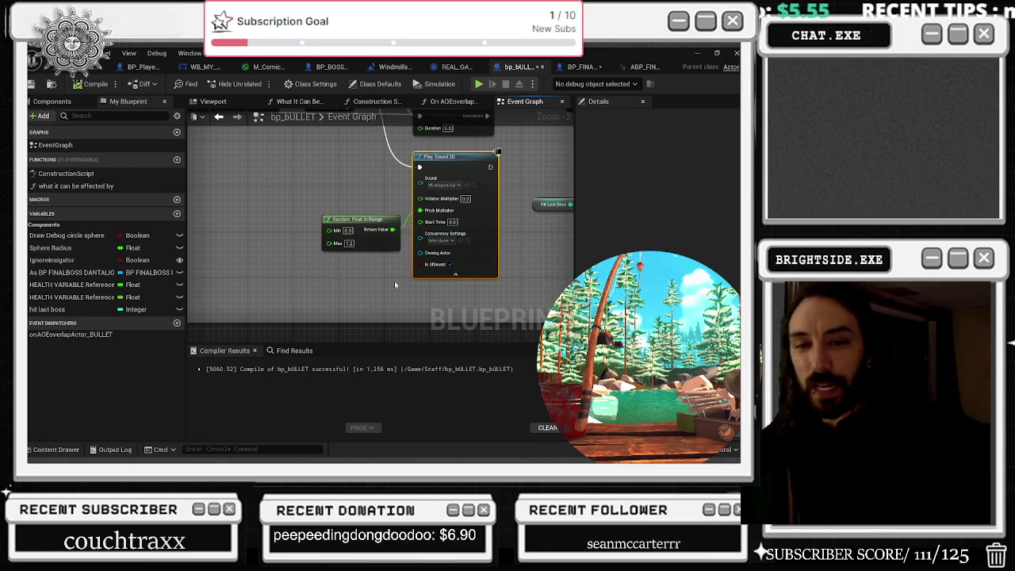
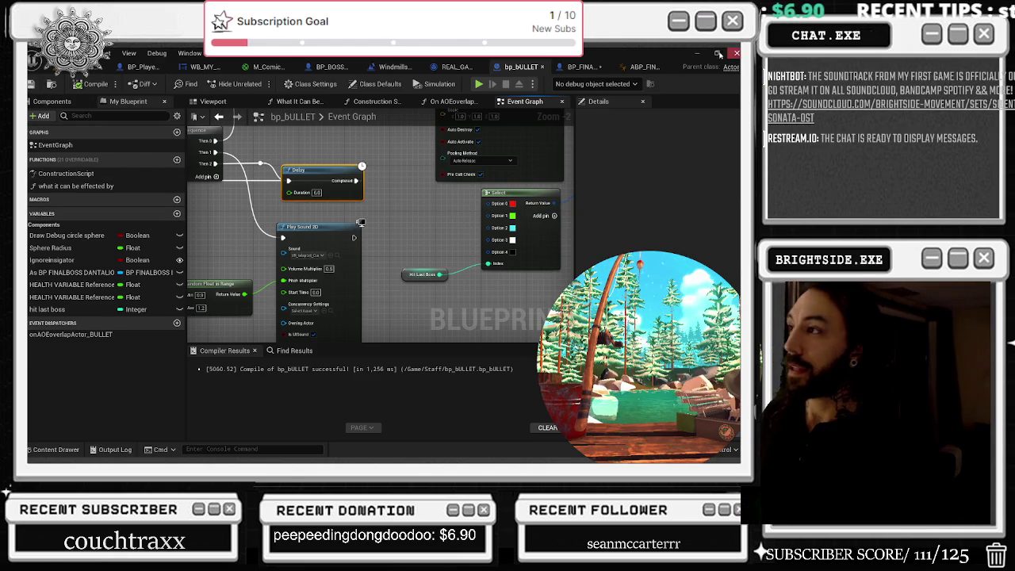
Step: Save the BP_FINALBOSS_DANTALION blueprint and glance at the ABP_FINALBOSS tab
drag(579, 66, 384, 67)
key(ctrl+s)
click(627, 68)
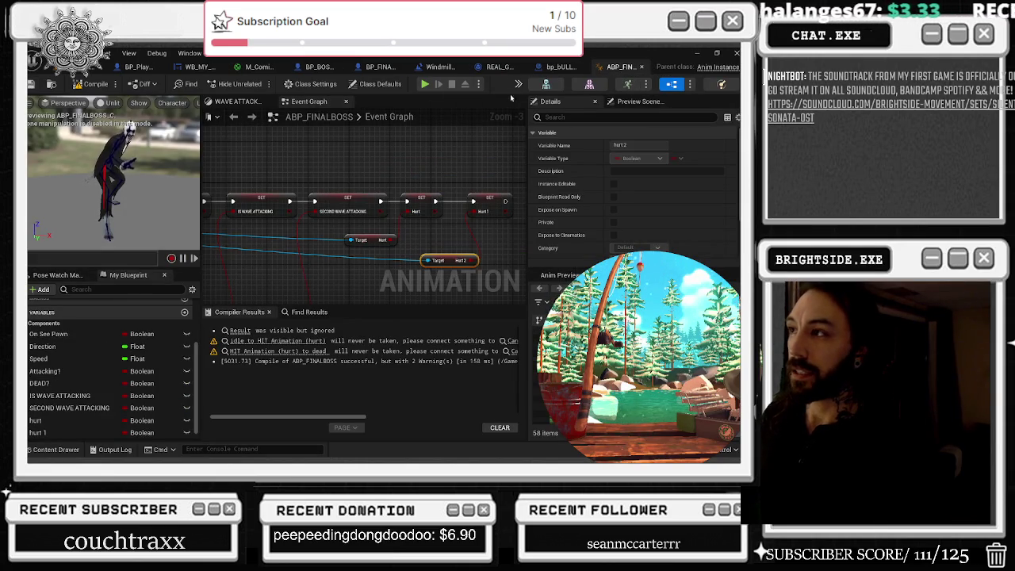
Step: In the bp_BULLET event graph, move the Spawn Sound 2D and Spawn Emitter nodes to the right
click(561, 67)
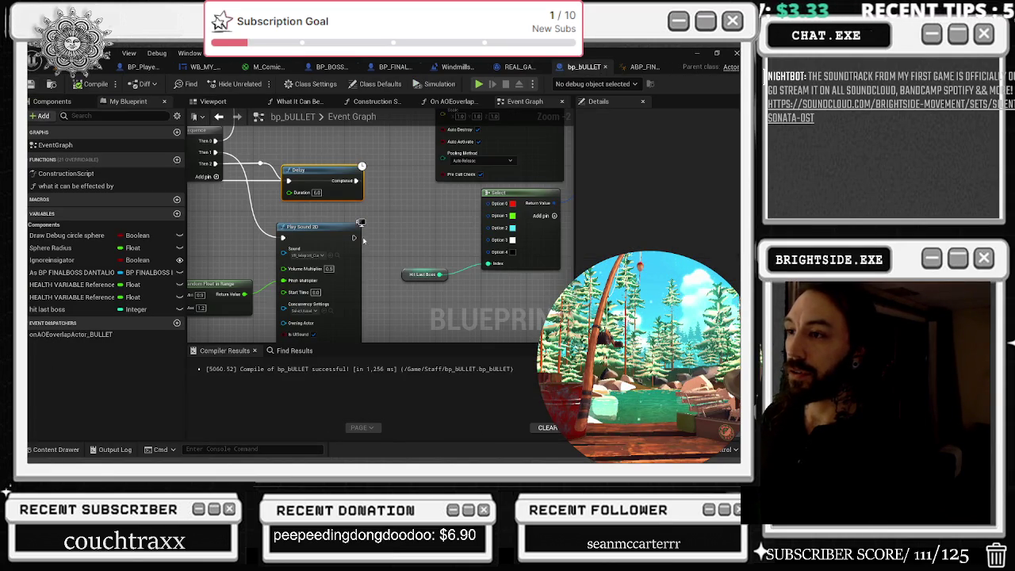
scroll(363, 240, down, 2)
click(327, 279)
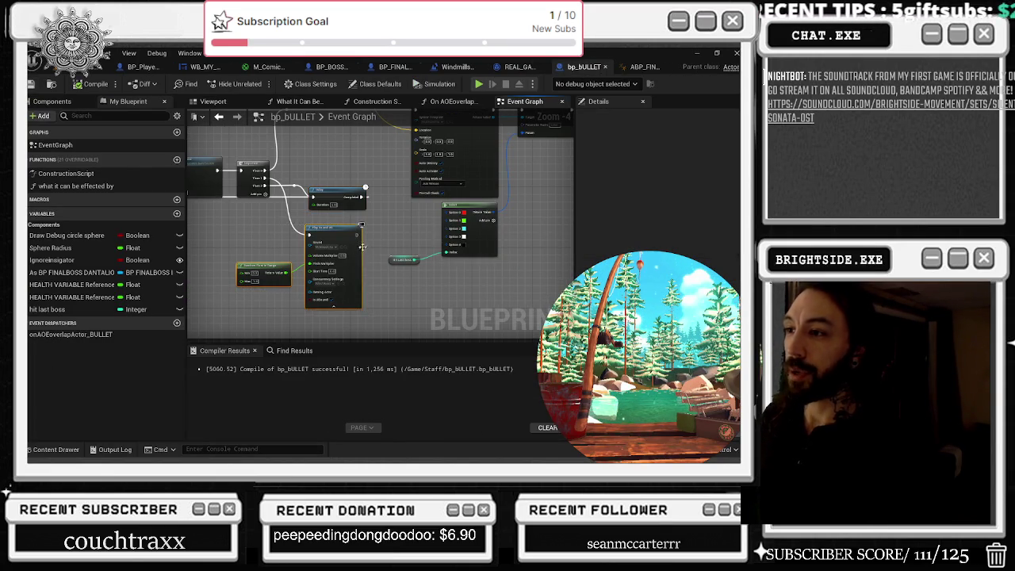
drag(343, 172, 281, 249)
drag(340, 216, 420, 214)
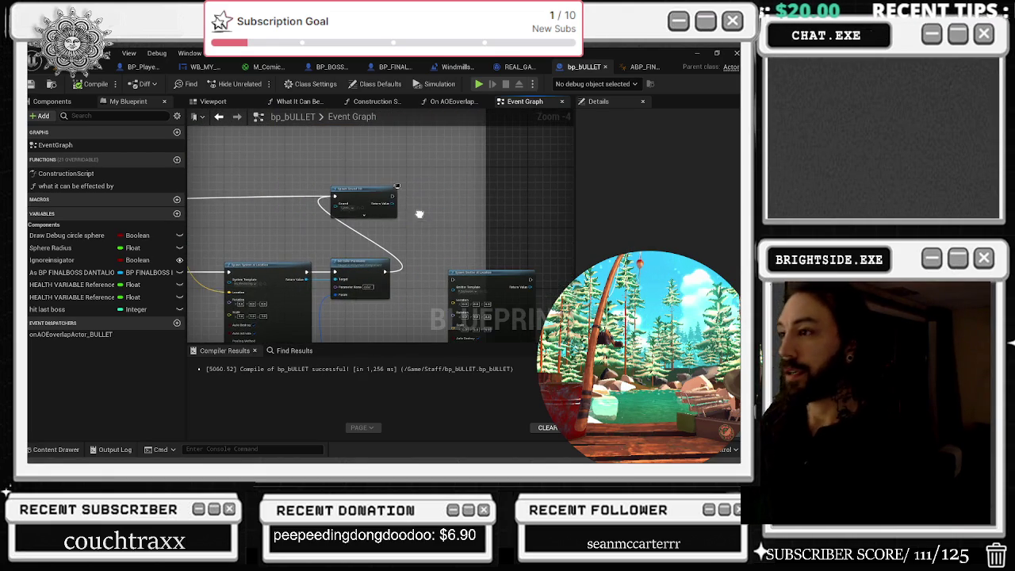
drag(361, 196, 436, 203)
mouse_move(474, 275)
mouse_down()
mouse_move(383, 246)
mouse_move(462, 230)
mouse_move(474, 250)
mouse_move(699, 205)
mouse_up()
drag(421, 261, 477, 261)
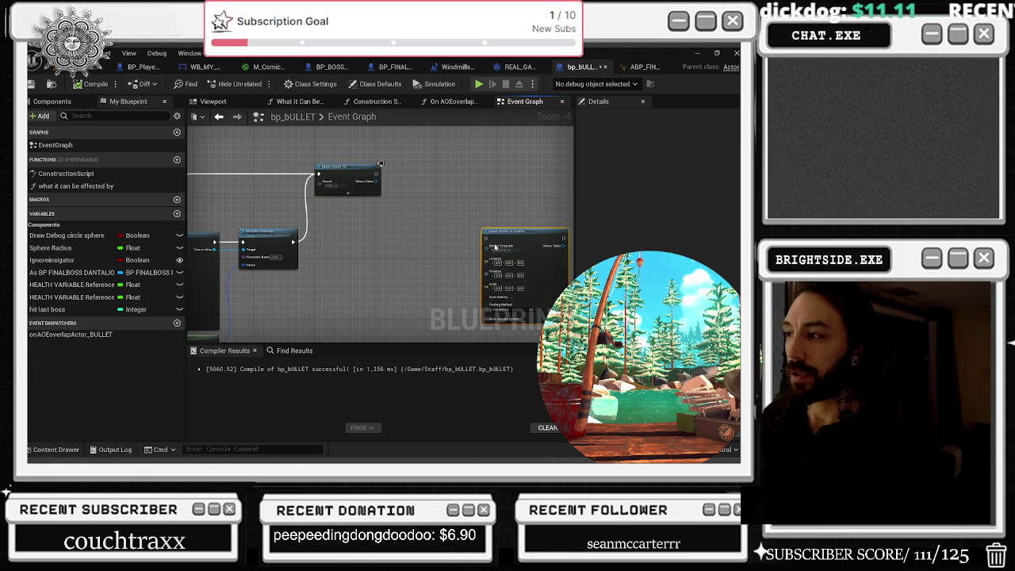
scroll(477, 261, down, 1)
scroll(393, 304, down, 1)
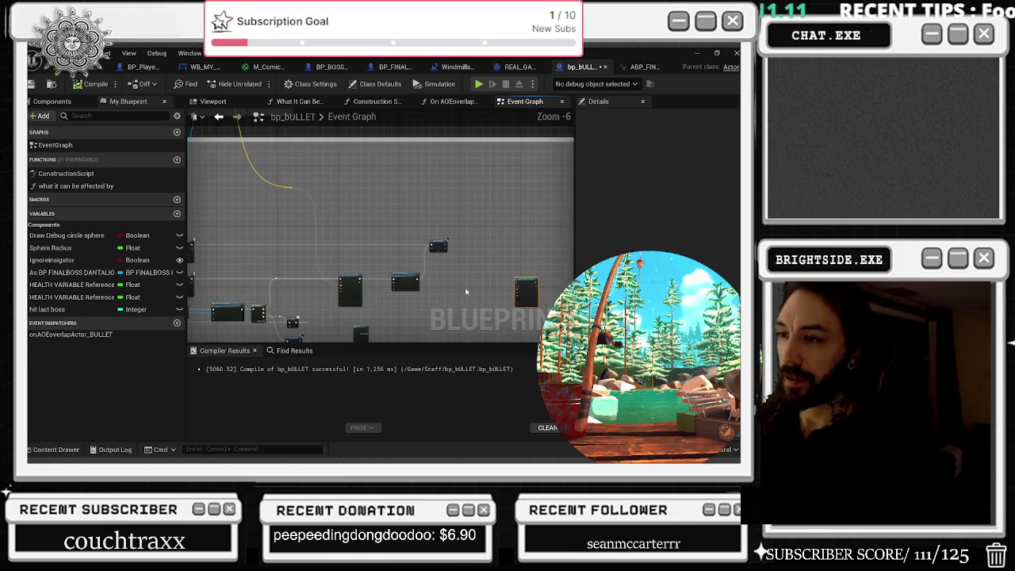
scroll(306, 293, up, 4)
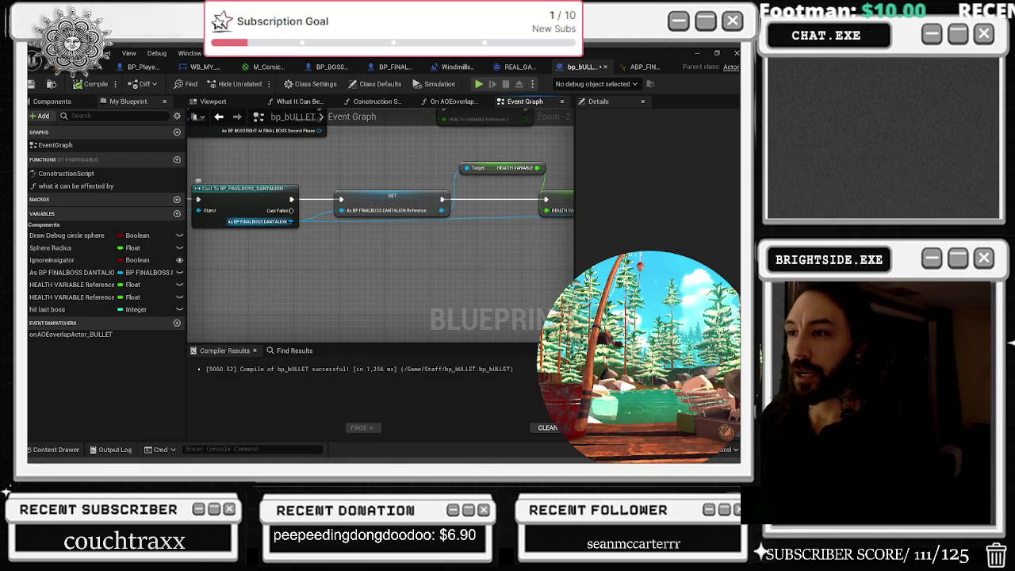
Step: Add a Set Hurt node from the cast's As BP FINALBOSS DANTALION pin
drag(291, 222, 385, 297)
text(set)
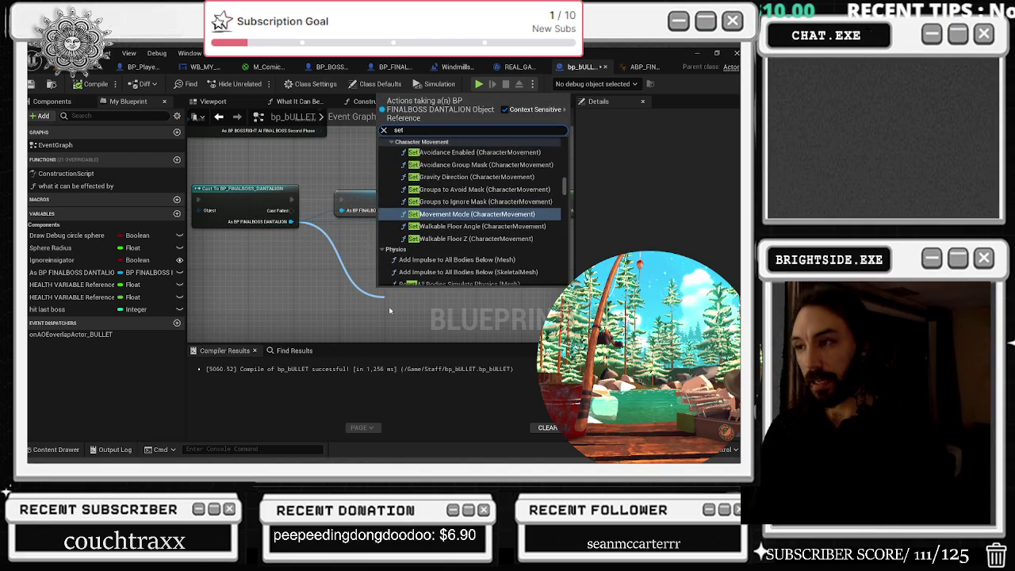
key(BackSpace)
key(BackSpace)
key(BackSpace)
text(g)
key(BackSpace)
text(sethurt)
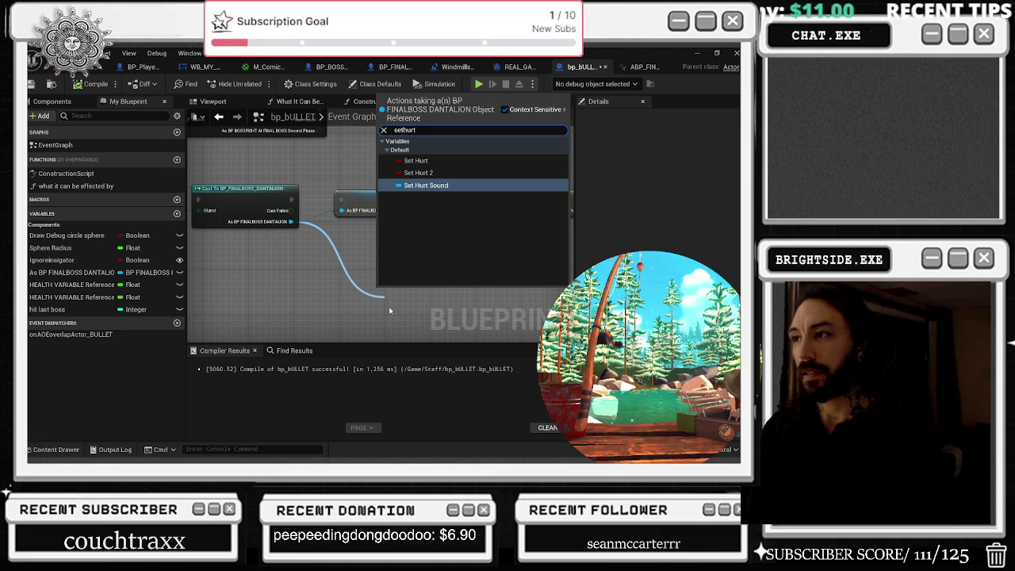
key(Up)
key(Up)
key(Return)
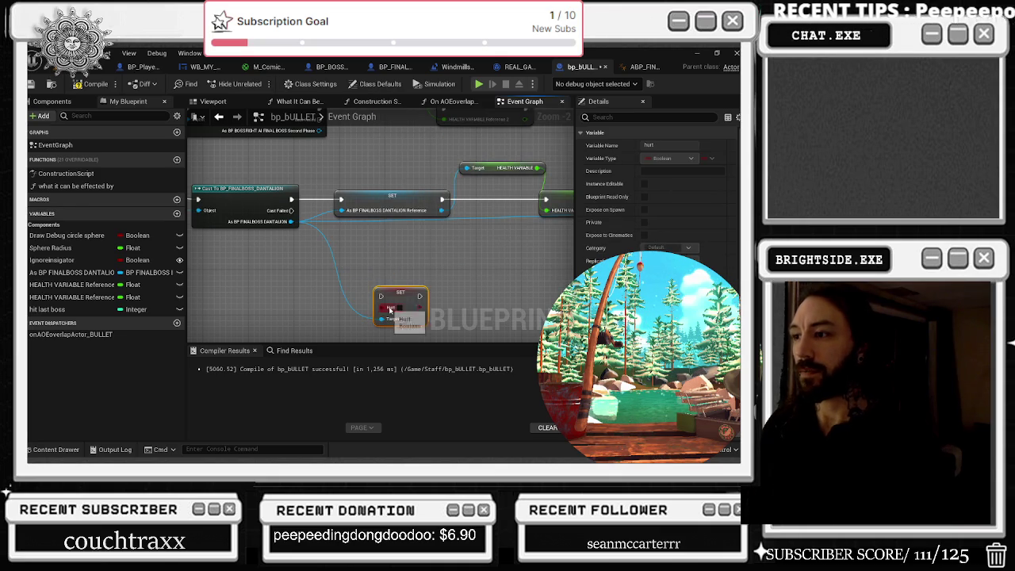
Step: Add a Set Hurt 2 node on the same boss reference and place it beside Set Hurt
drag(291, 222, 406, 269)
text(set h)
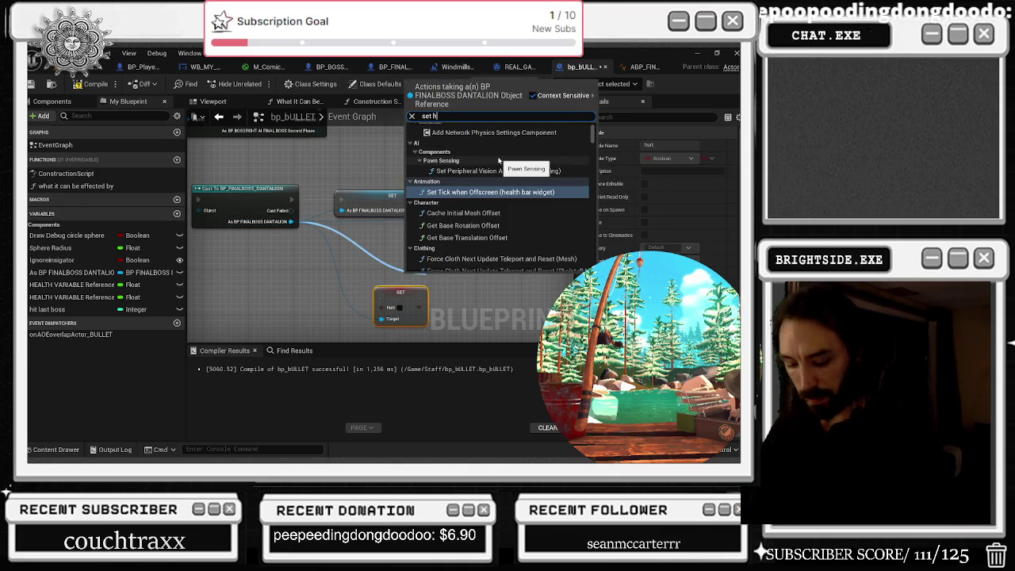
text(urt)
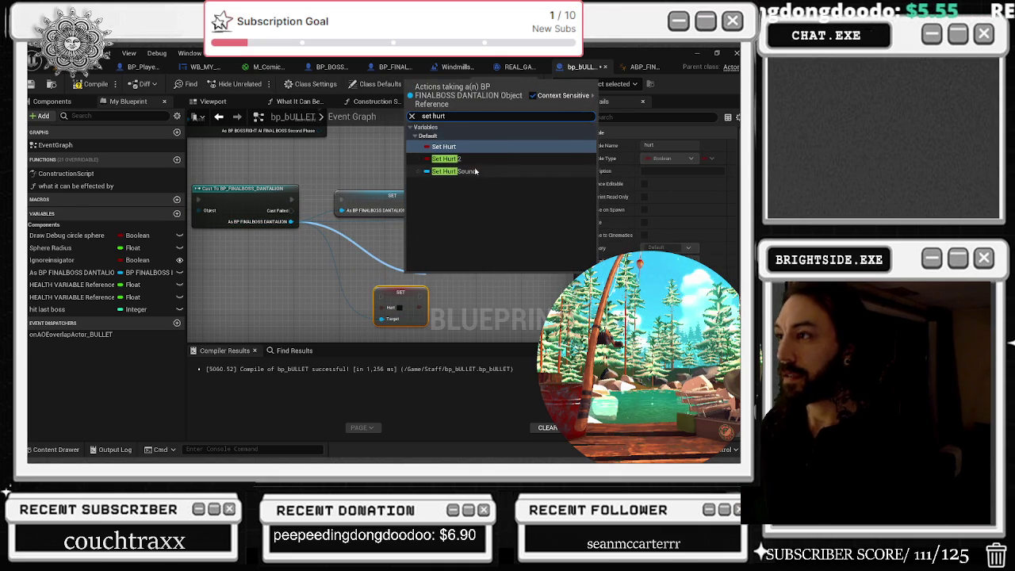
click(456, 158)
drag(476, 325, 420, 302)
mouse_move(374, 254)
mouse_down()
mouse_move(403, 269)
mouse_move(333, 293)
mouse_up()
drag(673, 375, 476, 322)
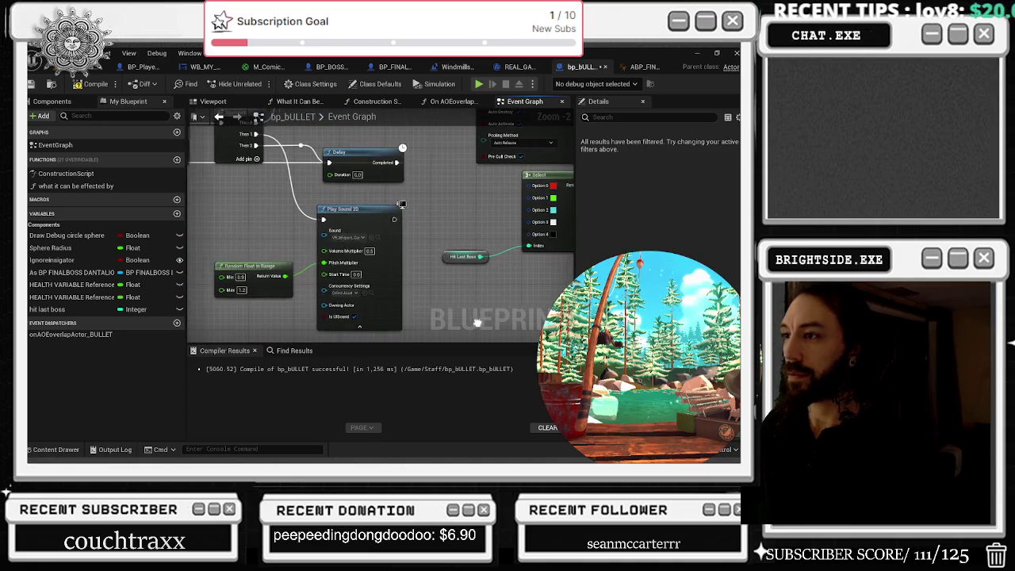
Step: Survey the bp_BULLET graph's DAMAGE ON OVERLAP and SHOOTING BULLET sections
scroll(447, 249, down, 2)
mouse_move(466, 277)
mouse_down()
mouse_move(436, 279)
mouse_move(442, 295)
mouse_move(506, 329)
mouse_up()
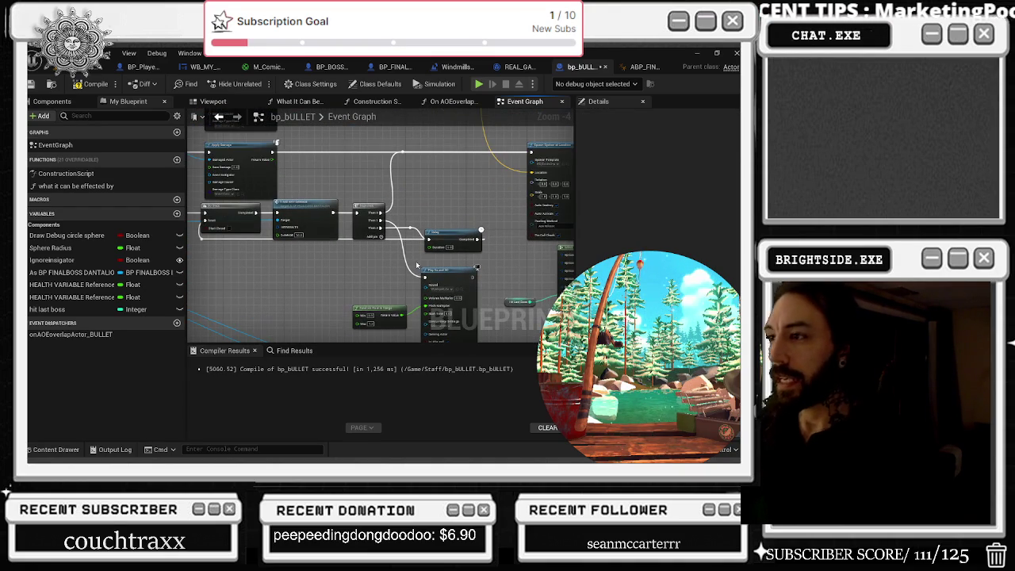
drag(374, 290, 264, 331)
scroll(369, 330, down, 2)
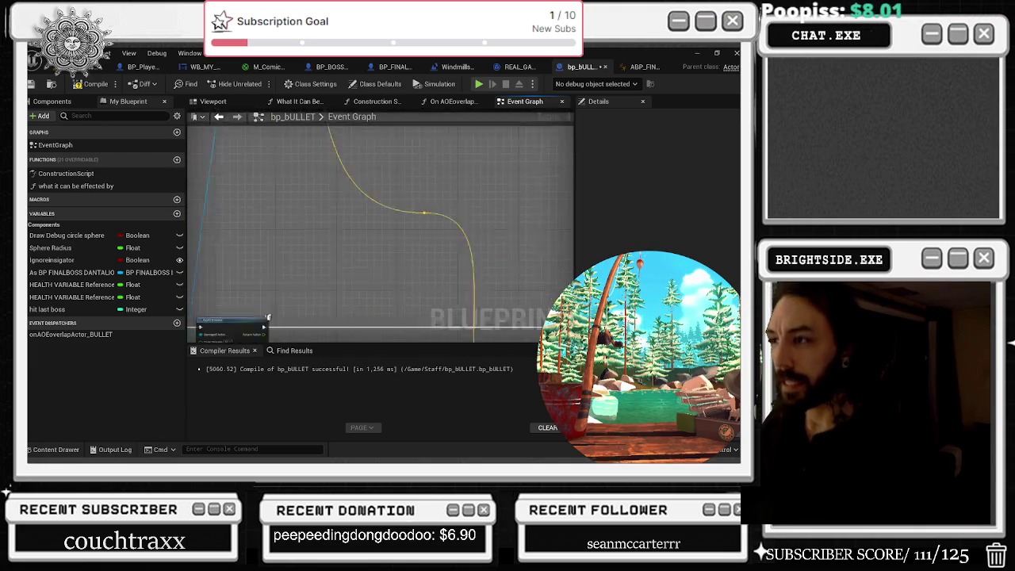
mouse_move(349, 163)
mouse_down()
mouse_move(406, 221)
mouse_move(499, 287)
mouse_up()
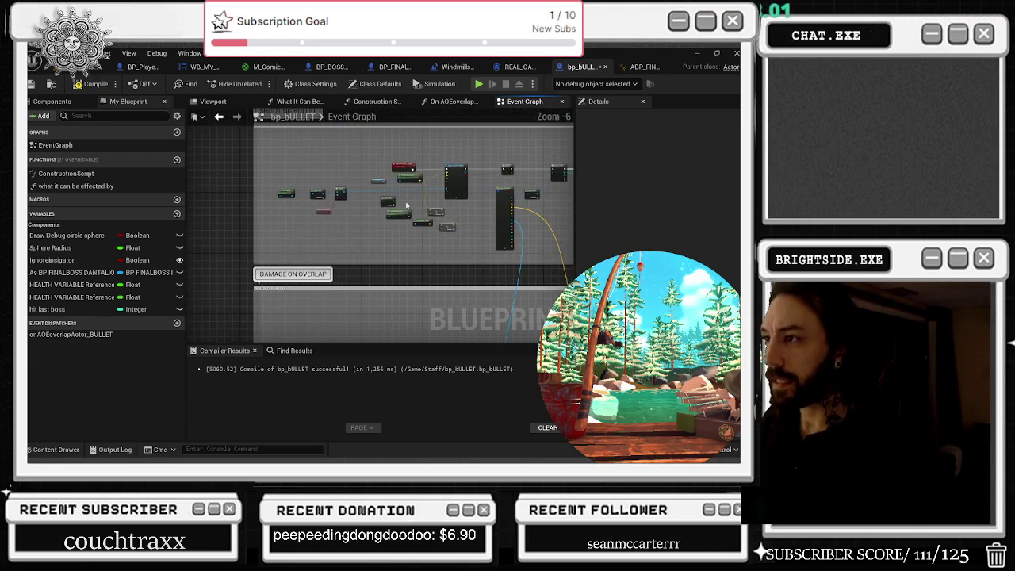
scroll(233, 237, up, 2)
scroll(364, 205, down, 3)
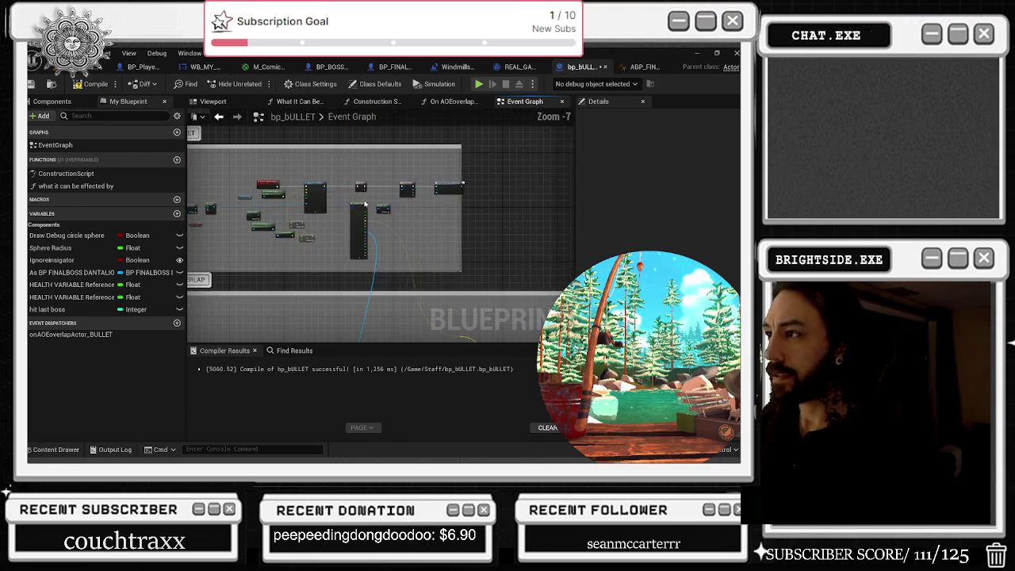
drag(398, 209, 530, 168)
scroll(300, 233, up, 4)
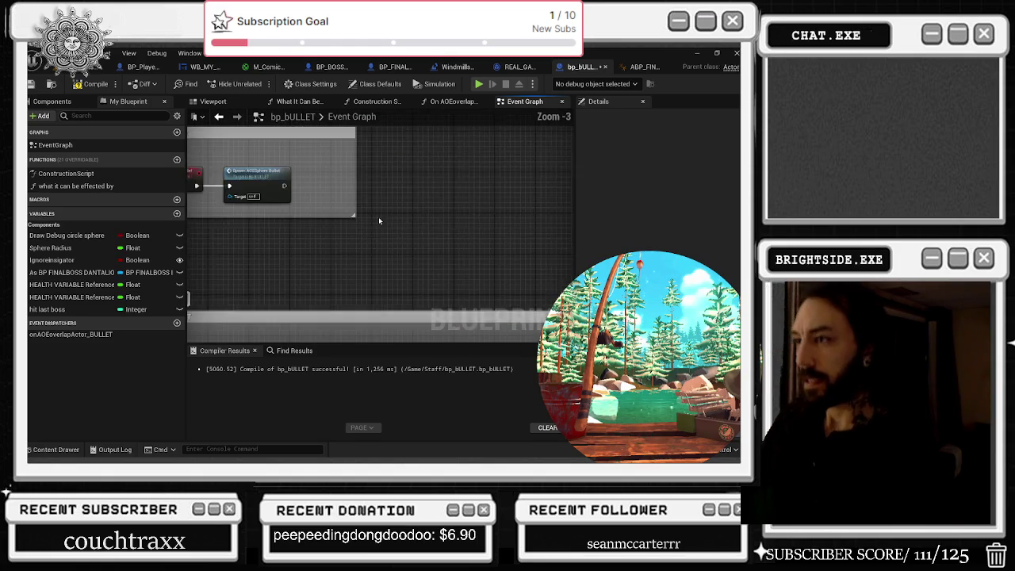
drag(222, 152, 442, 230)
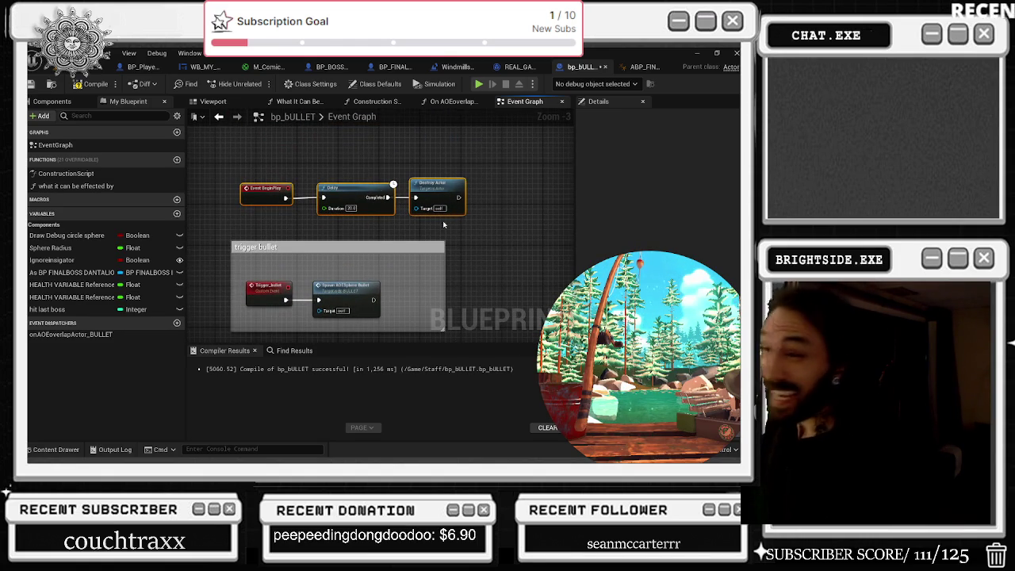
scroll(424, 290, down, 7)
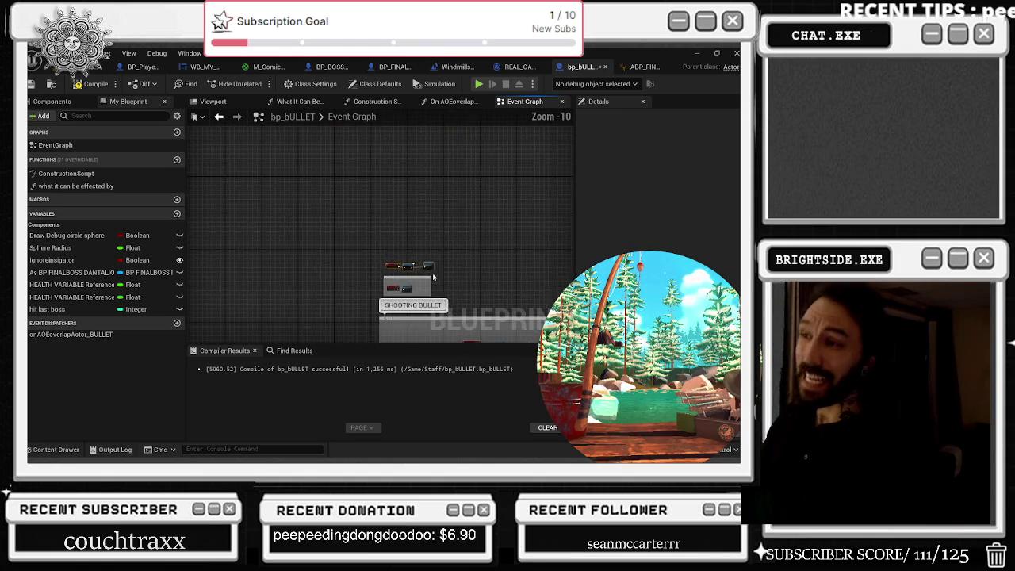
drag(375, 233, 375, 155)
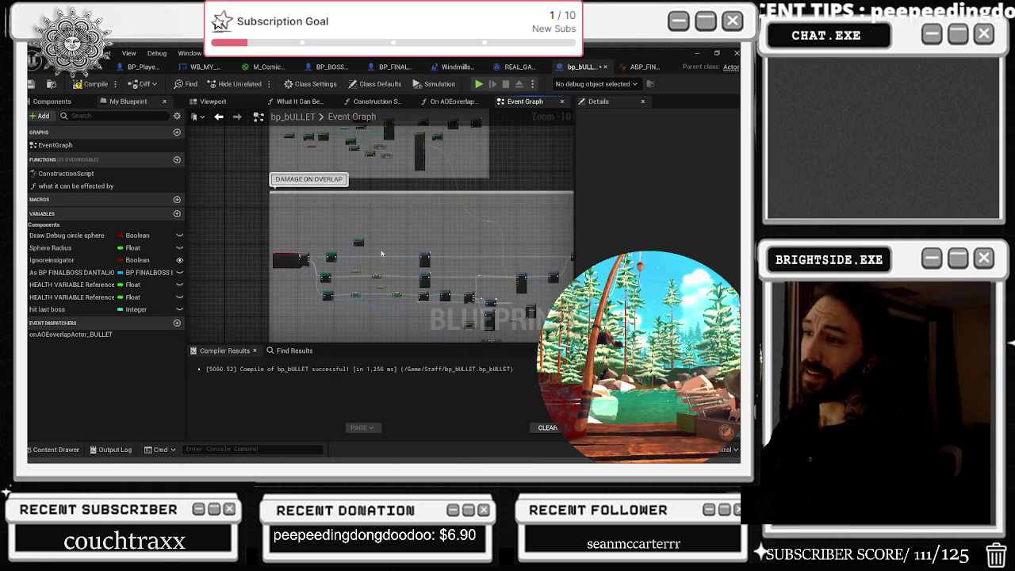
drag(377, 295, 356, 225)
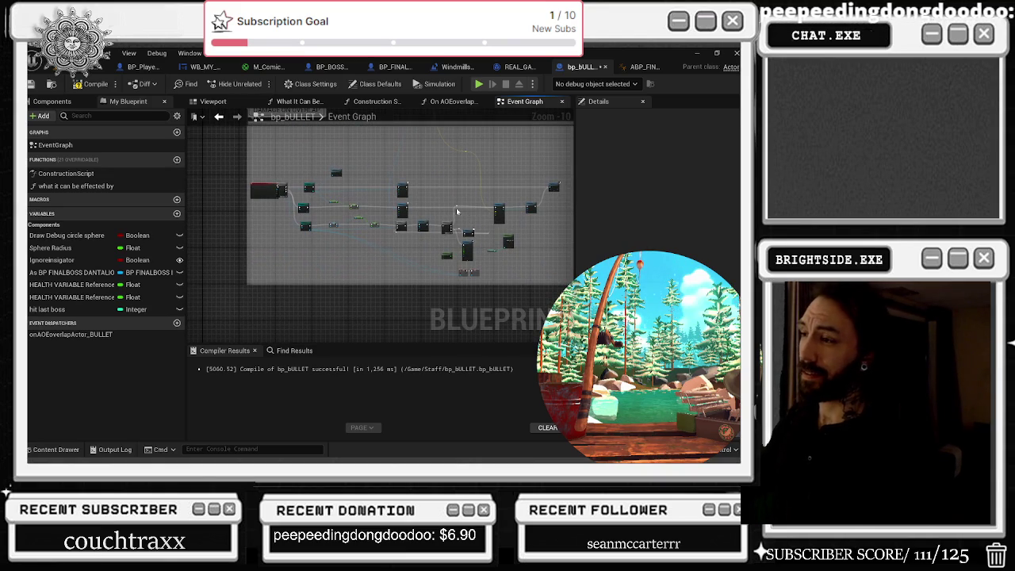
scroll(387, 211, up, 6)
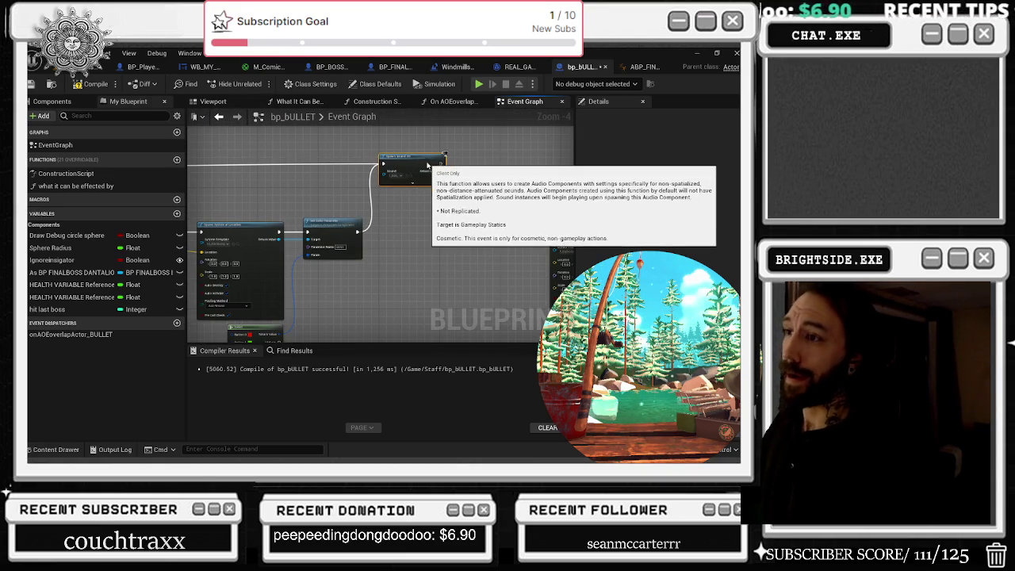
Step: Shift SET hurt 2 right of SET hurt and drag an execution wire toward them
drag(423, 156, 422, 161)
mouse_move(426, 227)
mouse_down()
mouse_move(405, 236)
mouse_move(752, 221)
mouse_up()
drag(501, 364, 402, 240)
drag(342, 293, 405, 293)
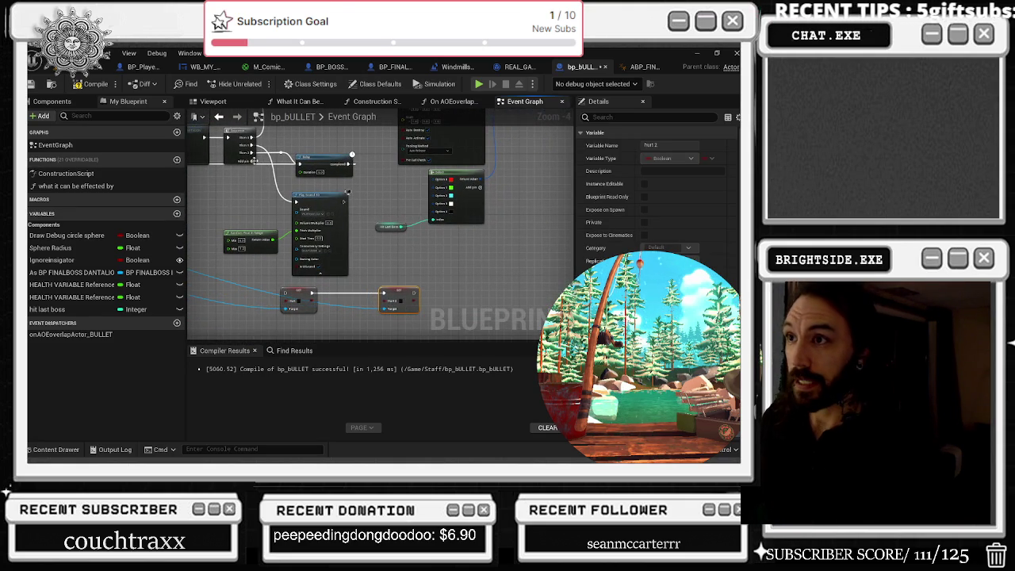
mouse_move(250, 160)
mouse_down()
mouse_move(289, 293)
mouse_move(252, 294)
mouse_up()
Step: Insert a Branch node on the execution wire ahead of the SET nodes
text(bra)
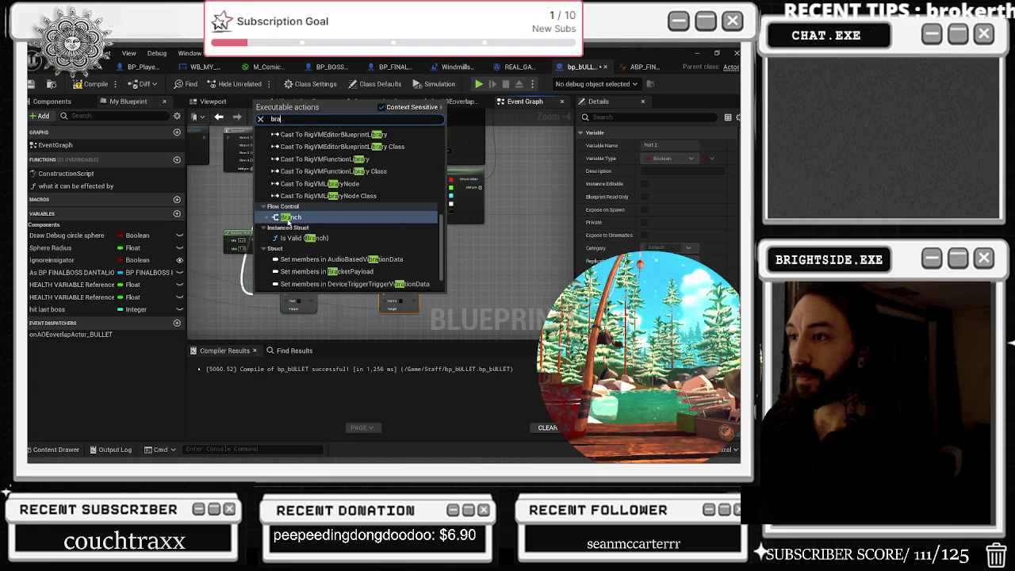
key(Return)
drag(304, 292, 351, 294)
mouse_move(255, 308)
mouse_down()
mouse_move(262, 206)
mouse_move(242, 121)
mouse_up()
text(rab)
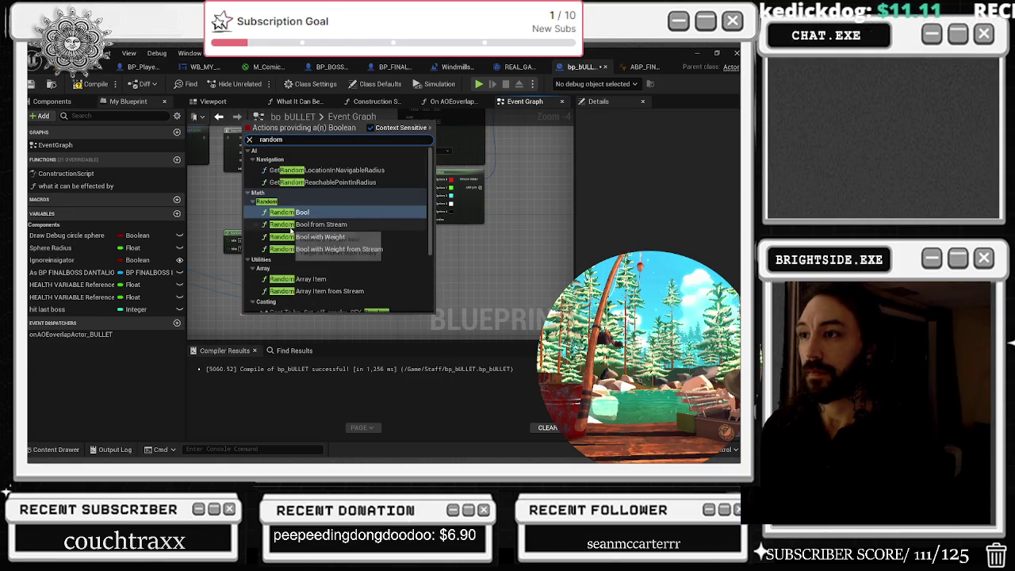
key(Escape)
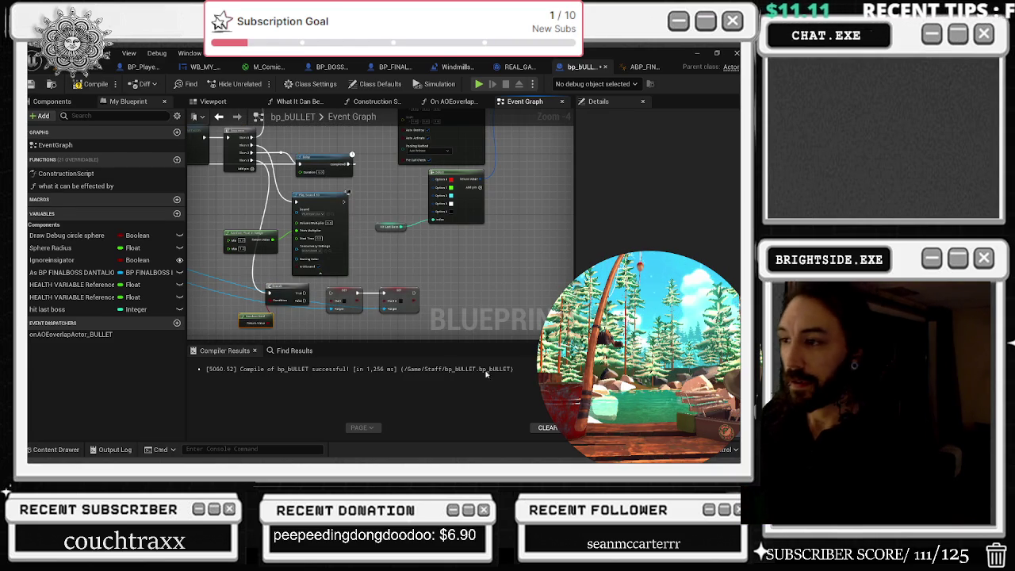
Step: Reposition the Branch, hurt 2 setter and Random Bool, add a wire reroute, and compile
mouse_move(305, 299)
mouse_down()
mouse_move(479, 300)
mouse_move(402, 263)
mouse_up()
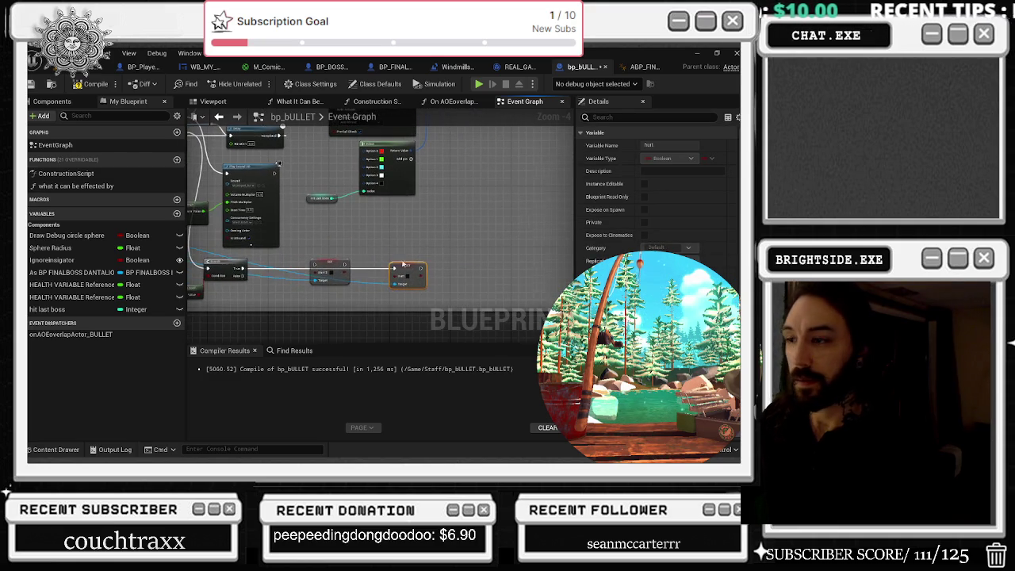
mouse_move(326, 264)
mouse_down()
mouse_move(271, 281)
mouse_move(429, 281)
mouse_up()
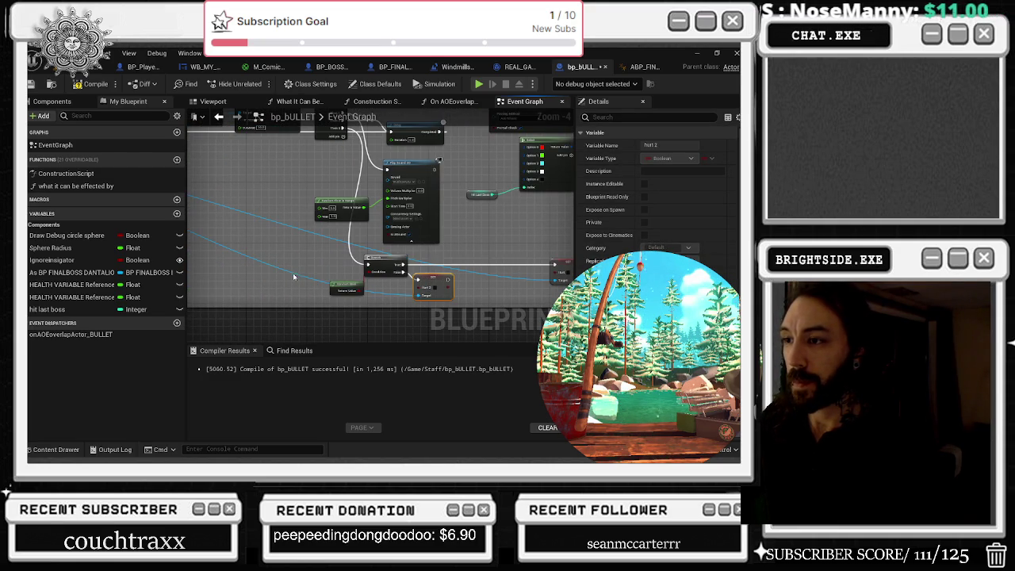
click(324, 240)
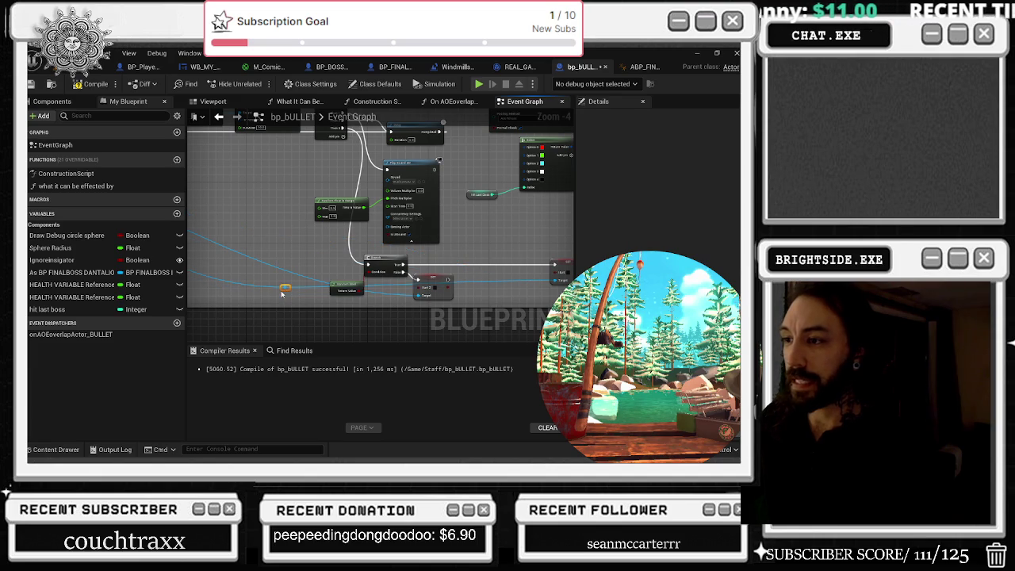
double_click(282, 269)
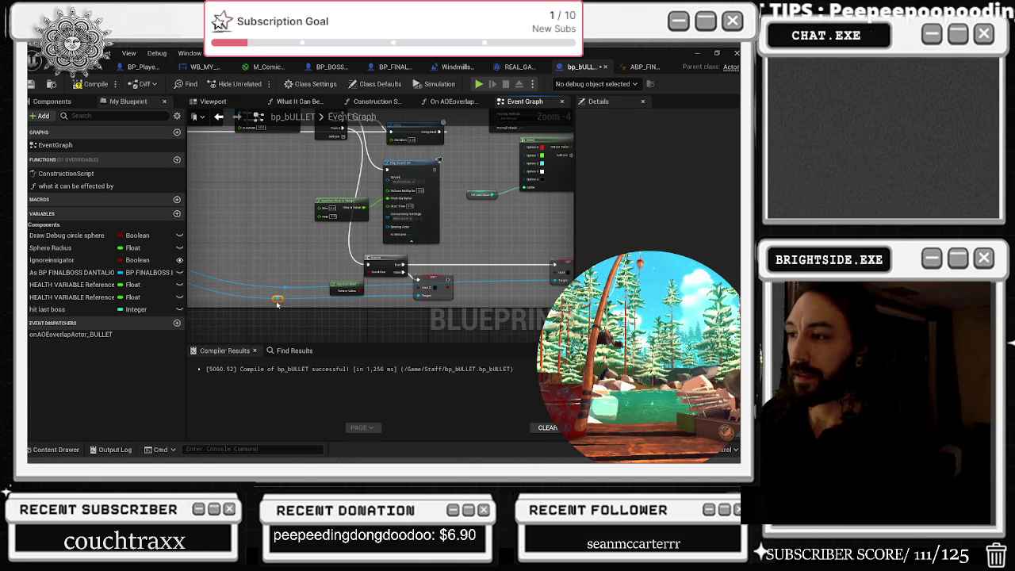
drag(358, 285, 339, 282)
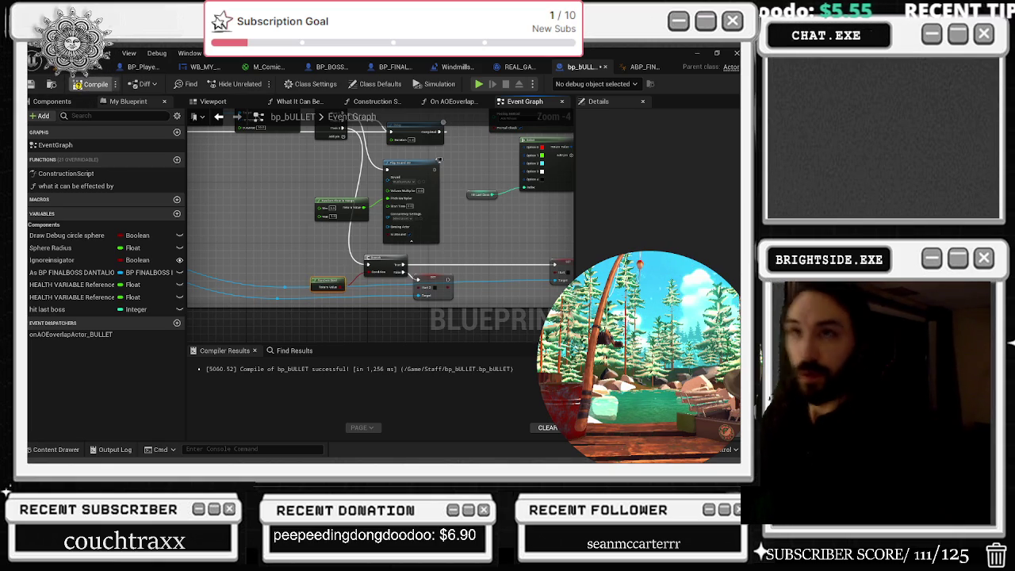
click(89, 84)
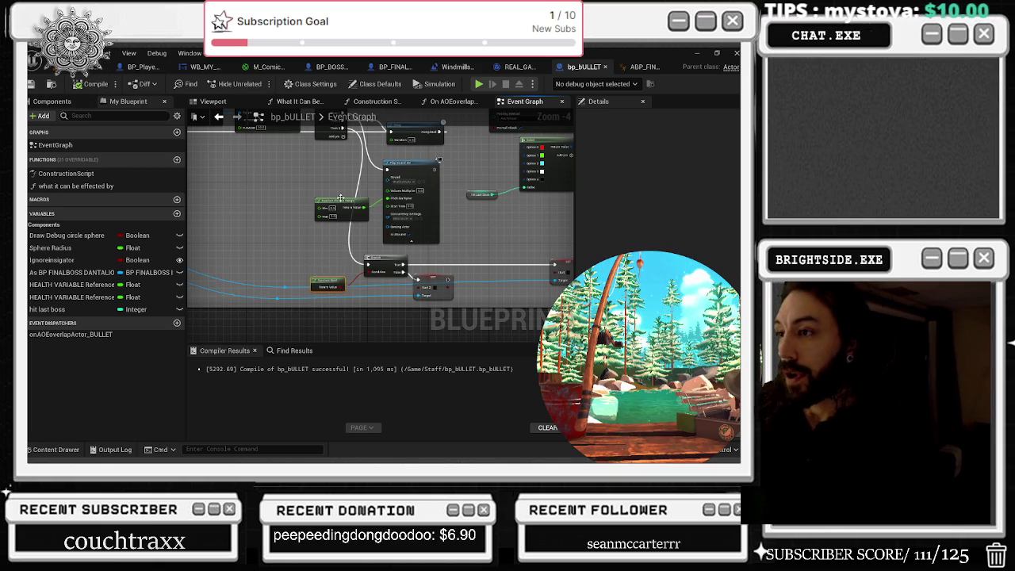
Step: Tidy the Random Float in Range, Play Sound 2D and hurt 2 setter positions
scroll(332, 165, up, 1)
mouse_move(313, 197)
mouse_down()
mouse_move(265, 170)
mouse_move(279, 155)
mouse_up()
drag(382, 150, 369, 155)
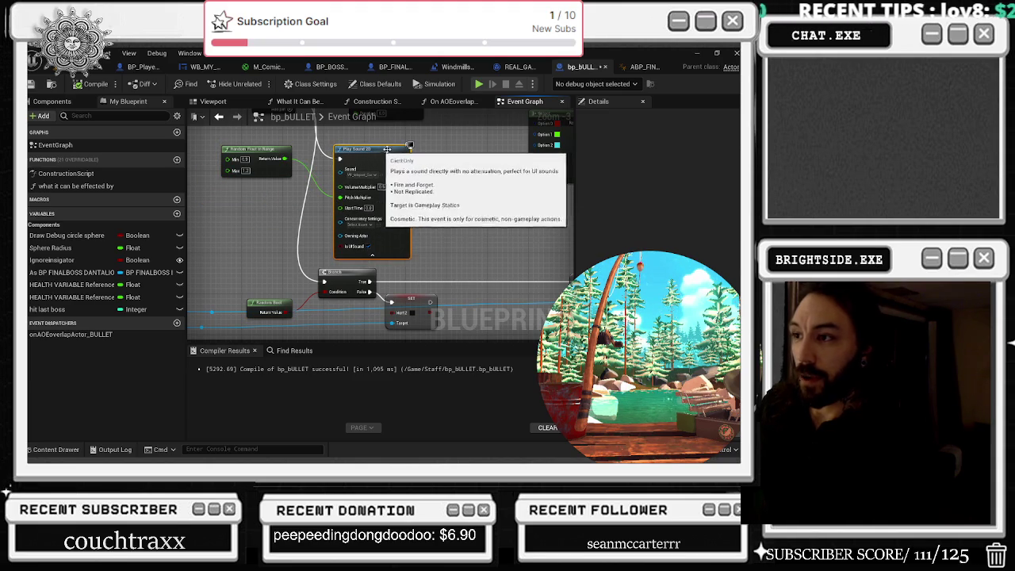
click(408, 306)
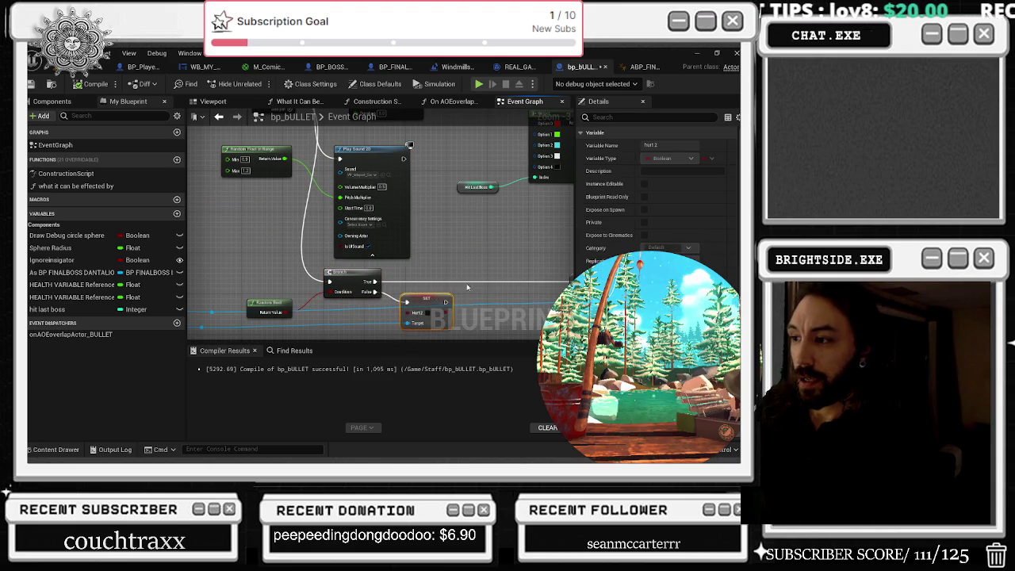
drag(367, 295, 386, 294)
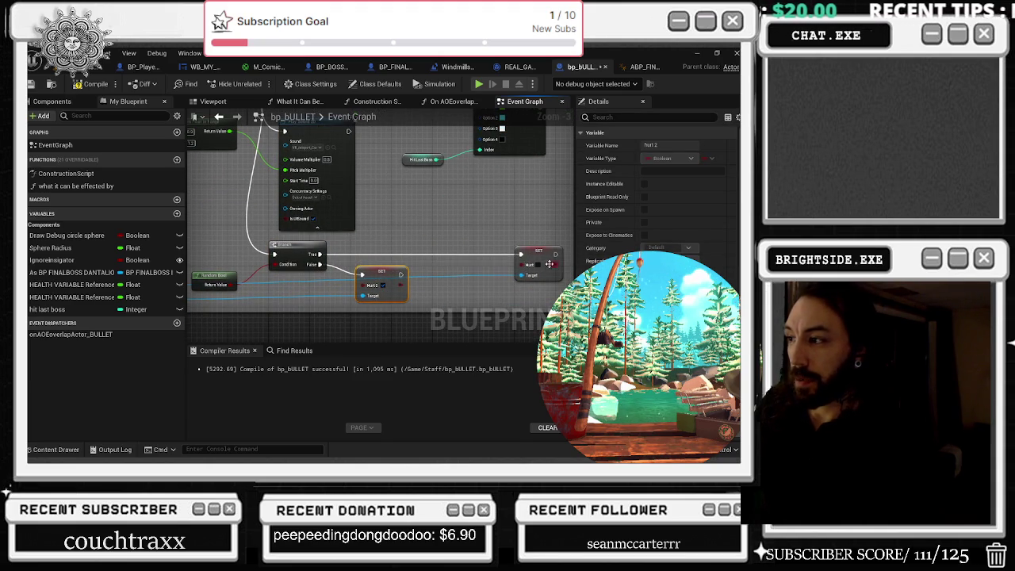
Step: Stack the Hurt and Hurt 2 setters and wire both into a new Delay node
drag(547, 255, 395, 240)
drag(379, 275, 379, 279)
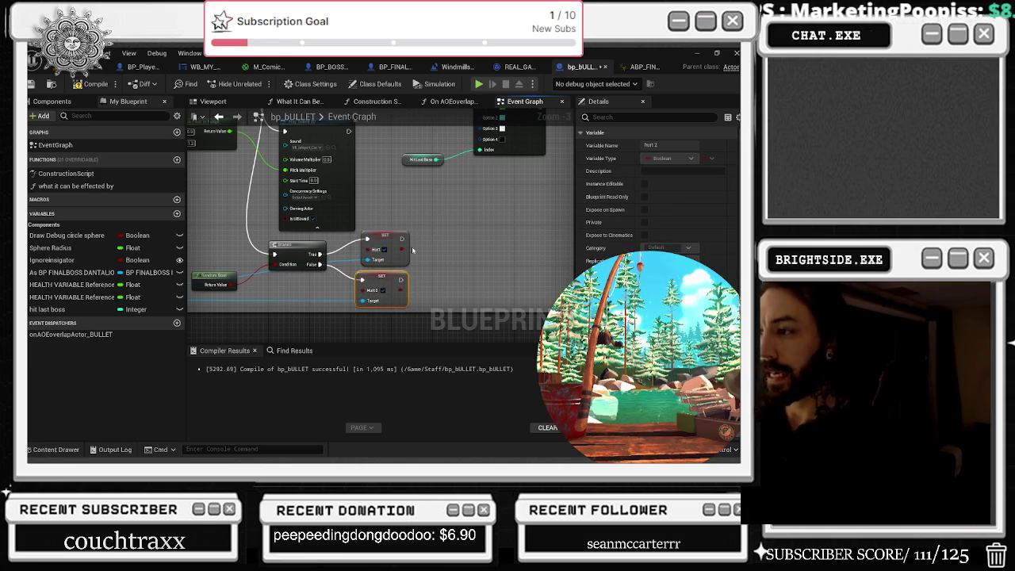
key(ctrl+v)
mouse_move(402, 238)
mouse_down()
mouse_move(417, 256)
mouse_move(403, 285)
mouse_move(420, 260)
mouse_up()
click(385, 289)
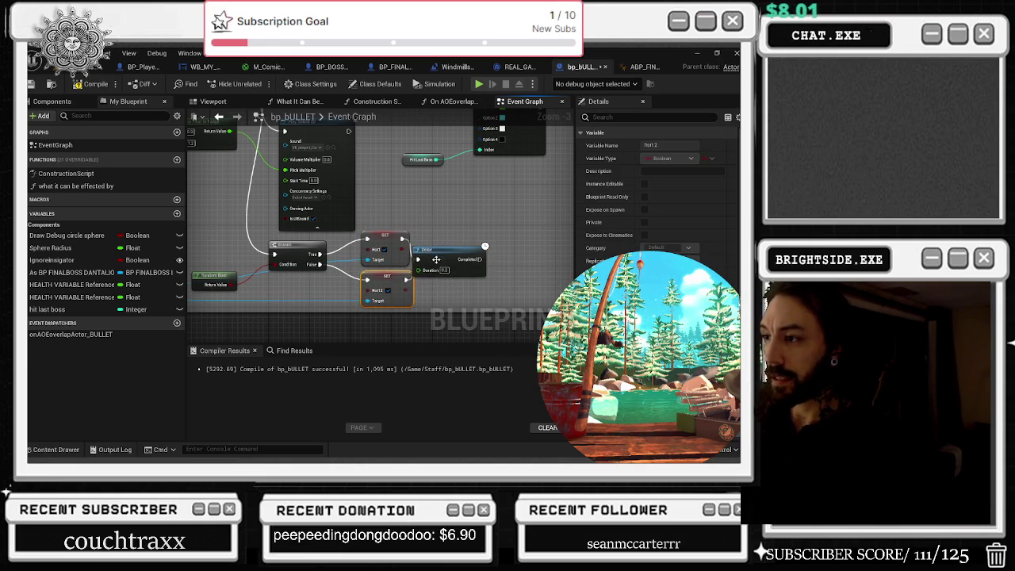
click(442, 265)
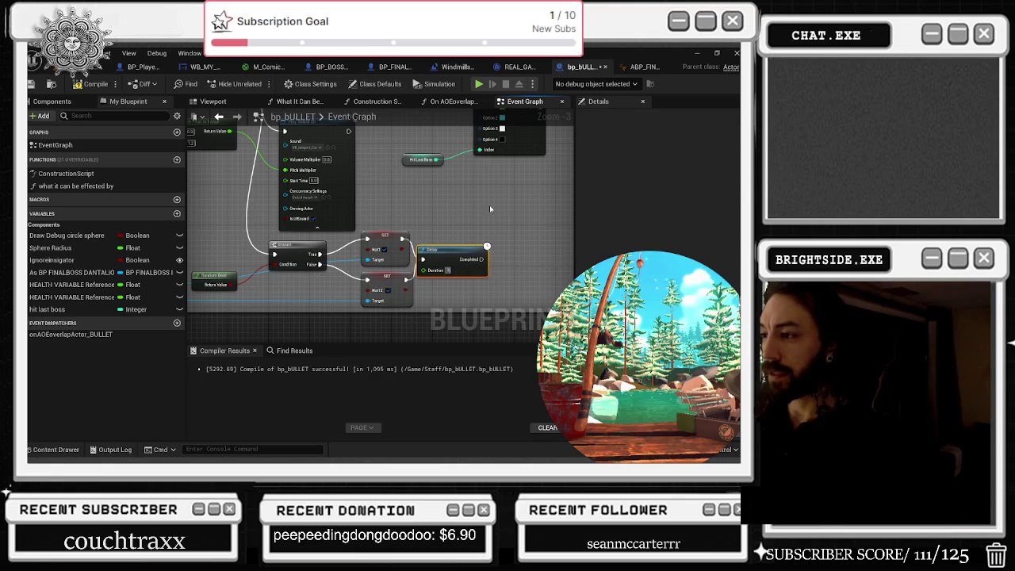
drag(489, 204, 453, 207)
Step: Paste copies of both hurt setters after the Delay with a Self target, then open ABP_FINALBOSS
key(ctrl+c)
key(ctrl+v)
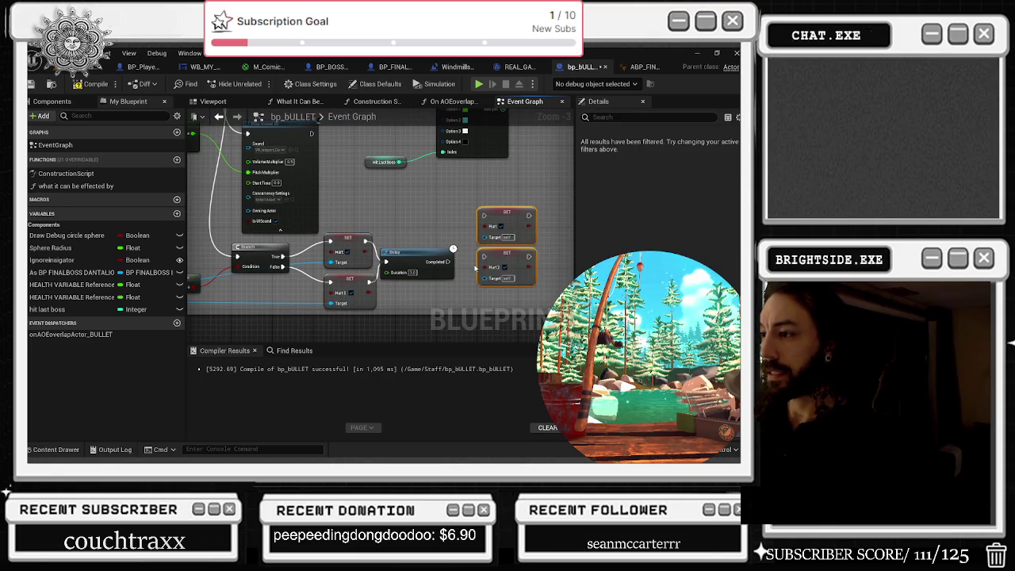
mouse_move(502, 260)
mouse_down()
mouse_move(496, 281)
mouse_move(519, 276)
mouse_move(540, 234)
mouse_up()
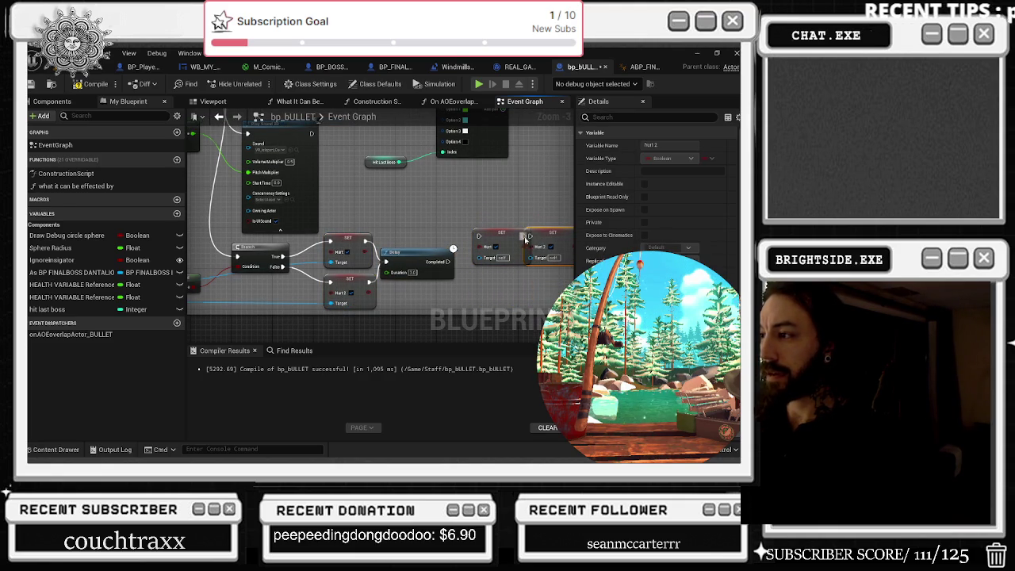
mouse_move(495, 262)
mouse_down()
mouse_move(315, 268)
mouse_move(486, 262)
mouse_move(507, 249)
mouse_move(539, 263)
mouse_move(537, 272)
mouse_up()
click(348, 302)
click(485, 275)
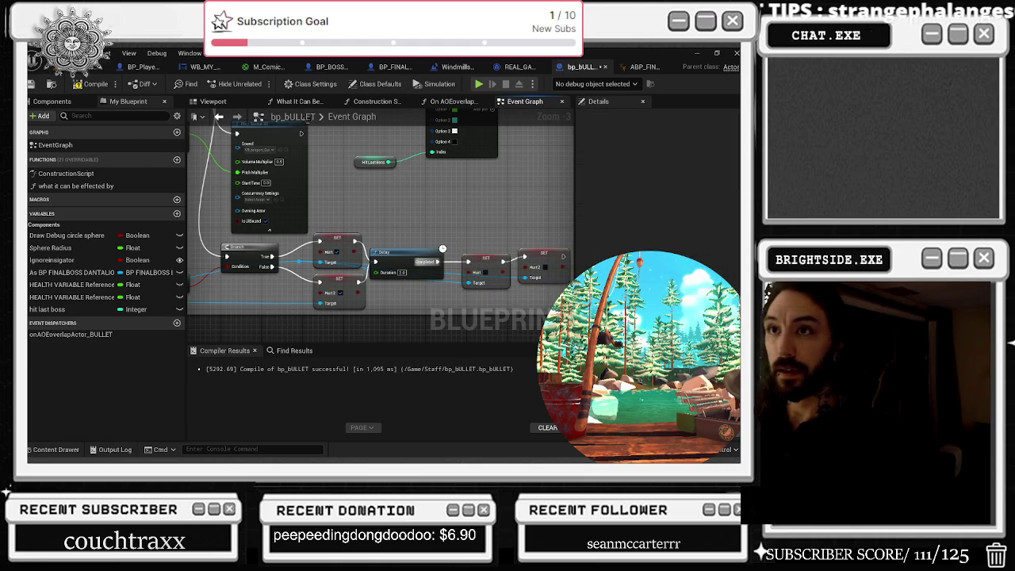
click(99, 68)
click(687, 67)
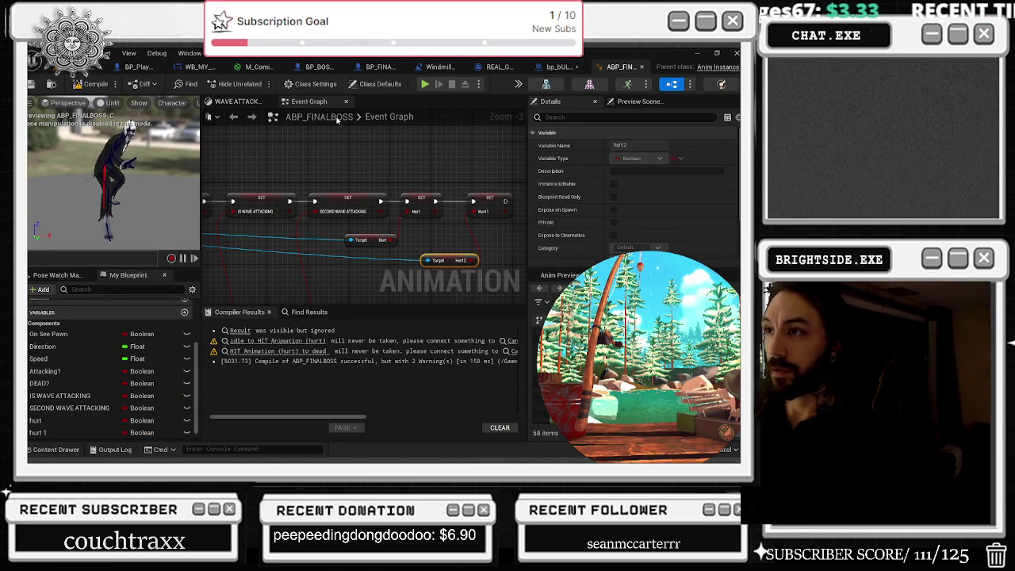
Step: In FULL STATE MACHINE, rearrange the wave attack, WAVE ATTACK SECOND and RUNNIGN states
click(397, 119)
scroll(442, 270, down, 3)
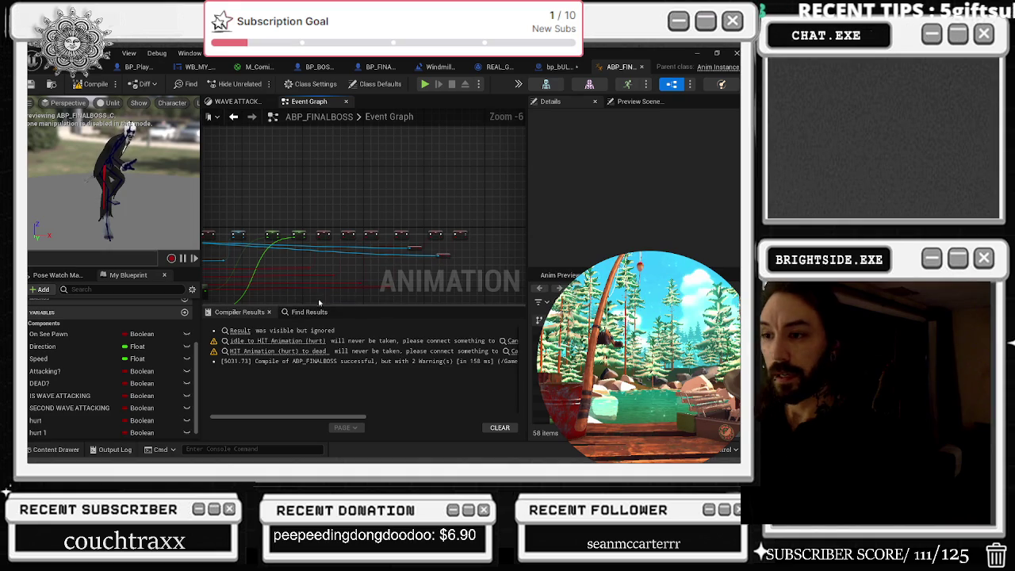
click(310, 312)
click(230, 311)
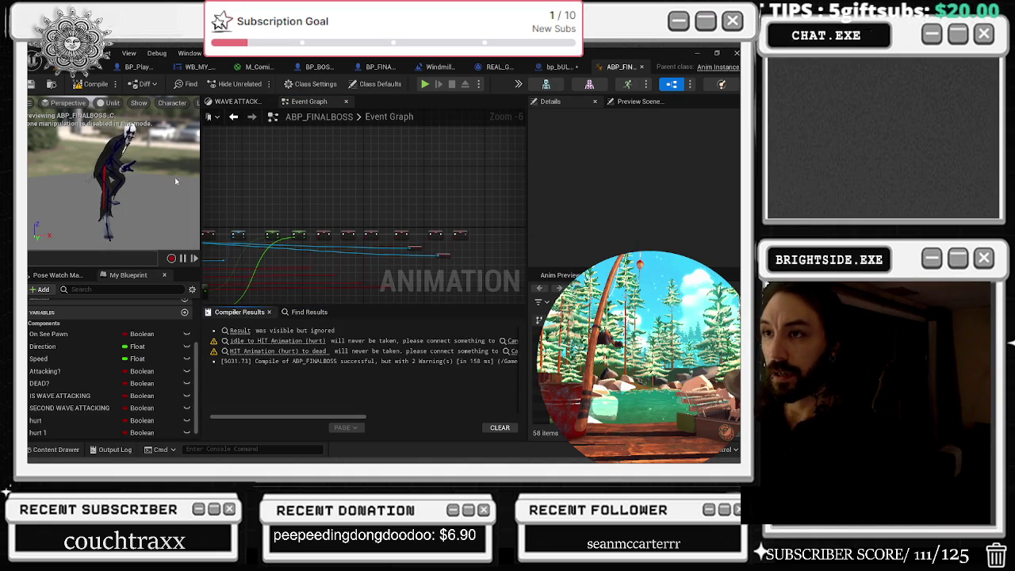
click(251, 102)
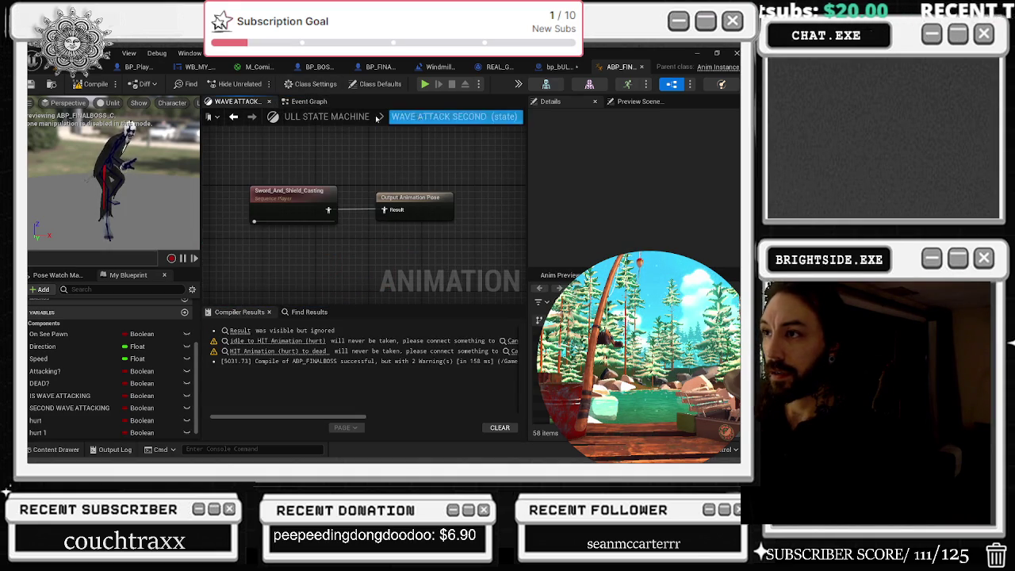
click(326, 117)
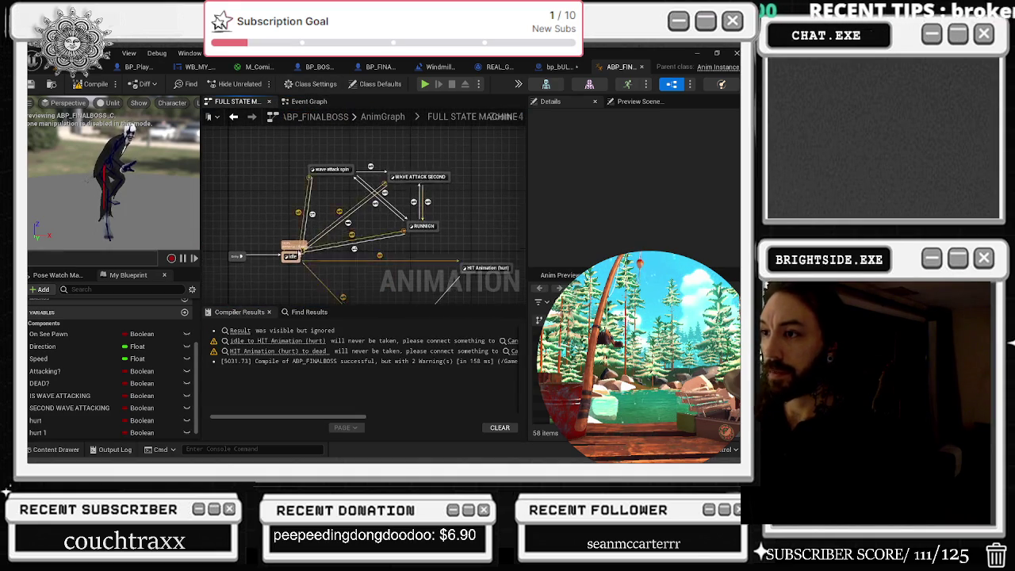
mouse_move(333, 169)
mouse_down()
mouse_move(341, 238)
mouse_move(303, 169)
mouse_up()
drag(428, 179, 432, 173)
click(433, 226)
drag(433, 229, 429, 246)
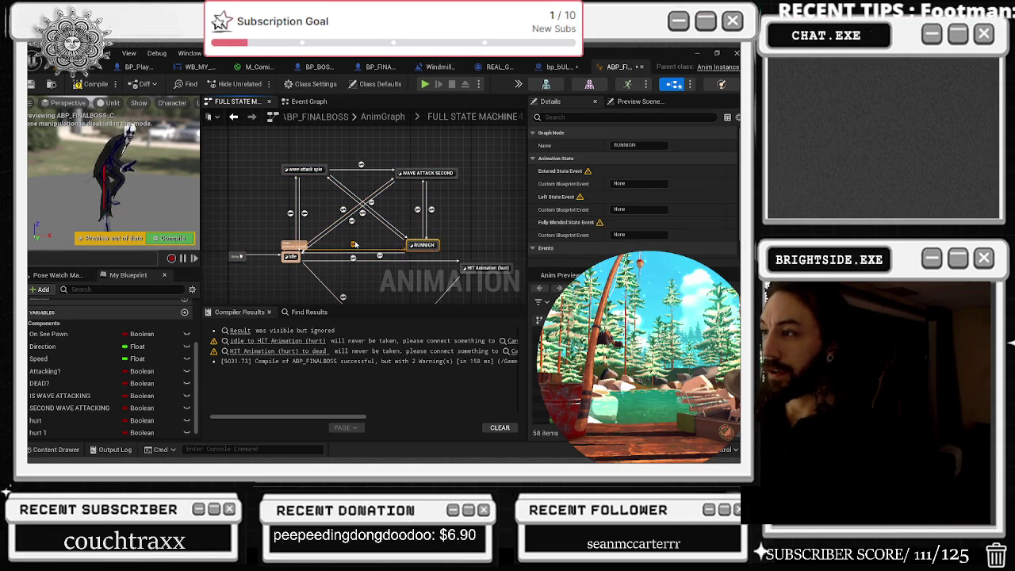
Step: Set the idle-to-RUNNIGN transition's Blend Settings Duration to 2.0
click(352, 244)
scroll(364, 253, up, 2)
scroll(688, 222, down, 4)
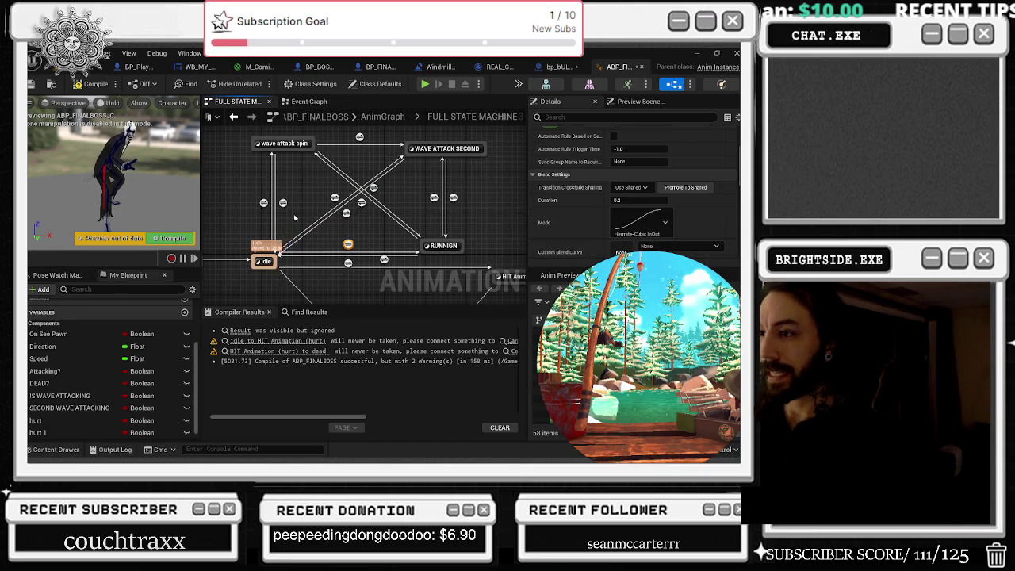
click(638, 200)
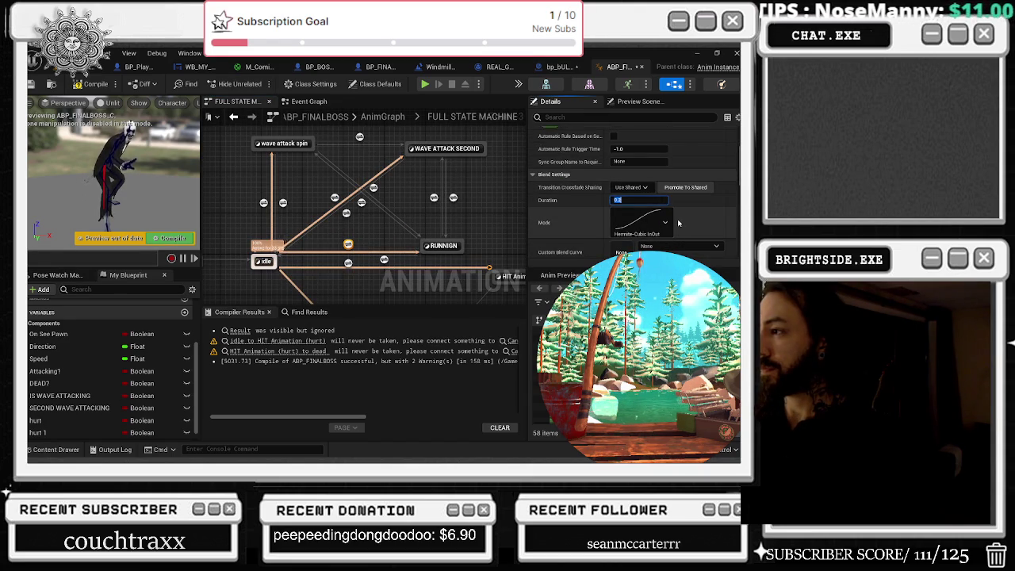
text(2)
key(Return)
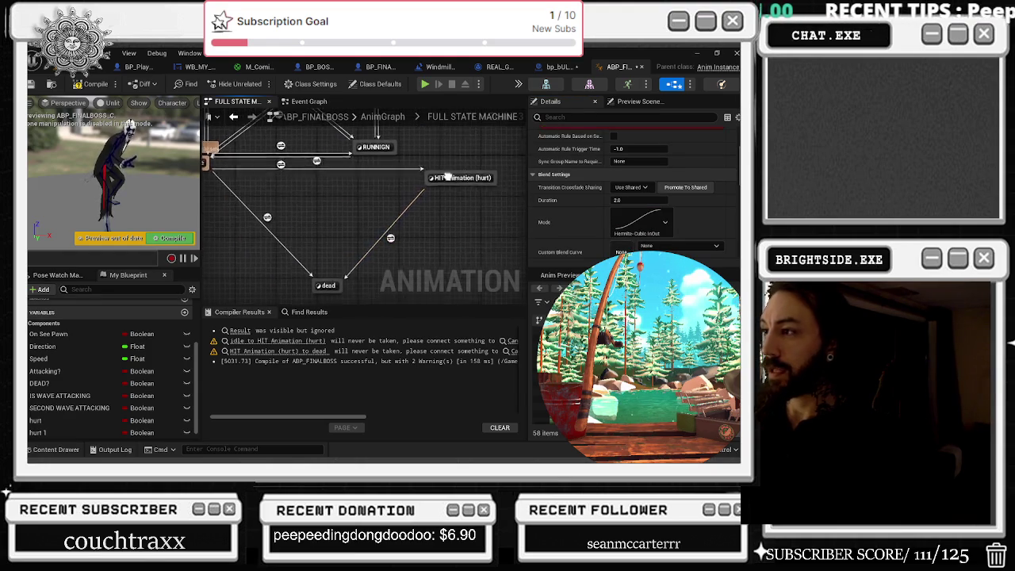
Step: Make the idle-to-HIT Animation (hurt) transition rule use the hurt variable
double_click(291, 174)
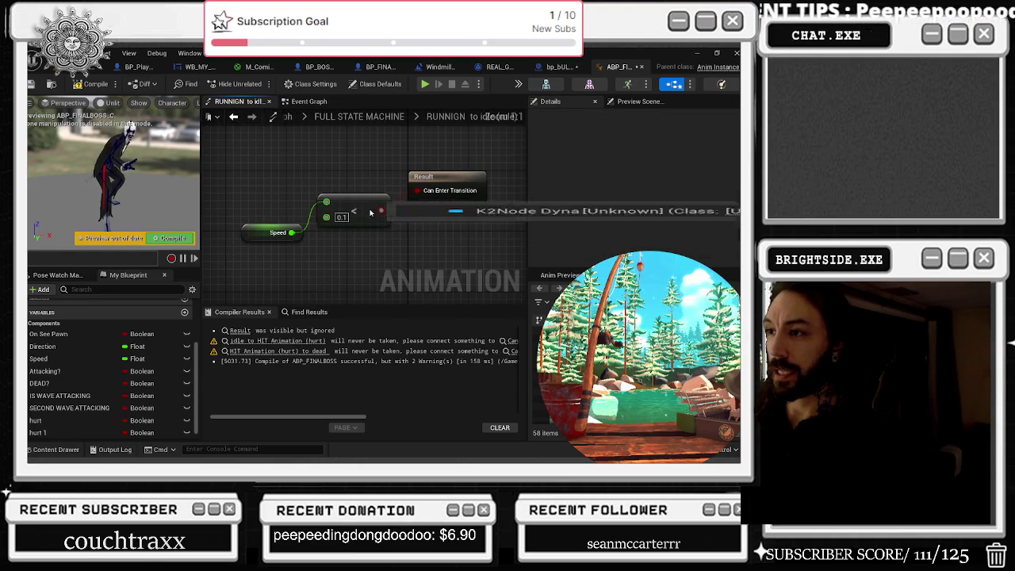
click(233, 117)
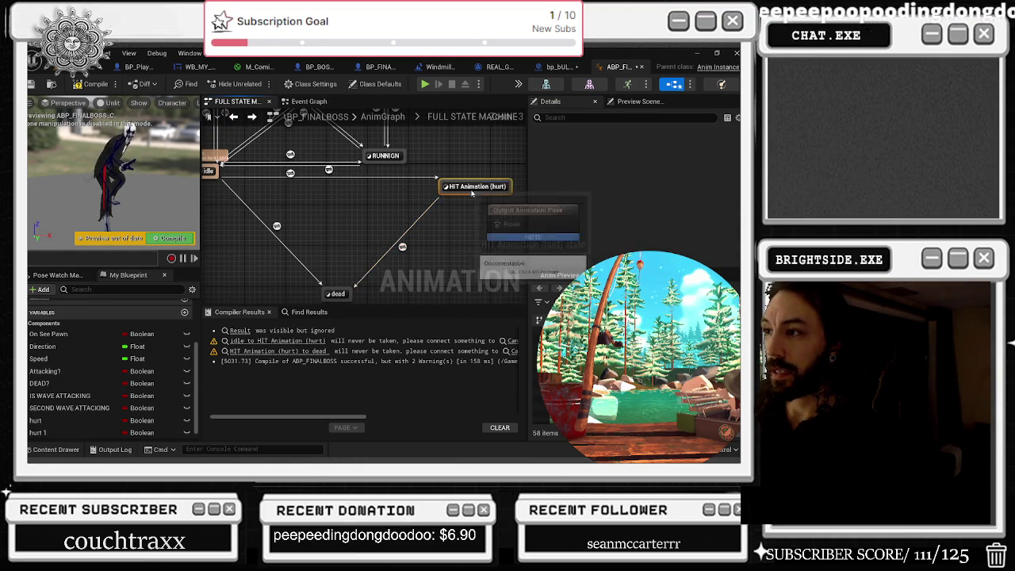
drag(470, 187, 465, 201)
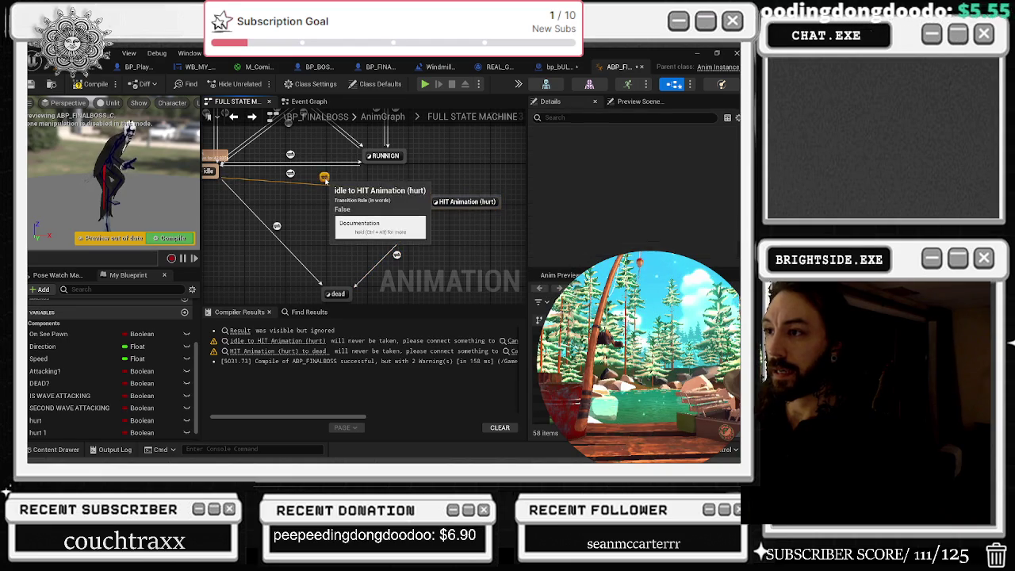
double_click(324, 178)
scroll(48, 424, down, 1)
mouse_move(36, 408)
mouse_down()
mouse_move(311, 189)
mouse_move(389, 219)
mouse_move(380, 206)
mouse_up()
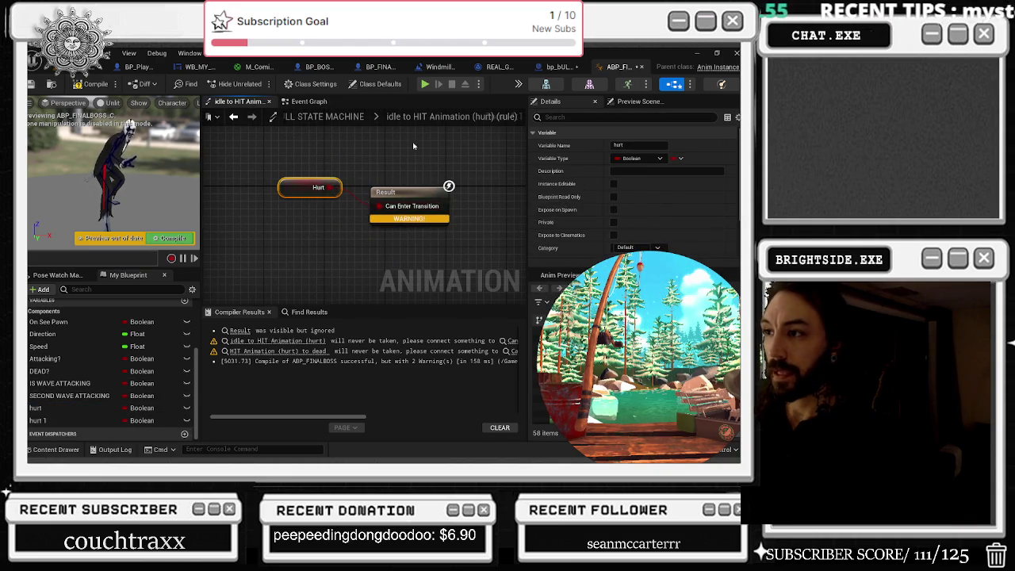
click(233, 116)
Step: Duplicate HIT Animation (hurt) as HIT Animation (hurt)_1 and place it to the left
drag(478, 211, 489, 200)
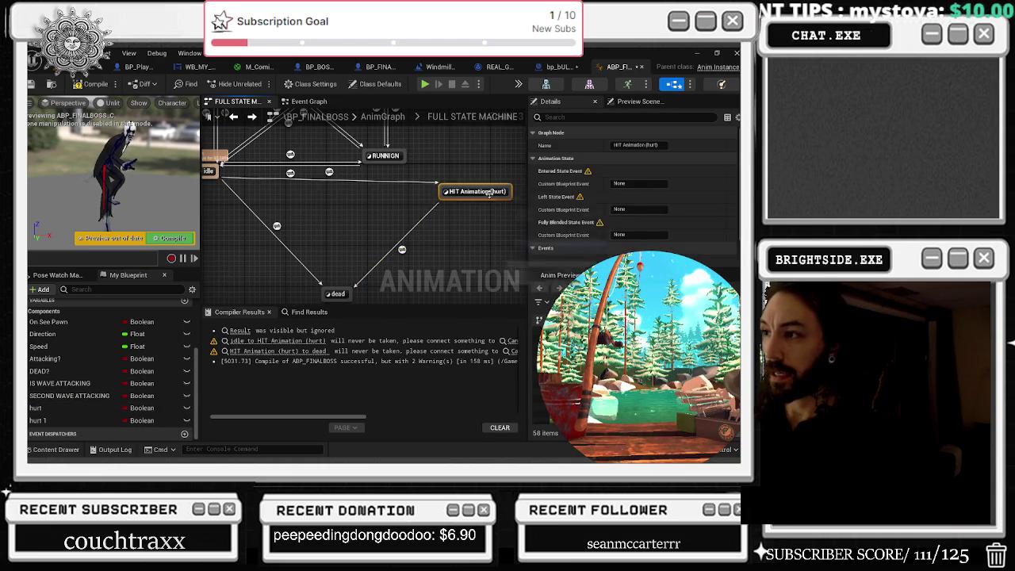
click(475, 190)
key(ctrl+c)
key(ctrl+v)
drag(397, 207, 228, 227)
click(294, 200)
drag(294, 200, 435, 214)
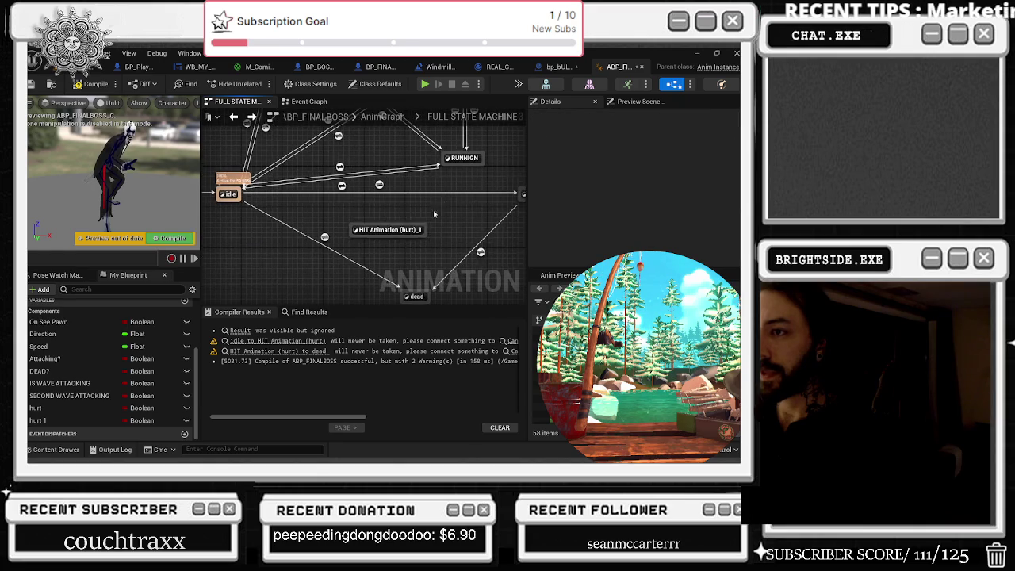
Step: Add an idle-to-HIT Animation (hurt)_1 transition whose rule is hurt 1
click(396, 229)
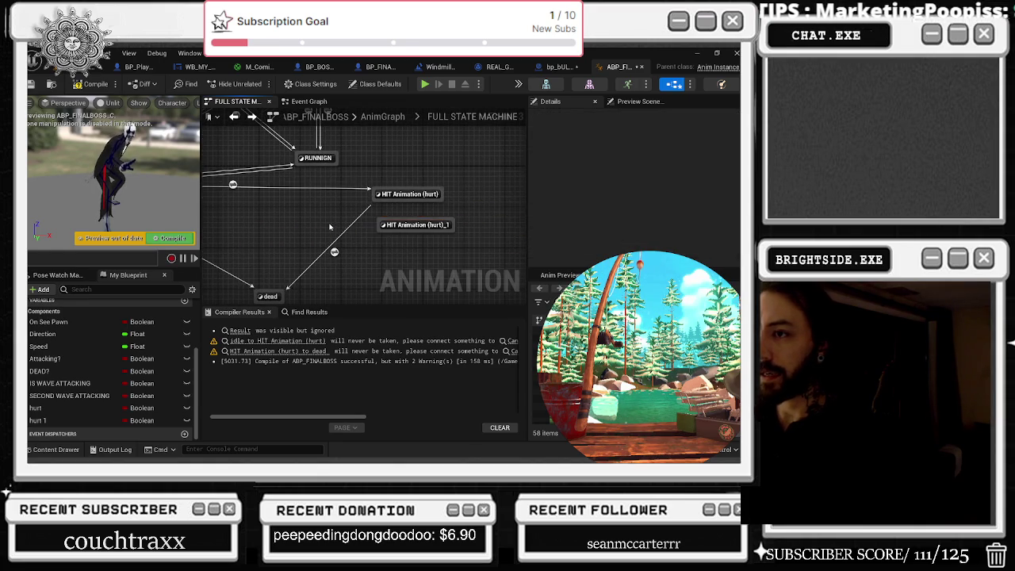
key(Delete)
mouse_move(253, 200)
mouse_down()
mouse_move(507, 202)
mouse_move(333, 238)
mouse_move(296, 230)
mouse_up()
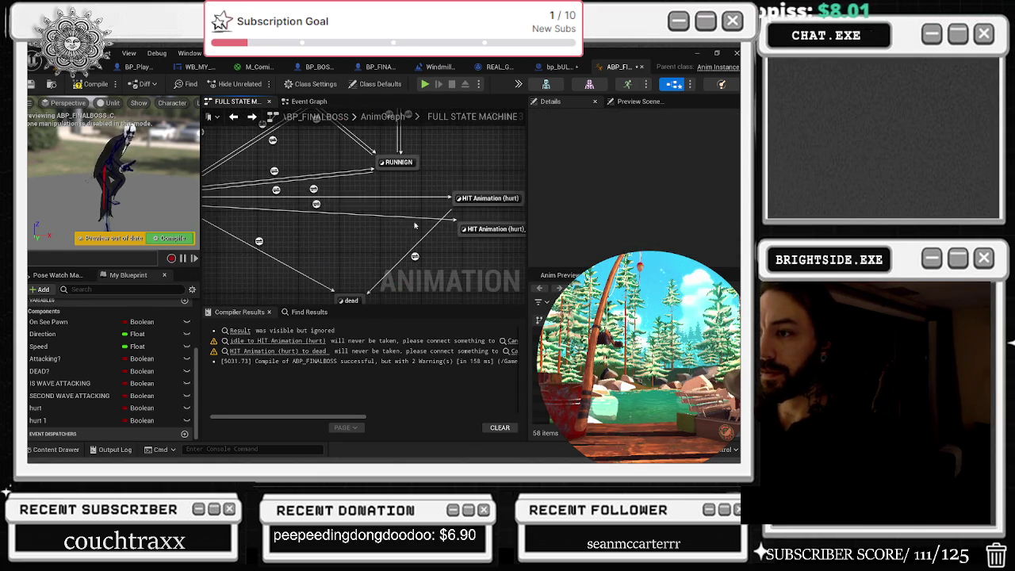
double_click(323, 207)
click(38, 421)
mouse_move(38, 421)
mouse_down()
mouse_move(270, 229)
mouse_move(381, 227)
mouse_move(334, 210)
mouse_up()
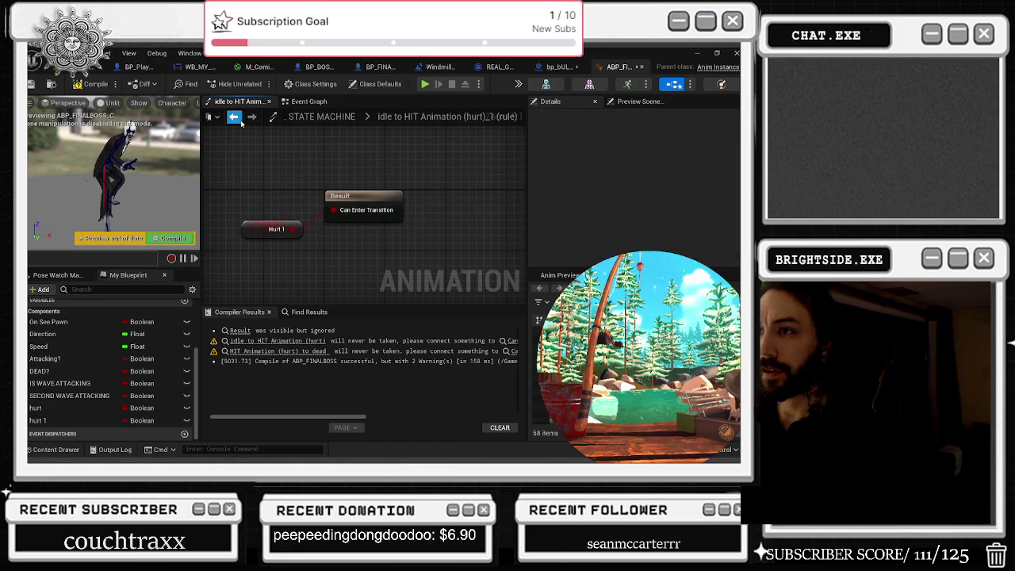
click(234, 117)
Step: Create a transition from HIT Animation (hurt)_1 to the dead state
drag(449, 226, 367, 272)
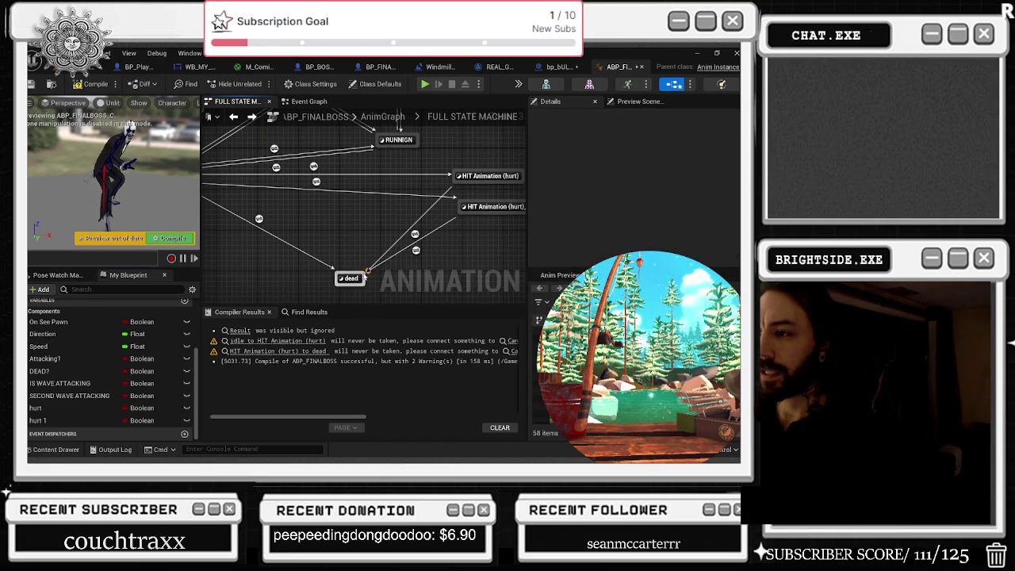
click(414, 251)
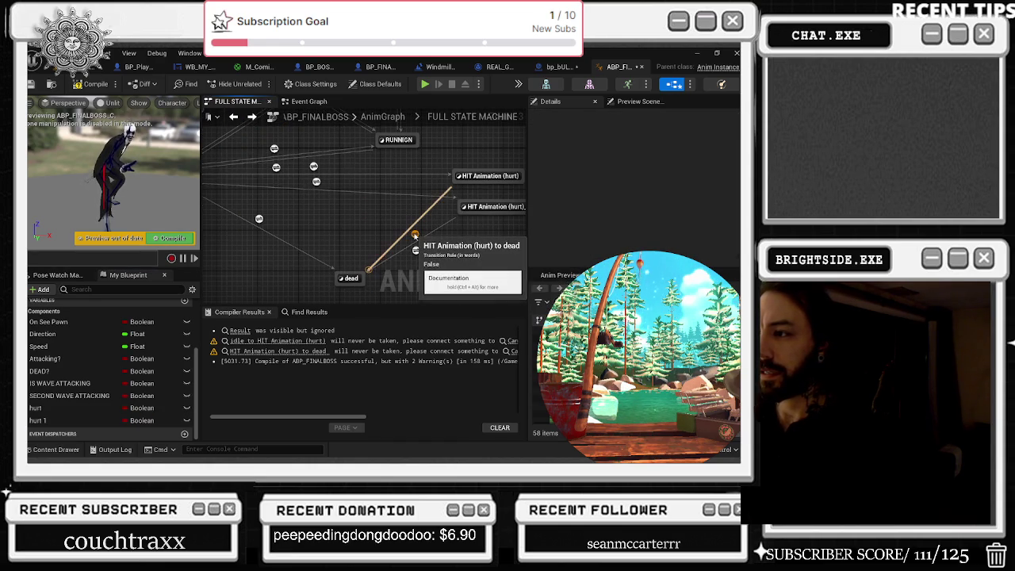
right_click(467, 174)
click(426, 237)
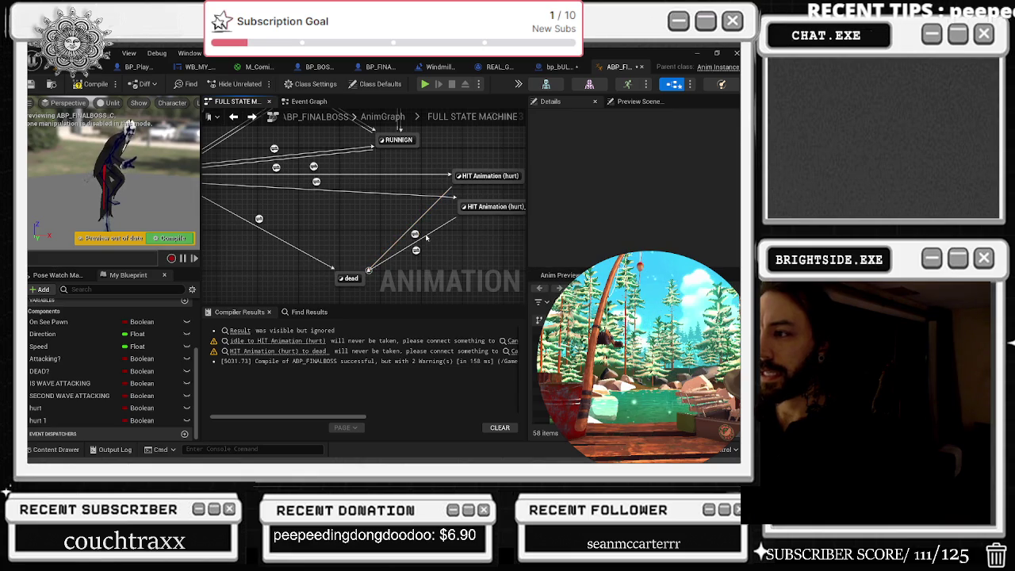
Step: Inspect the dead state and the existing idle-to-dead transition rule
double_click(353, 279)
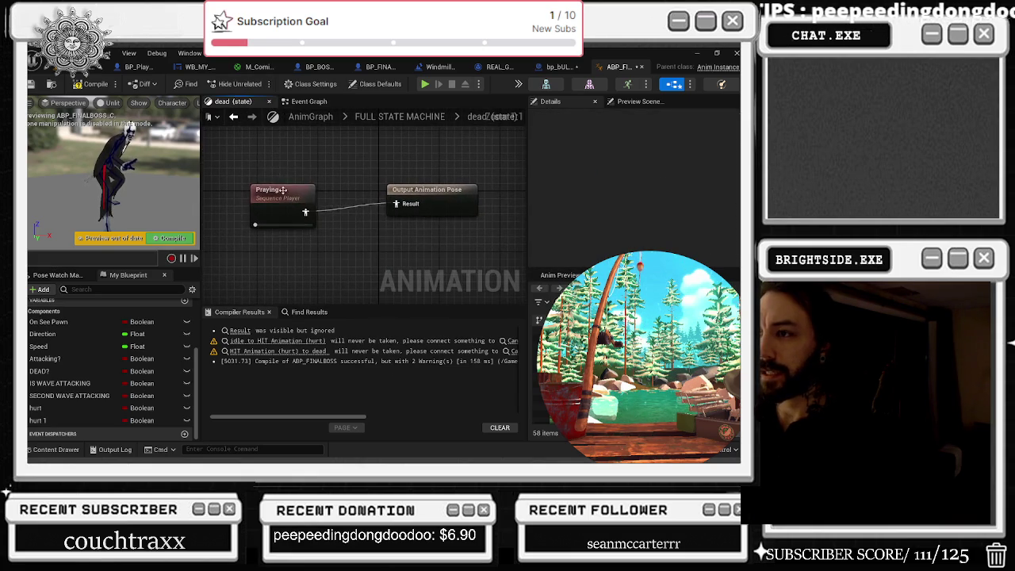
click(233, 117)
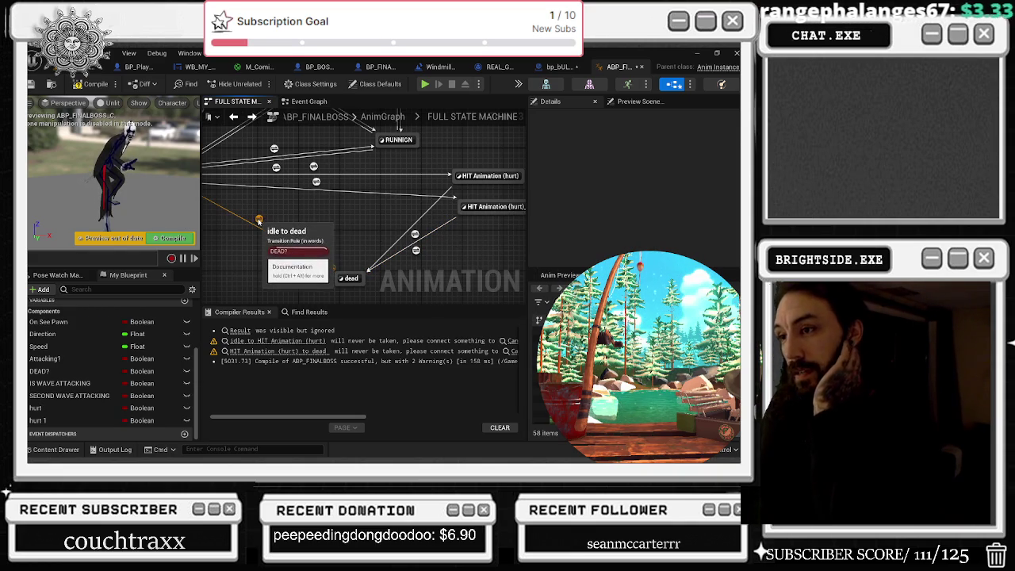
double_click(259, 220)
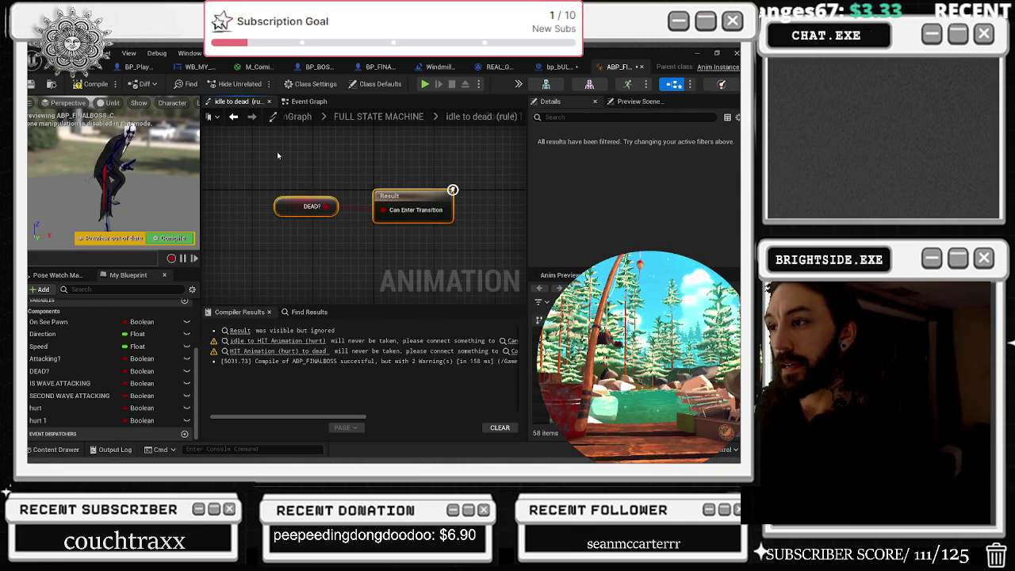
key(alt+Left)
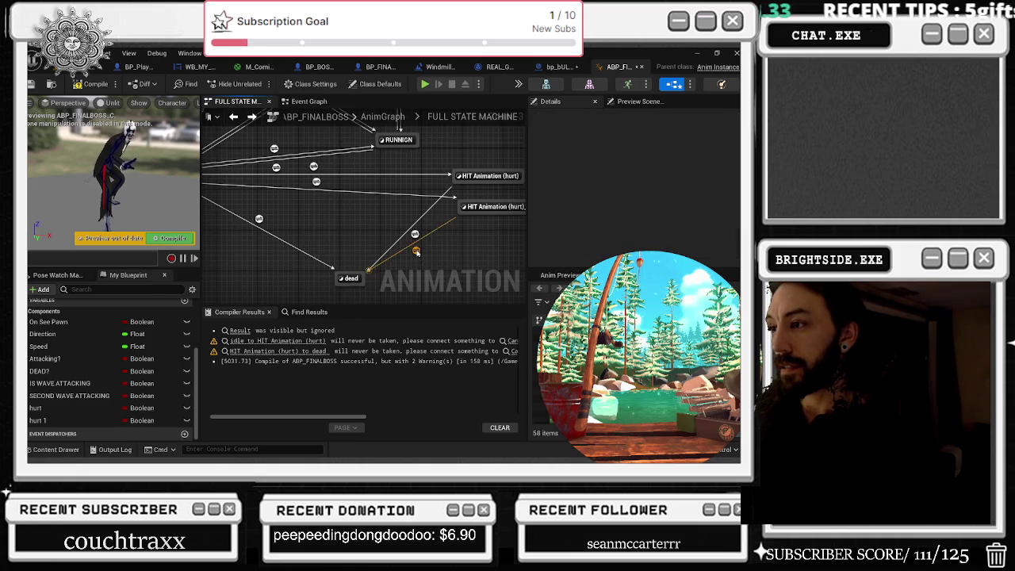
Step: Make DEAD? the rule for both hit-to-dead transitions
double_click(416, 252)
mouse_move(40, 371)
mouse_down()
mouse_move(279, 214)
mouse_move(349, 213)
mouse_up()
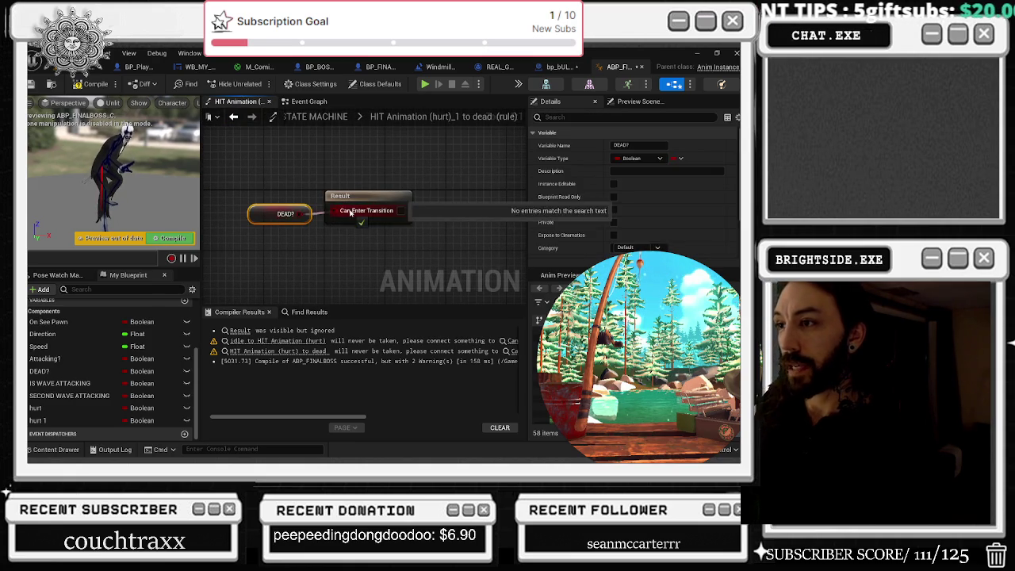
key(alt+Left)
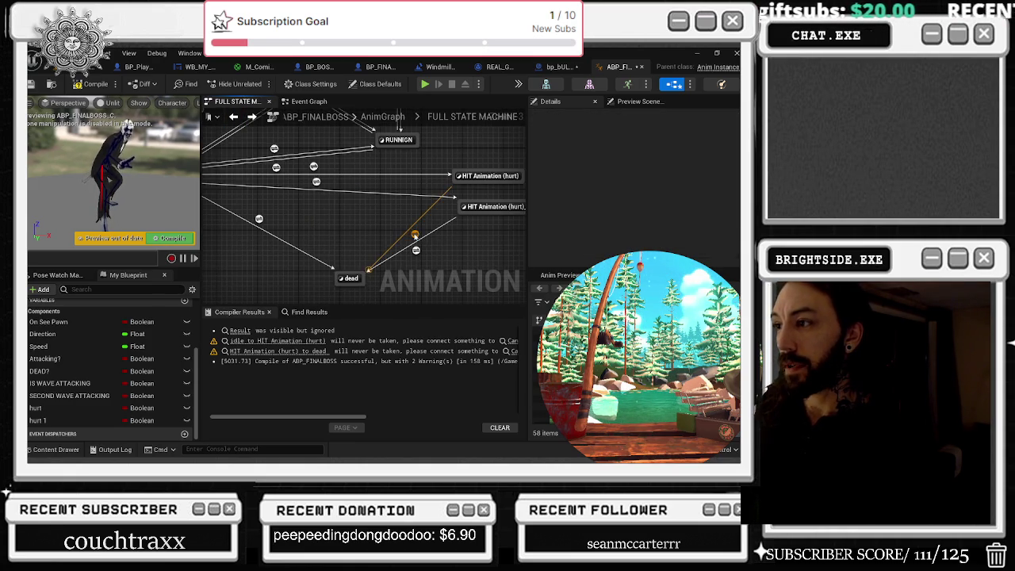
double_click(414, 236)
drag(40, 371, 331, 208)
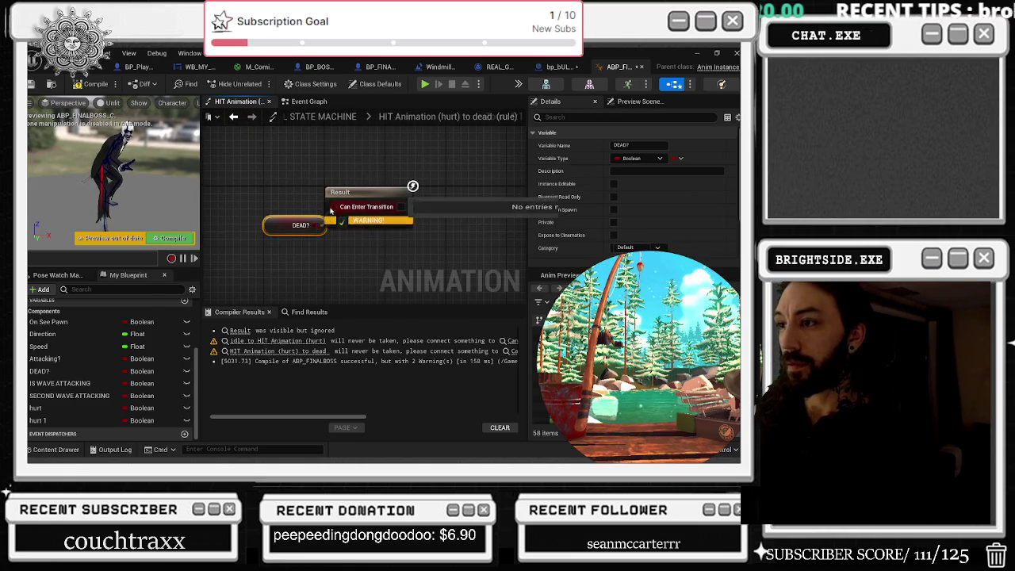
key(alt+Left)
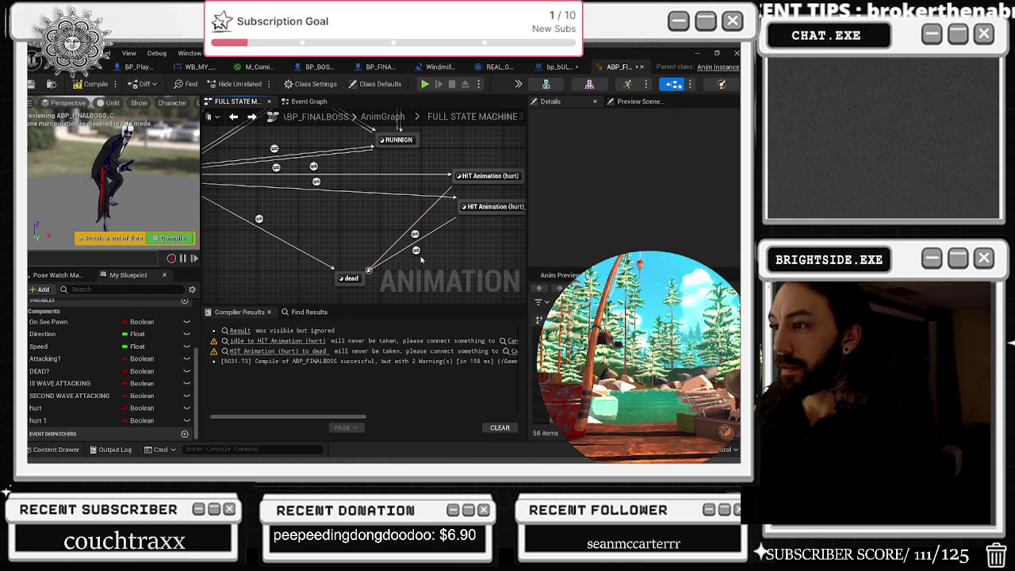
Step: Link HIT Animation (hurt) to HIT Animation (hurt)_1 on hurt 1, then start a transition back to idle
drag(498, 175, 438, 176)
drag(491, 206, 465, 225)
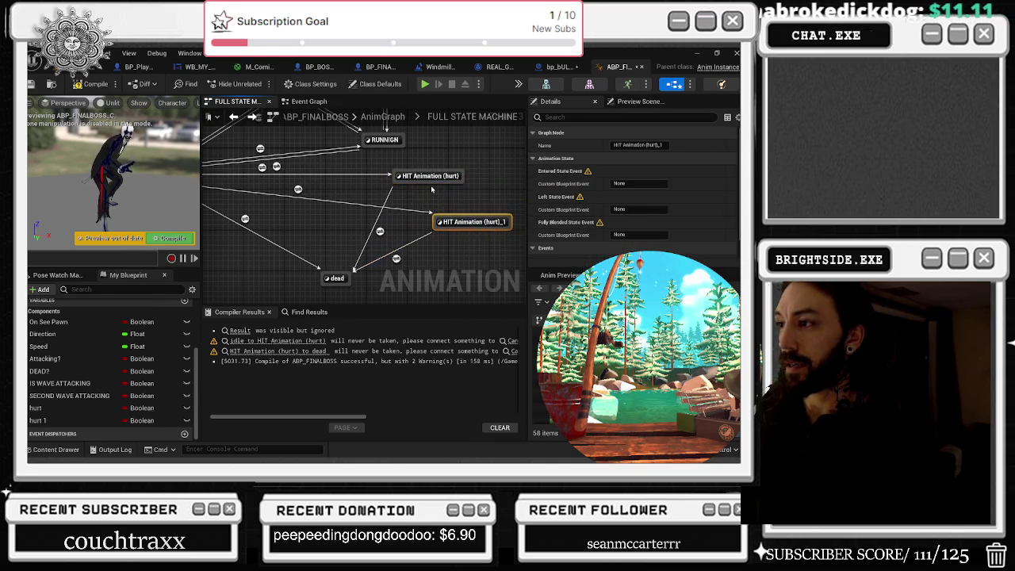
mouse_move(433, 186)
mouse_down()
mouse_move(438, 219)
mouse_move(464, 222)
mouse_up()
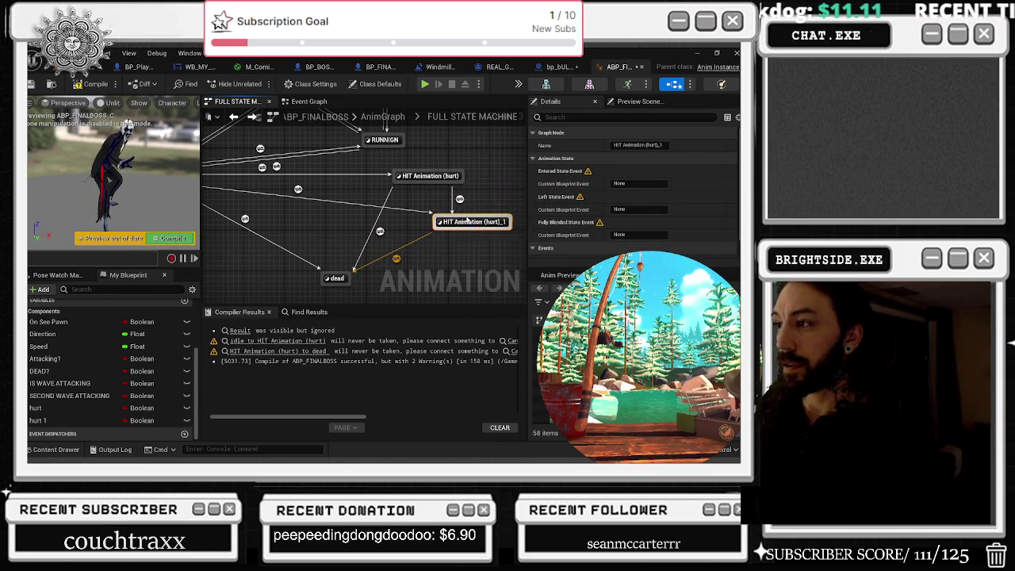
click(460, 199)
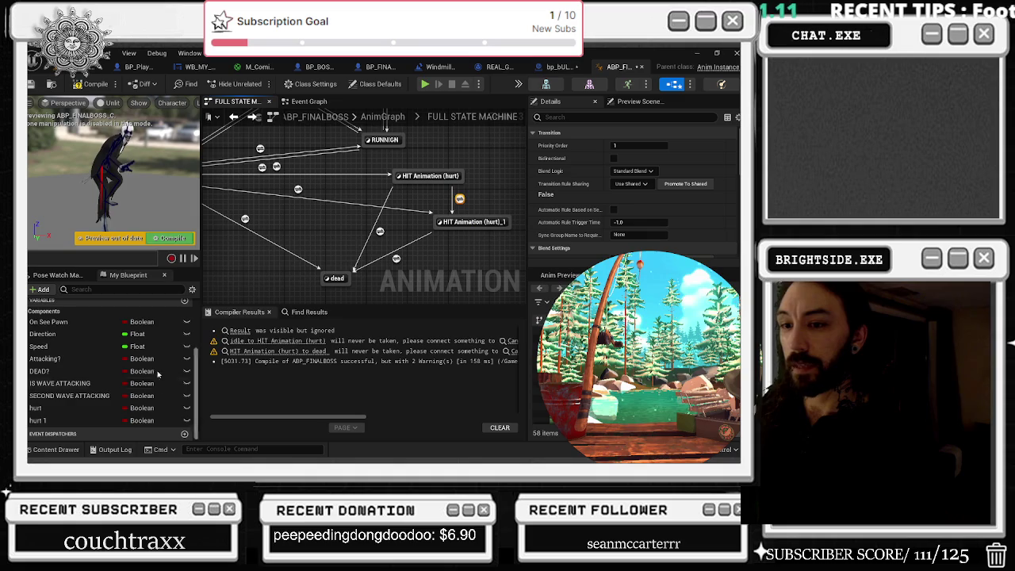
double_click(460, 199)
click(37, 420)
drag(256, 218, 400, 210)
click(233, 116)
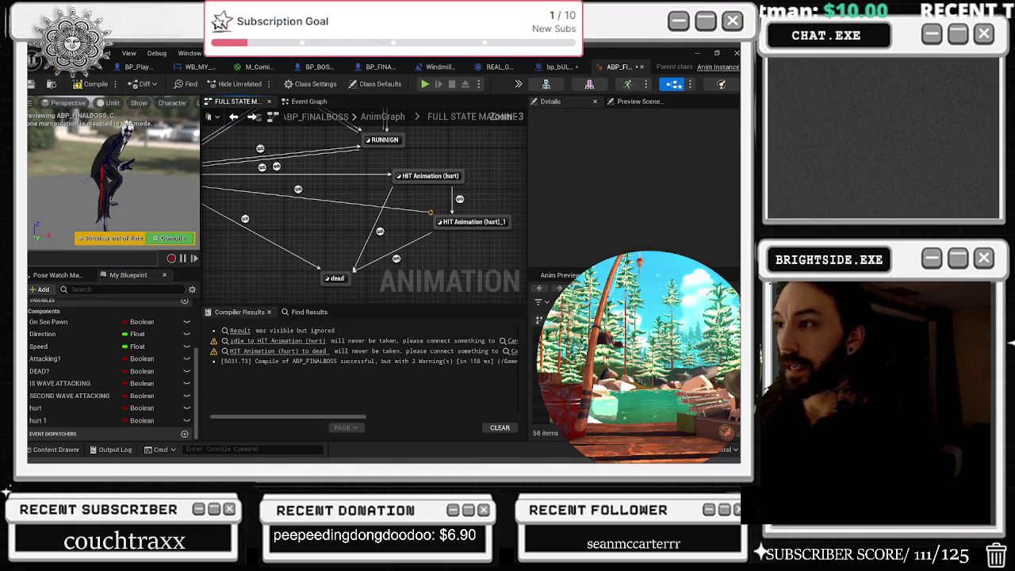
scroll(482, 223, down, 3)
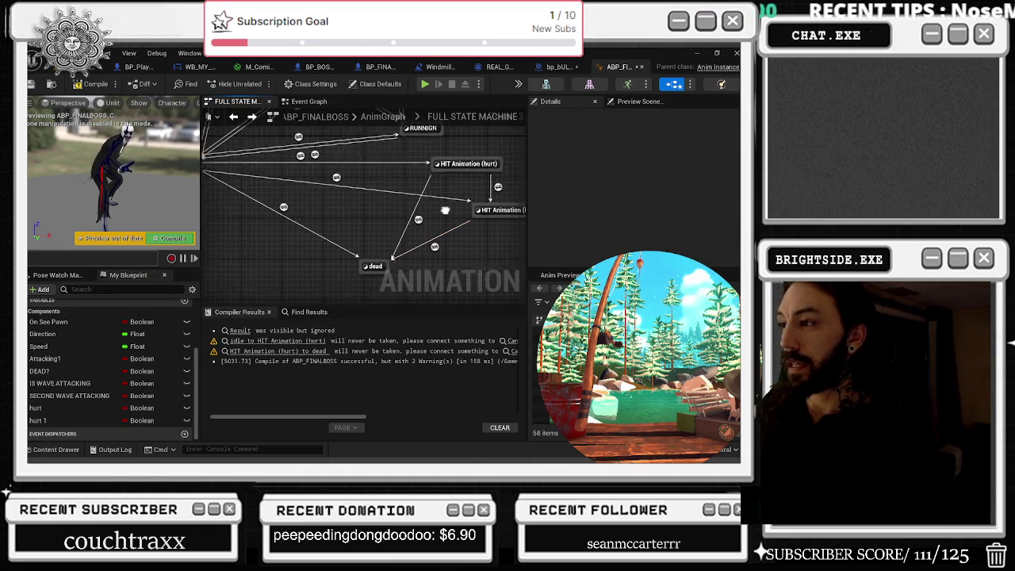
drag(477, 208, 270, 172)
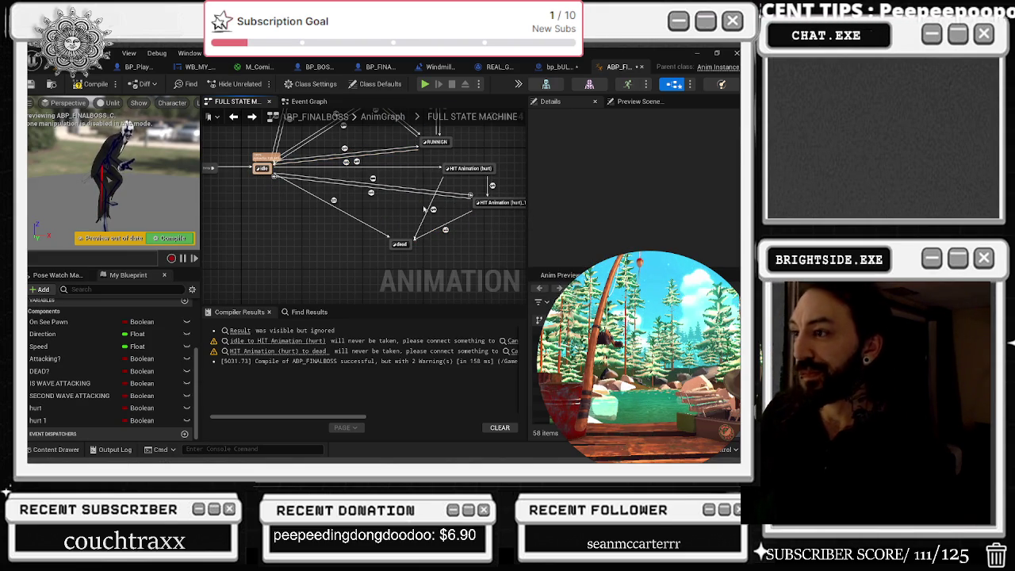
Step: Make the HIT Animation (hurt)_1 to idle rule a NOT of the hurt 1 variable
double_click(371, 196)
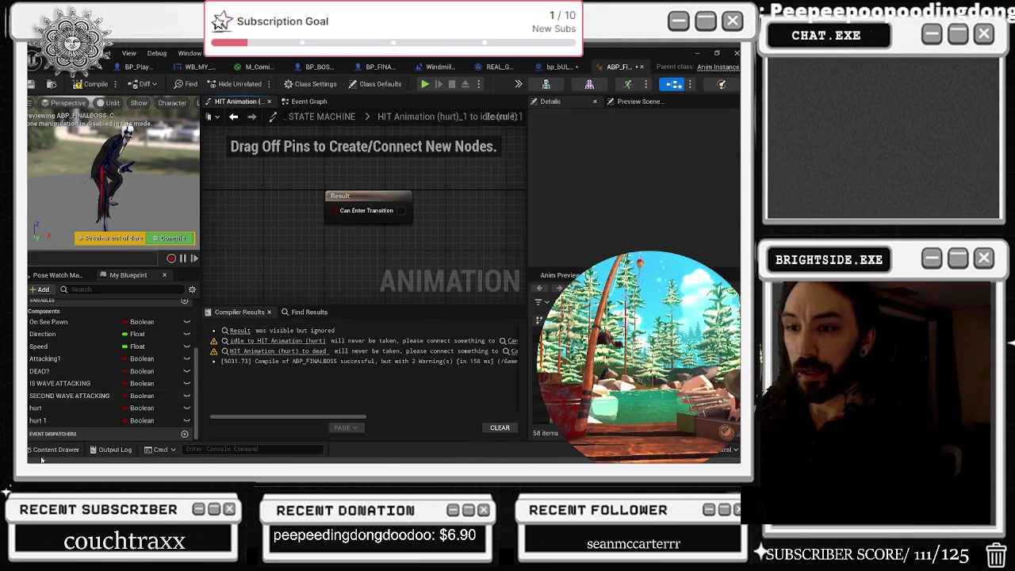
mouse_move(45, 420)
mouse_down()
mouse_move(208, 270)
mouse_move(289, 257)
mouse_up()
text(not boo)
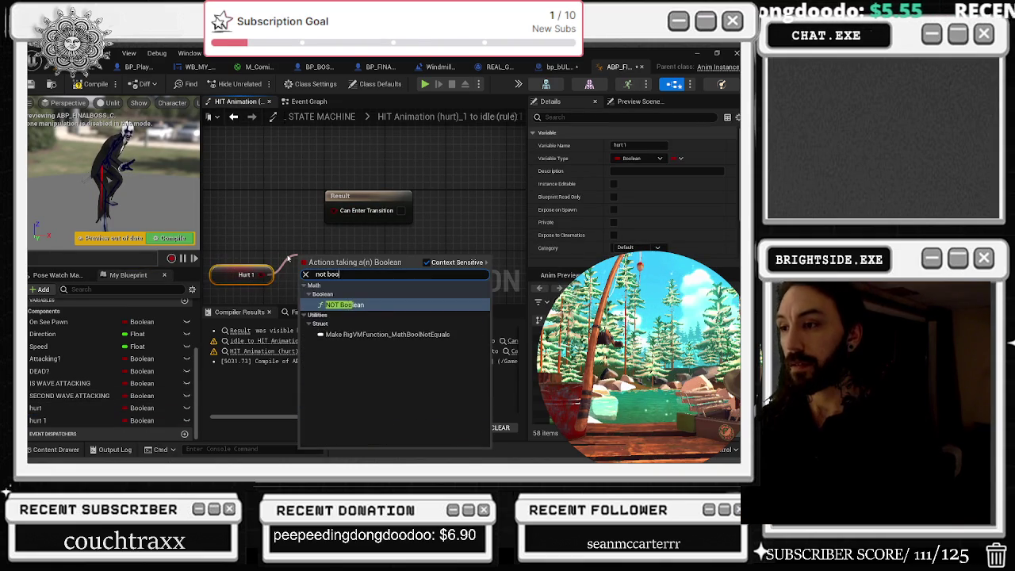
key(Return)
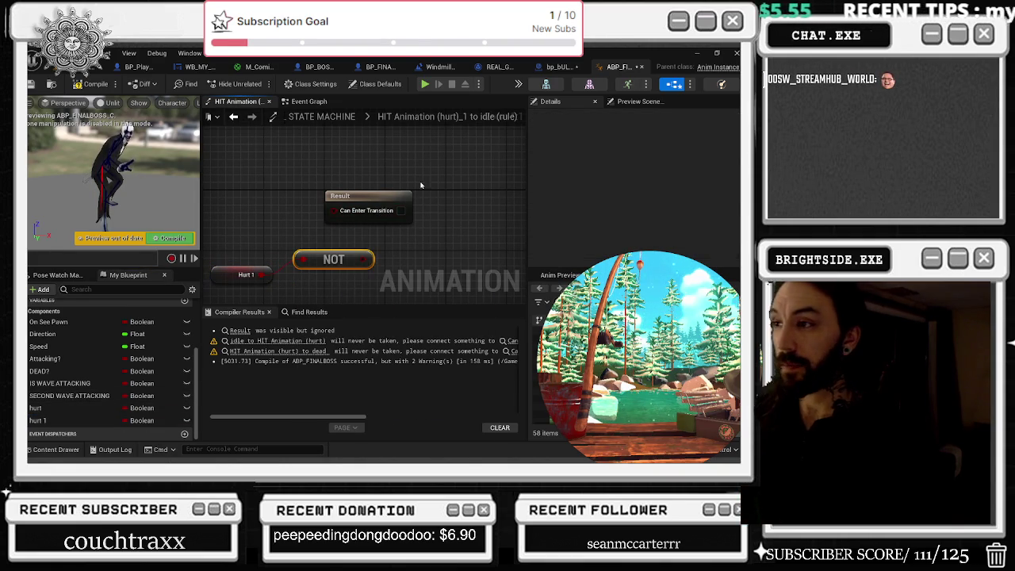
drag(355, 191, 377, 192)
click(239, 151)
click(233, 116)
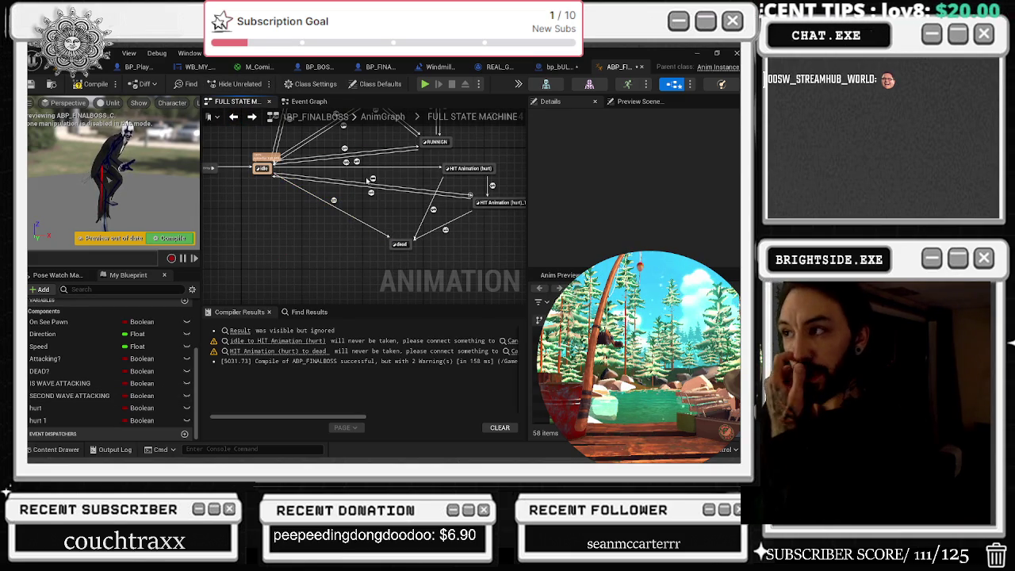
Step: Add a transition from HIT Animation (hurt) back to idle
mouse_move(441, 169)
mouse_down()
mouse_move(261, 167)
mouse_move(238, 183)
mouse_move(271, 176)
mouse_up()
scroll(372, 173, up, 3)
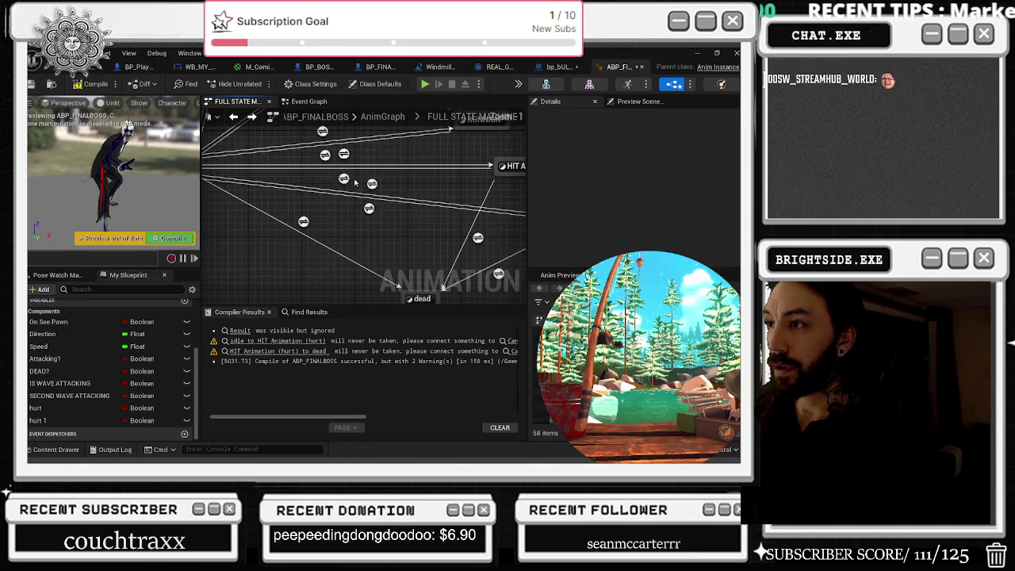
double_click(344, 179)
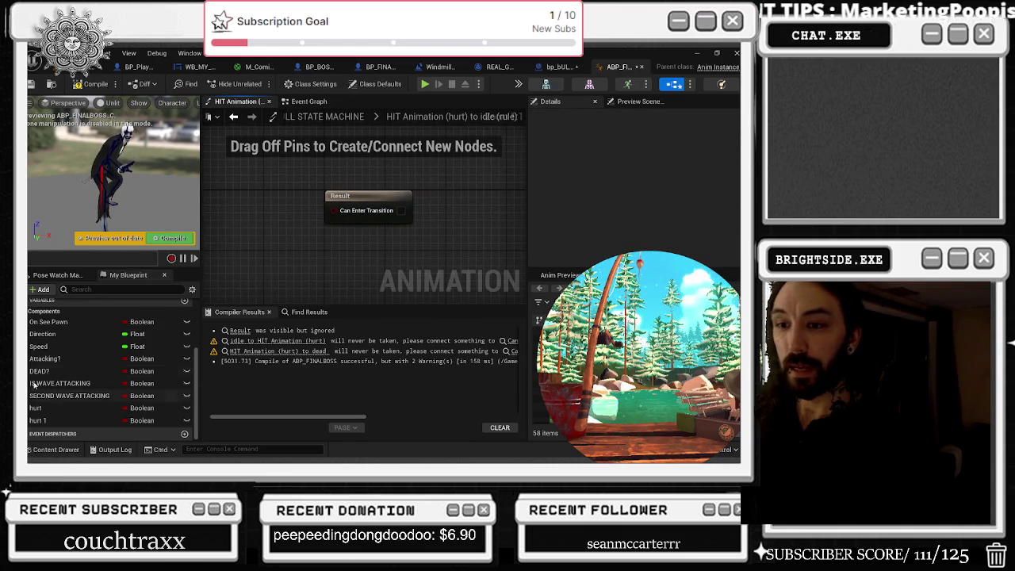
Step: Set that transition's rule to hurt through a NOT node into Can Enter Transition
mouse_move(36, 407)
mouse_down()
mouse_move(244, 217)
mouse_move(312, 265)
mouse_up()
text(bot bo)
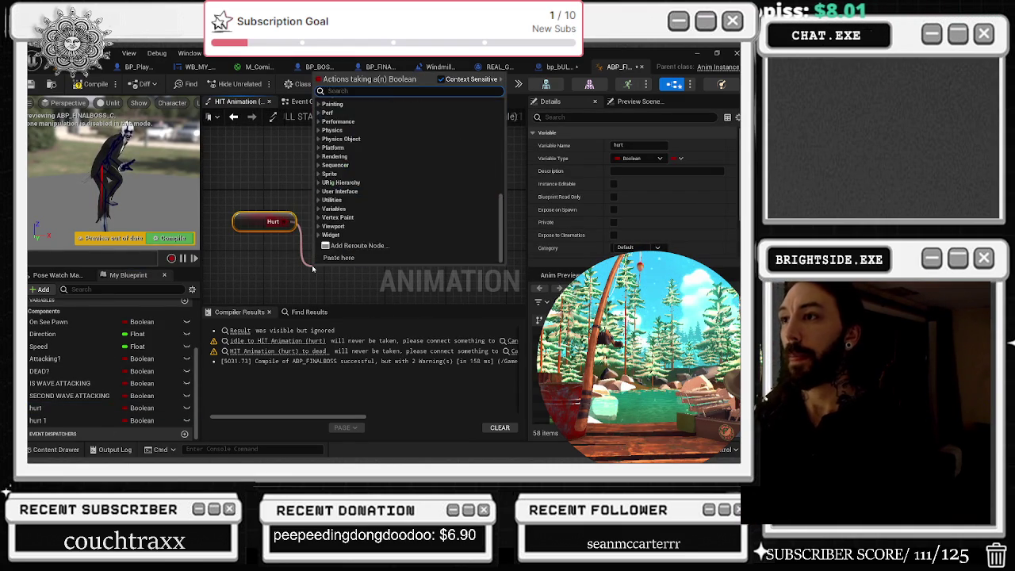
key(BackSpace)
key(BackSpace)
key(BackSpace)
text(not b)
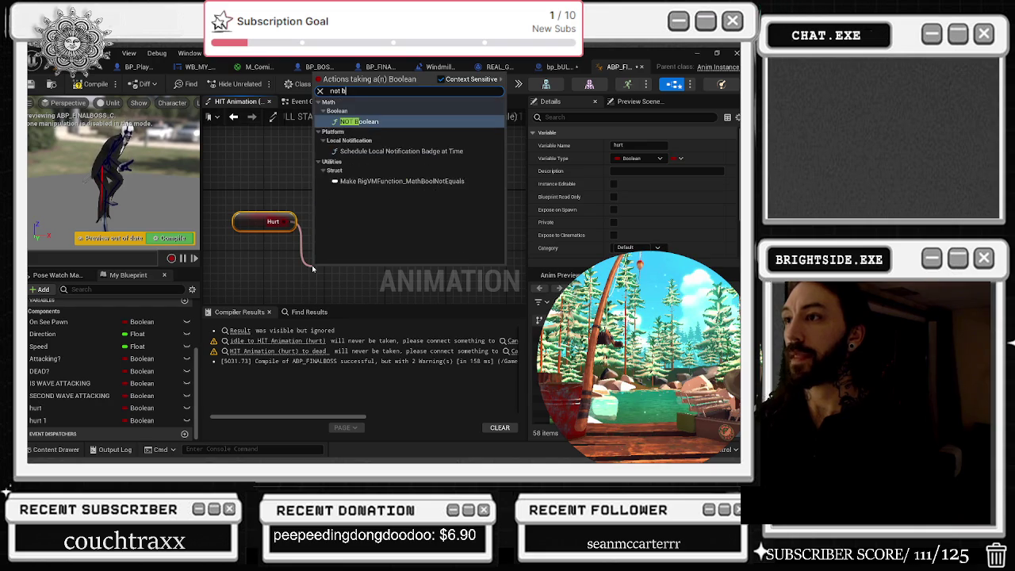
key(Return)
drag(345, 208, 479, 199)
mouse_move(377, 274)
mouse_down()
mouse_move(489, 203)
mouse_move(449, 205)
mouse_up()
click(242, 141)
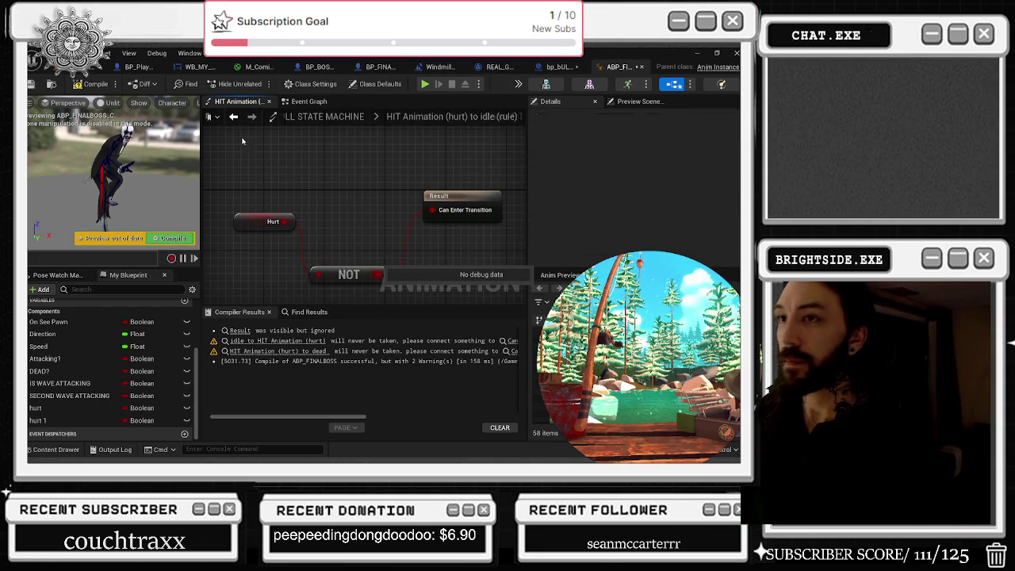
drag(352, 275, 344, 193)
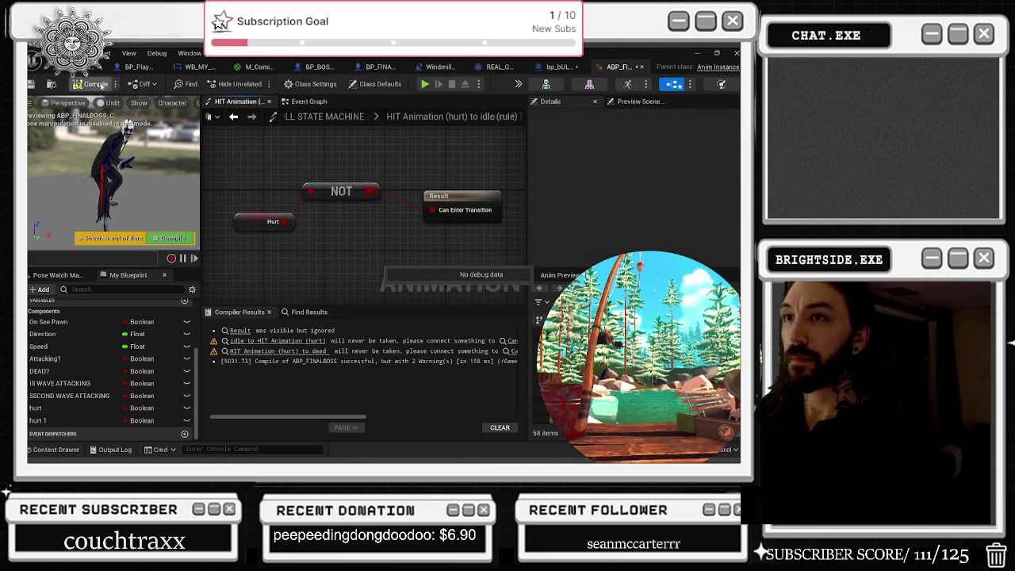
click(233, 116)
scroll(396, 222, down, 2)
Step: Move the RUNNIGN state to the right in the FULL STATE MACHINE graph
scroll(448, 245, up, 1)
drag(448, 246, 397, 282)
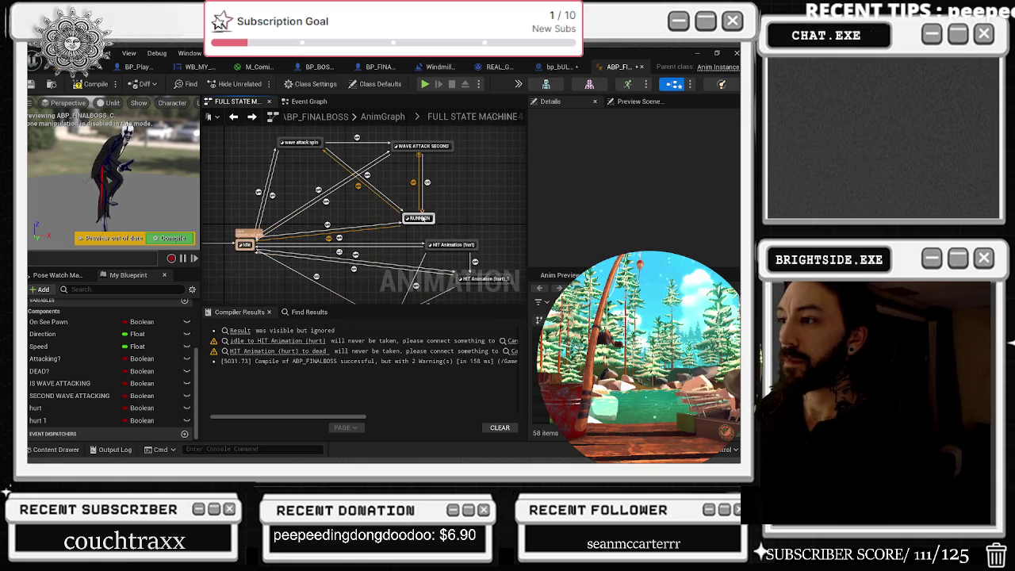
drag(420, 218, 487, 205)
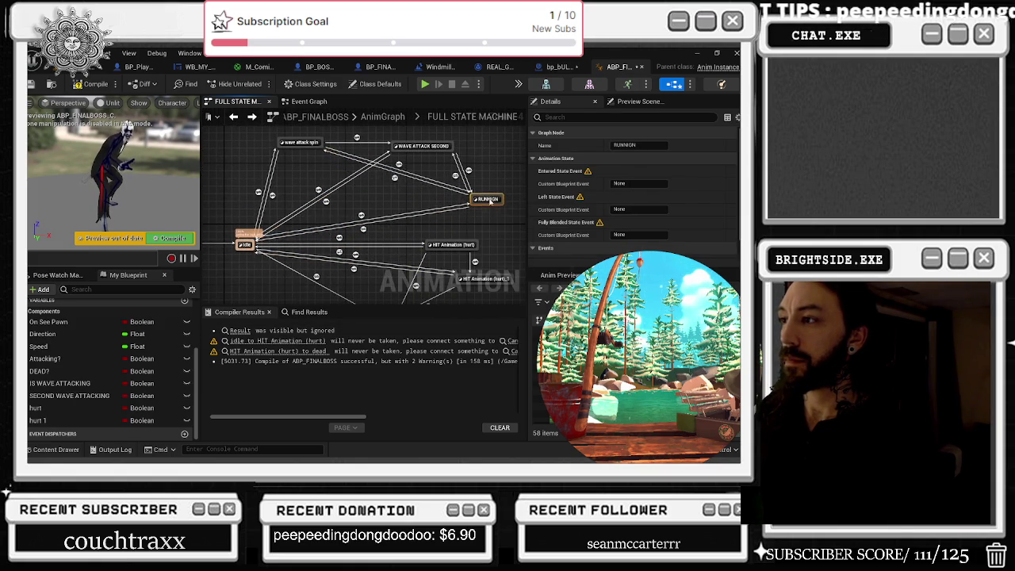
mouse_move(467, 242)
mouse_down()
mouse_move(440, 234)
mouse_move(488, 226)
mouse_up()
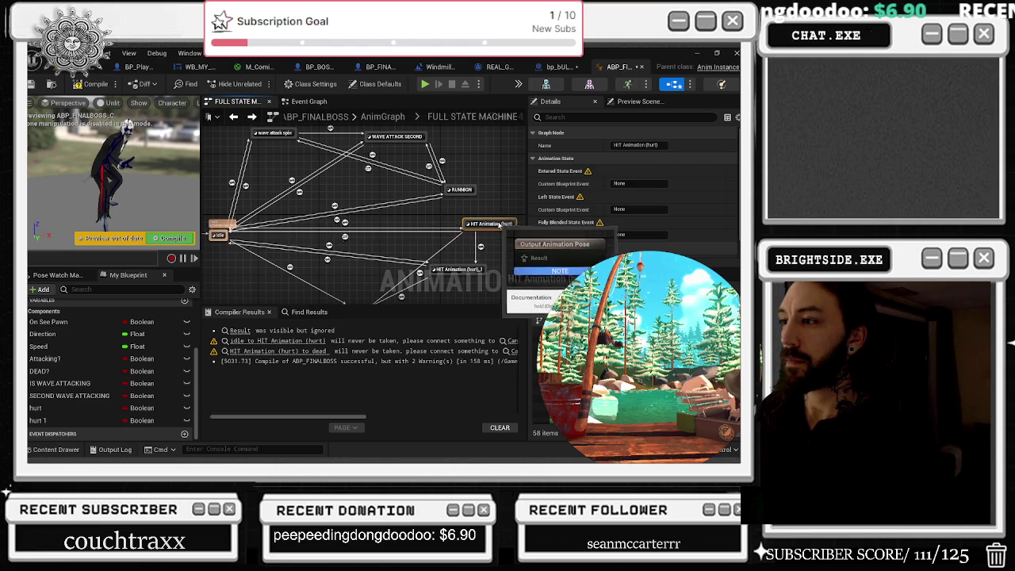
mouse_move(474, 272)
mouse_down()
mouse_move(402, 230)
mouse_move(485, 240)
mouse_up()
drag(286, 269, 434, 246)
Step: Reposition HIT Animation (hurt)_1 and inspect the hit-to-dead transition's settings
click(434, 247)
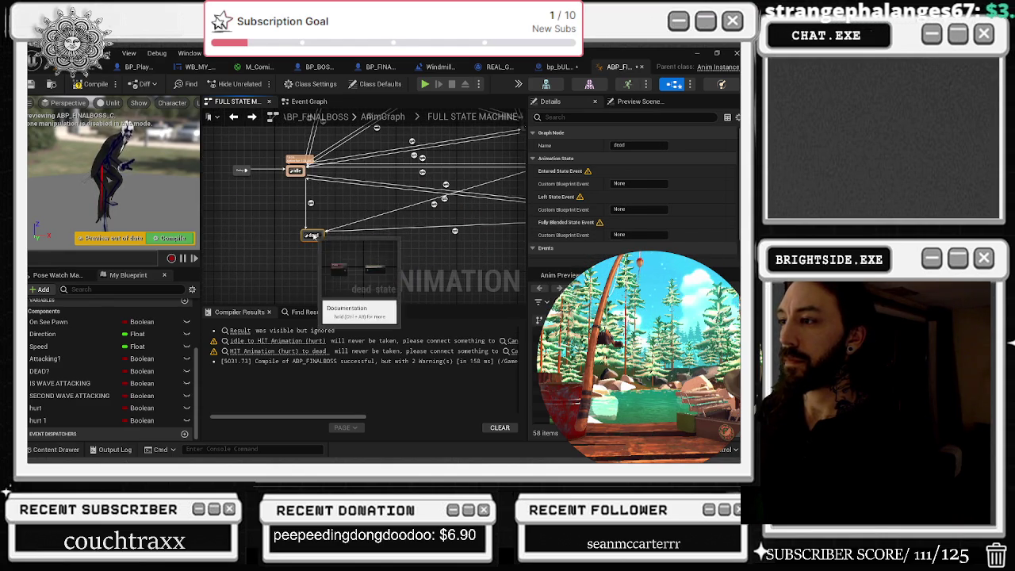
scroll(412, 218, up, 2)
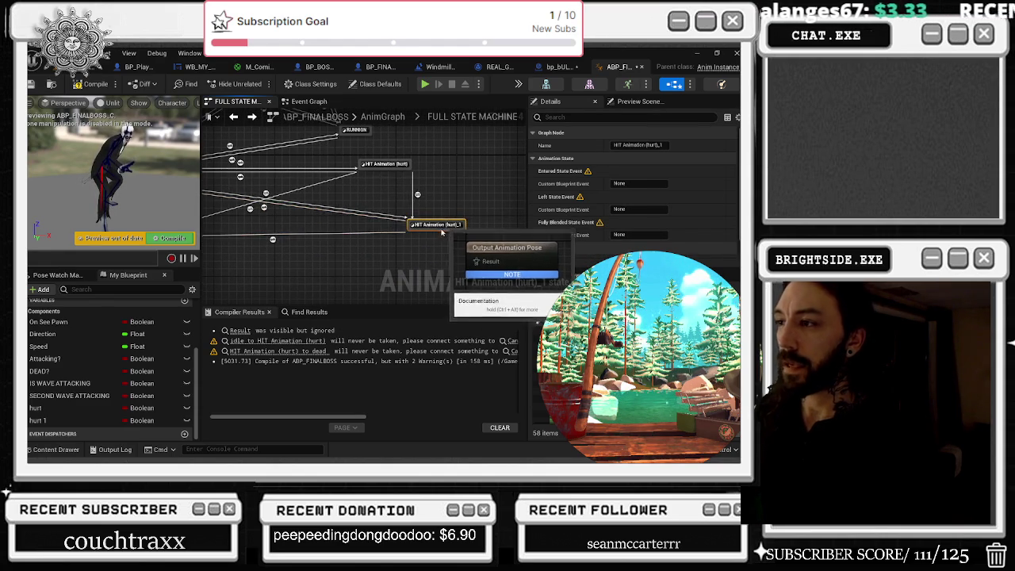
mouse_move(413, 219)
mouse_down()
mouse_move(516, 245)
mouse_move(374, 220)
mouse_up()
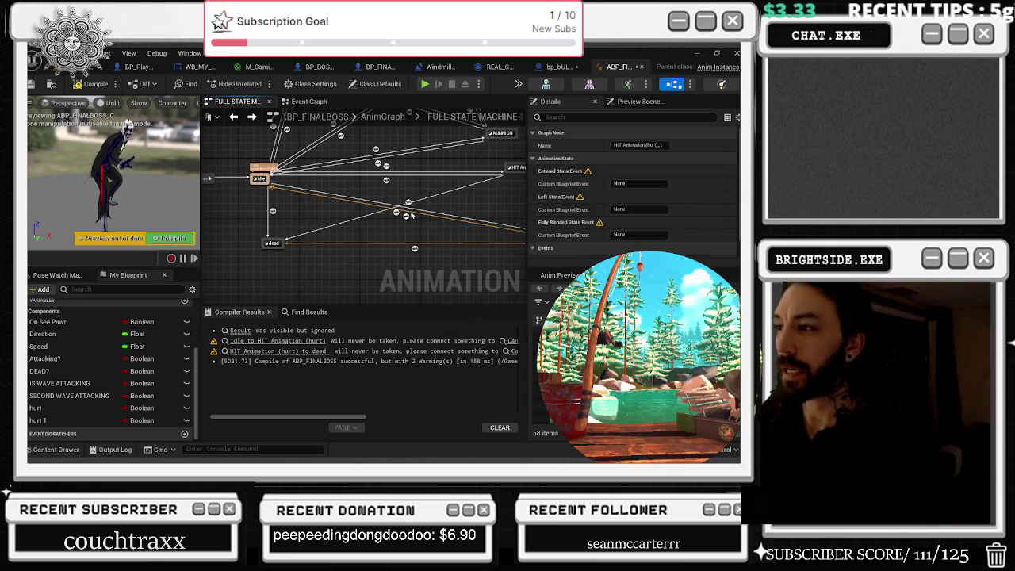
click(395, 214)
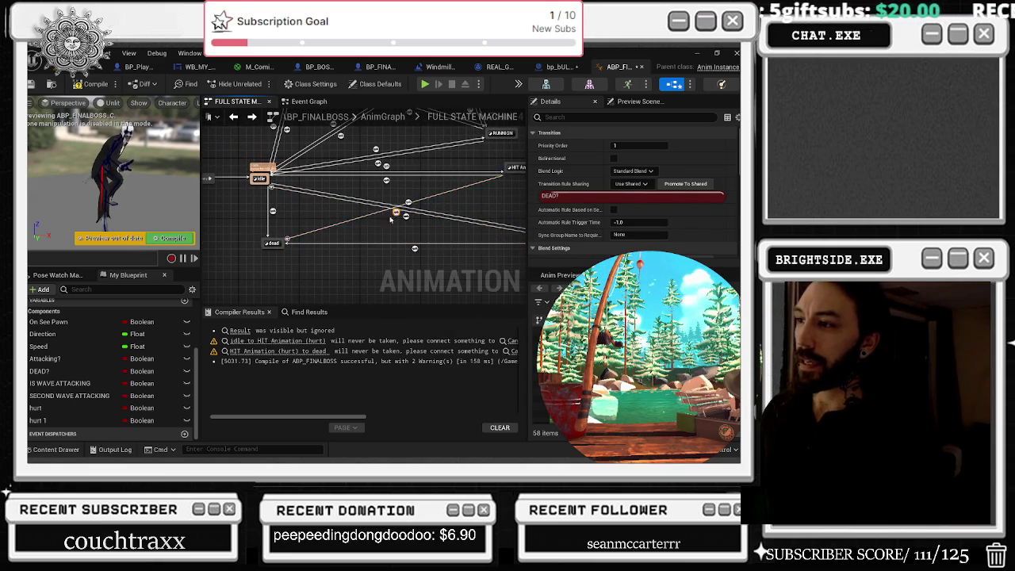
drag(444, 238, 363, 233)
mouse_move(507, 245)
mouse_down()
mouse_move(451, 241)
mouse_move(495, 236)
mouse_up()
Step: Check HIT Animation (hurt)_1's placement against the wave attack and RUNNIGN states
click(467, 237)
drag(392, 176, 412, 263)
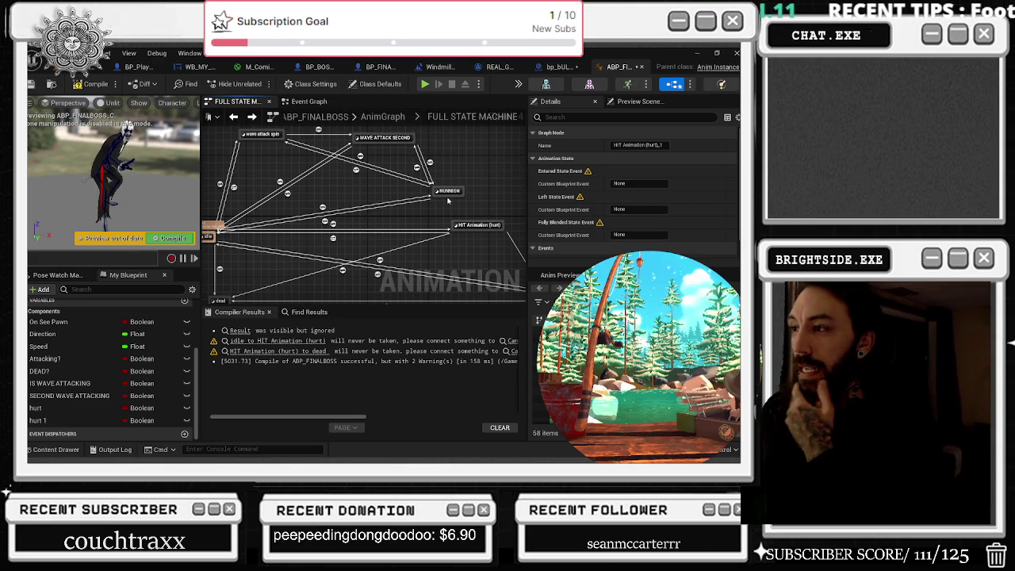
drag(448, 201, 358, 158)
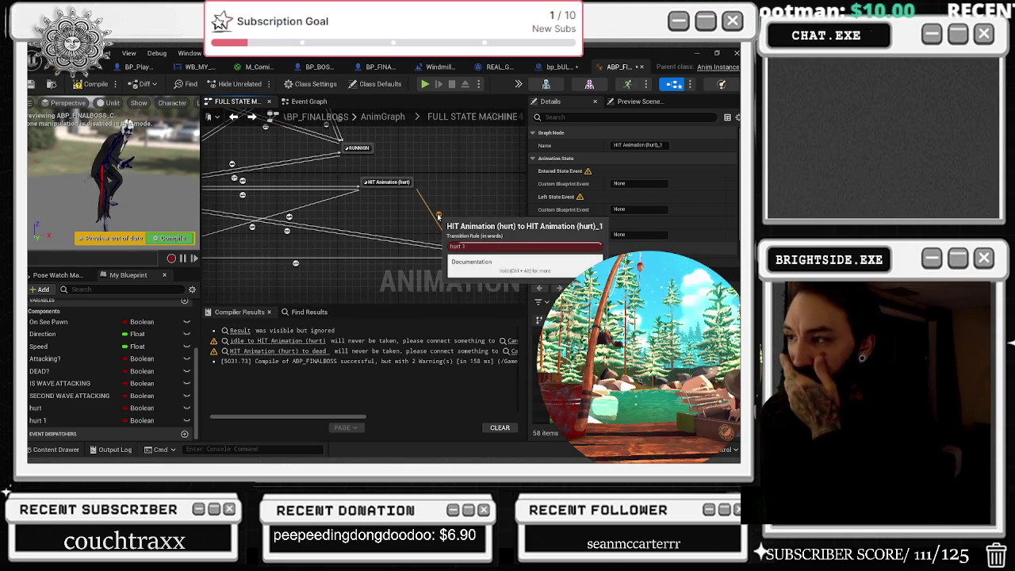
drag(296, 254, 348, 248)
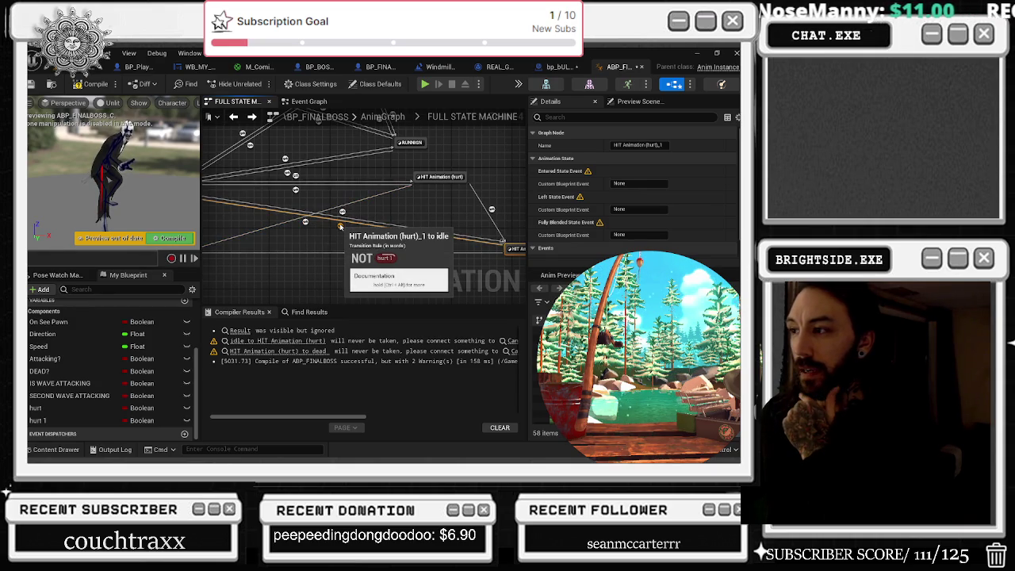
mouse_move(295, 193)
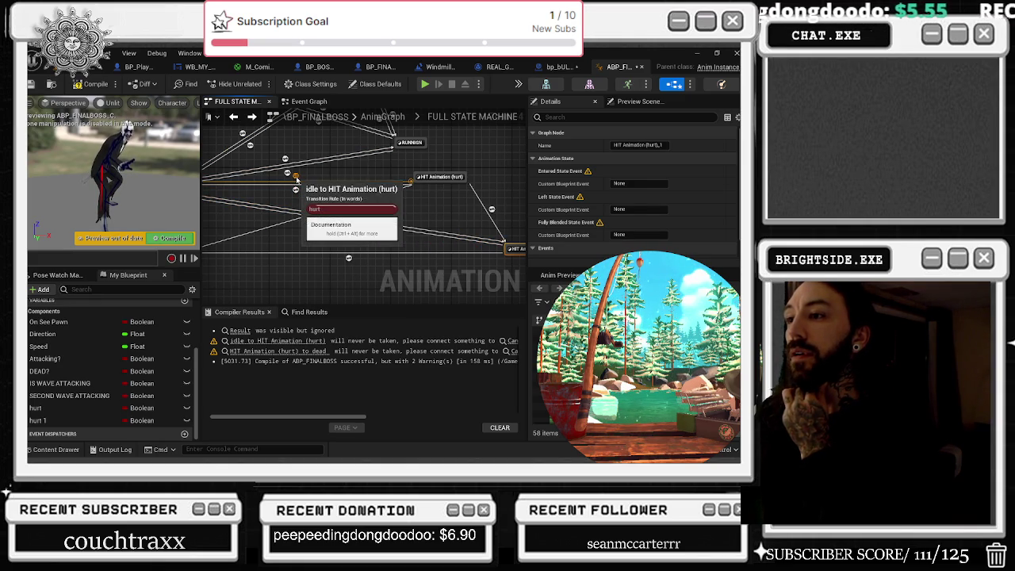
drag(299, 181, 326, 202)
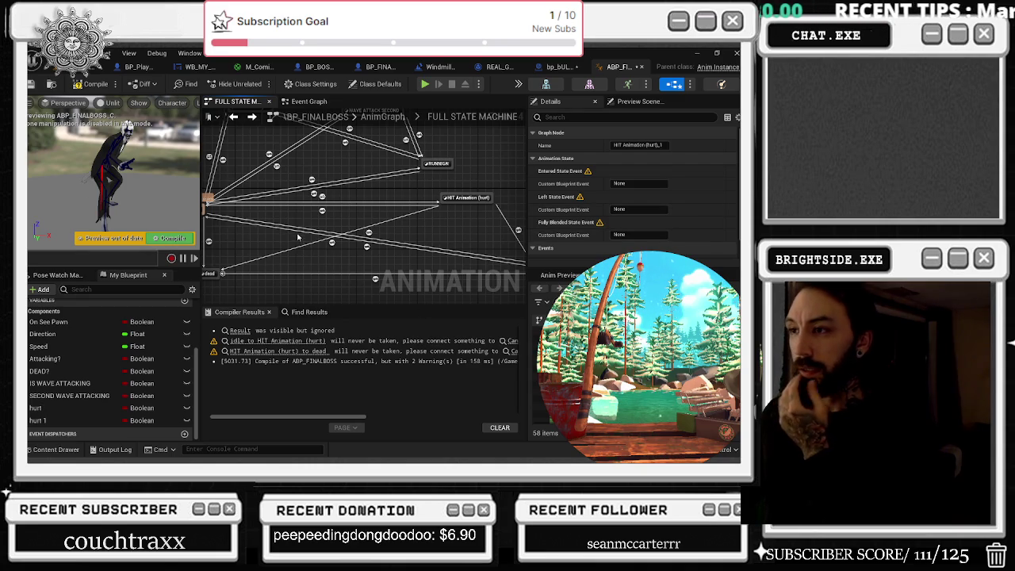
Step: Preview the hit and dead transition rules in the zoomed-out state machine
scroll(356, 297, down, 3)
drag(309, 169, 288, 166)
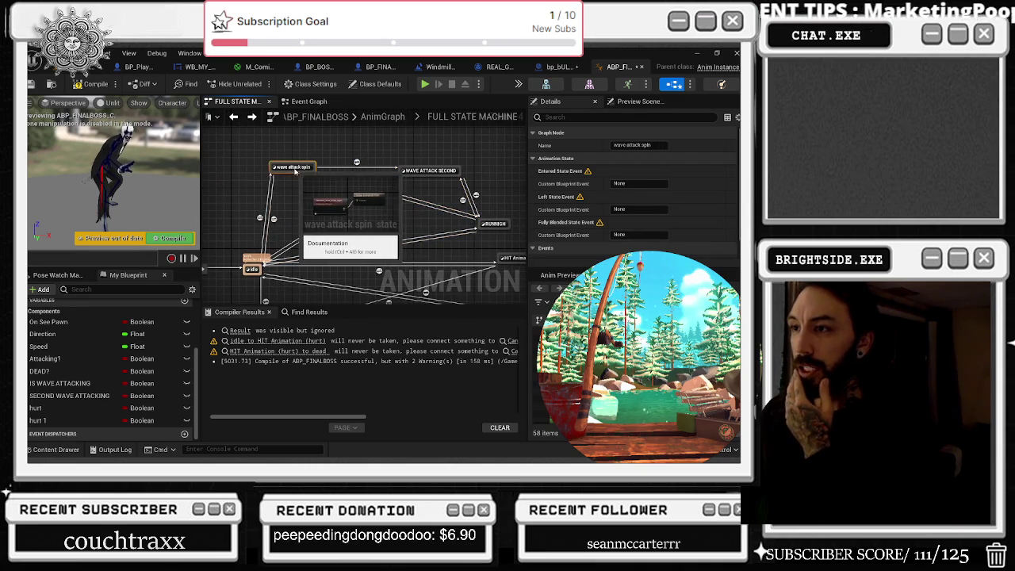
scroll(373, 165, down, 1)
scroll(400, 163, up, 1)
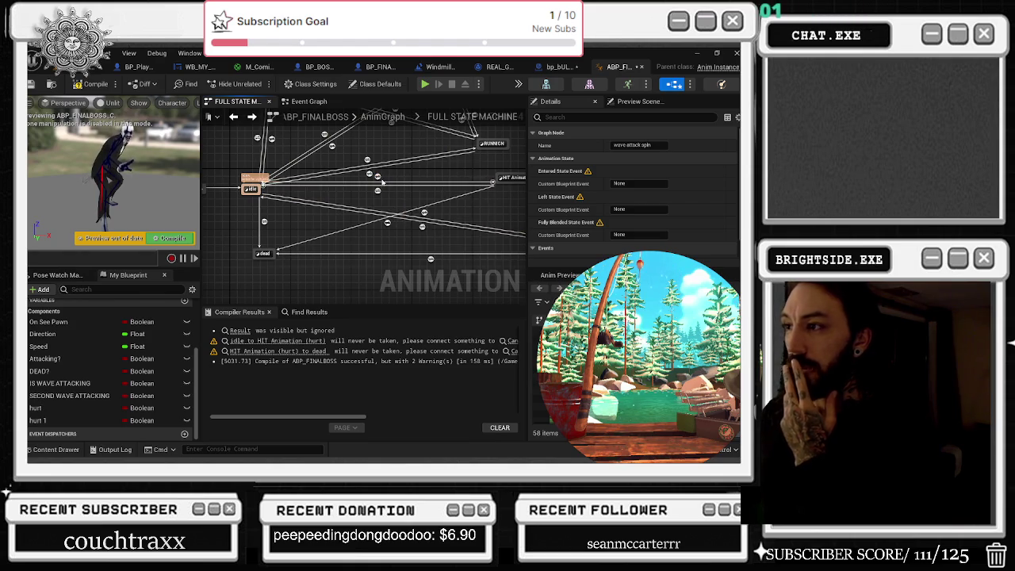
mouse_move(378, 192)
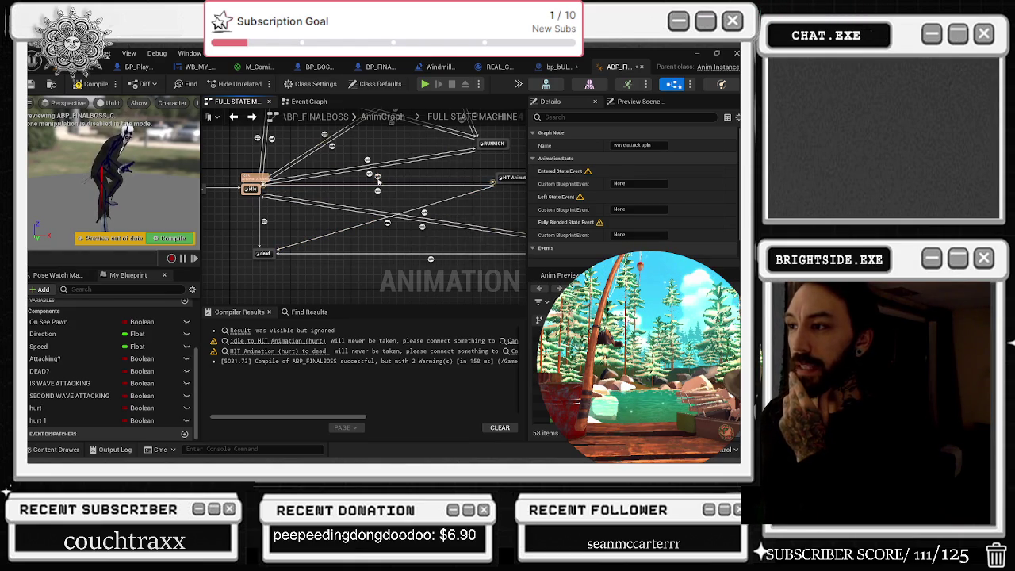
mouse_move(387, 224)
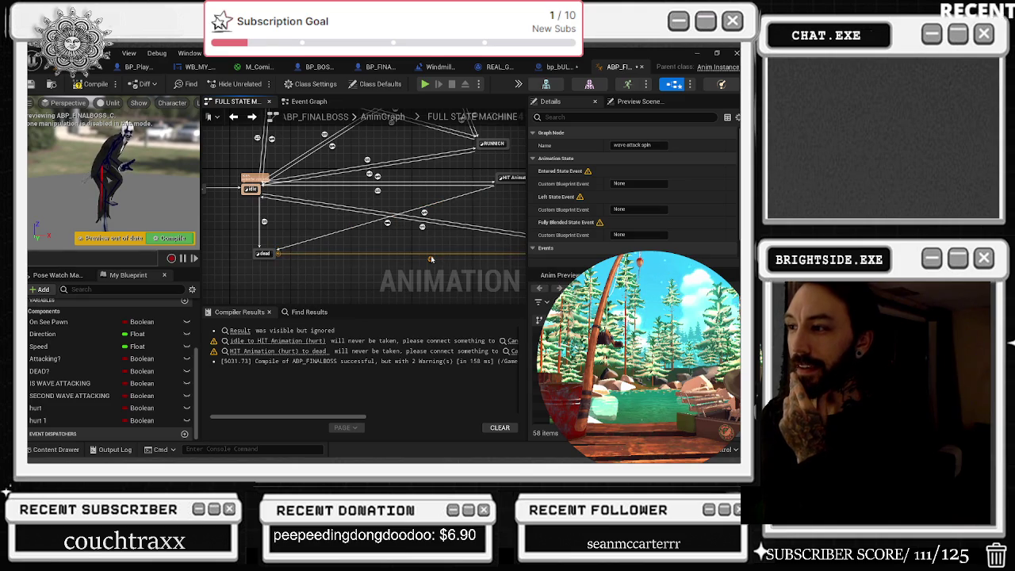
mouse_move(421, 229)
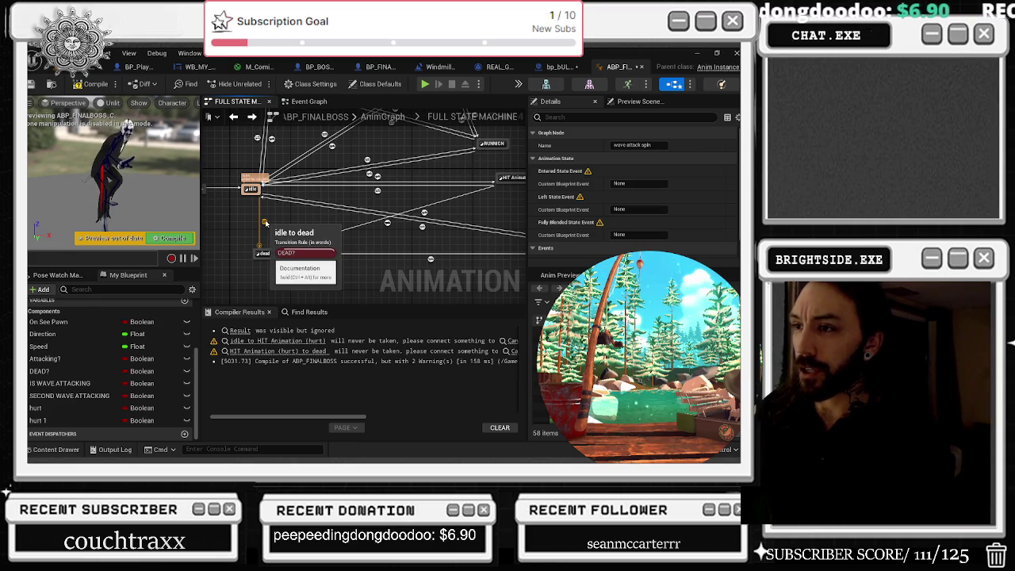
Step: Draw a new transition from HIT Animation (hurt) to RUNNIGN
drag(260, 219, 346, 201)
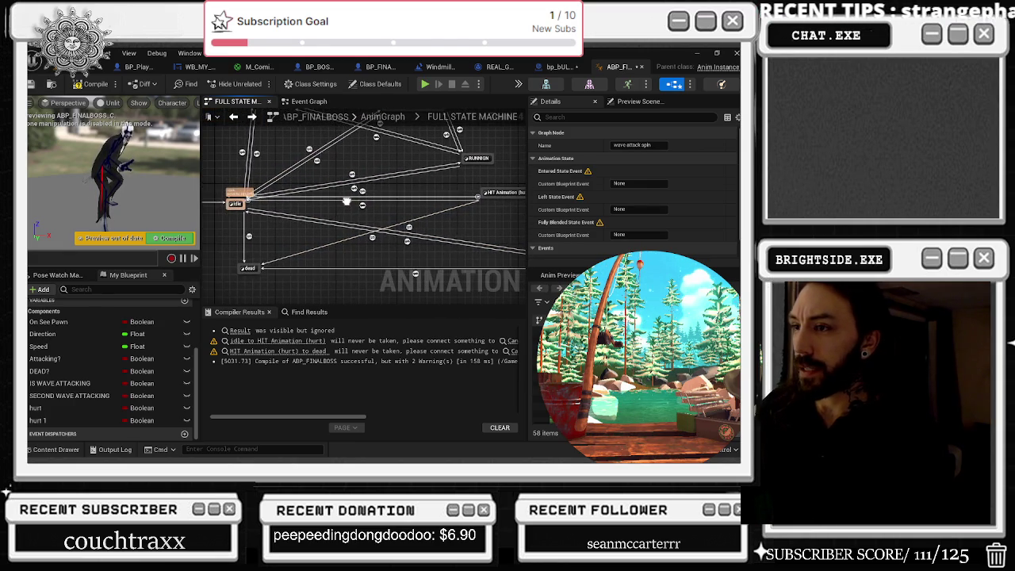
drag(479, 157, 438, 201)
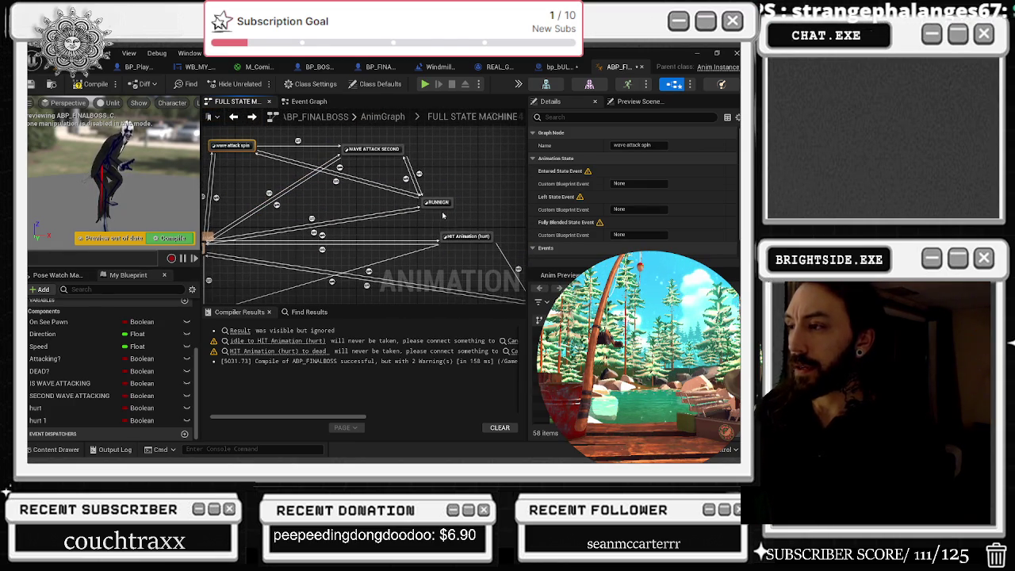
right_click(438, 201)
right_click(466, 236)
drag(463, 236, 444, 211)
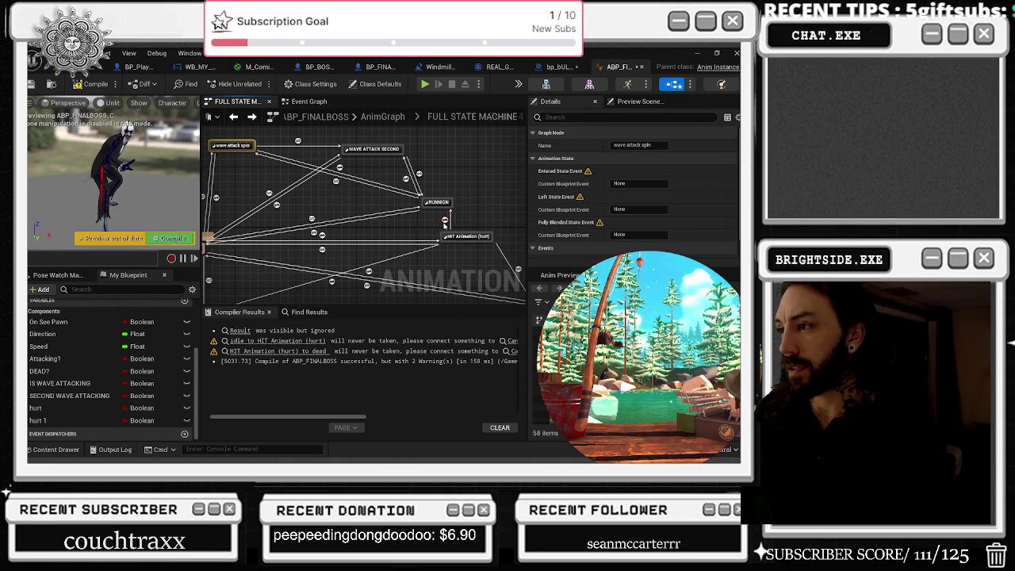